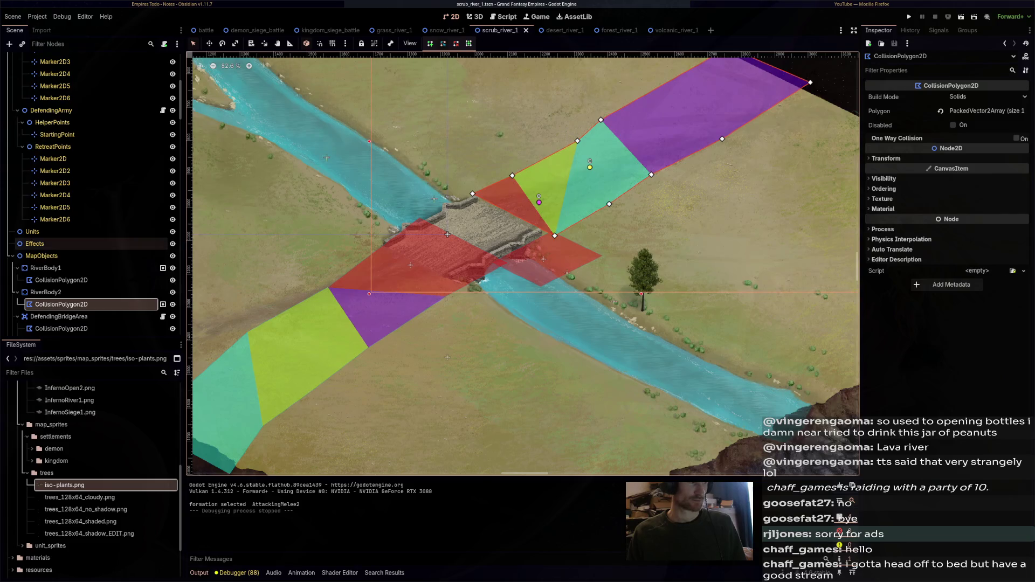
Glance at the snow_river_1 scene, then return to scrub_river_1
scroll(448, 235, "down", 3)
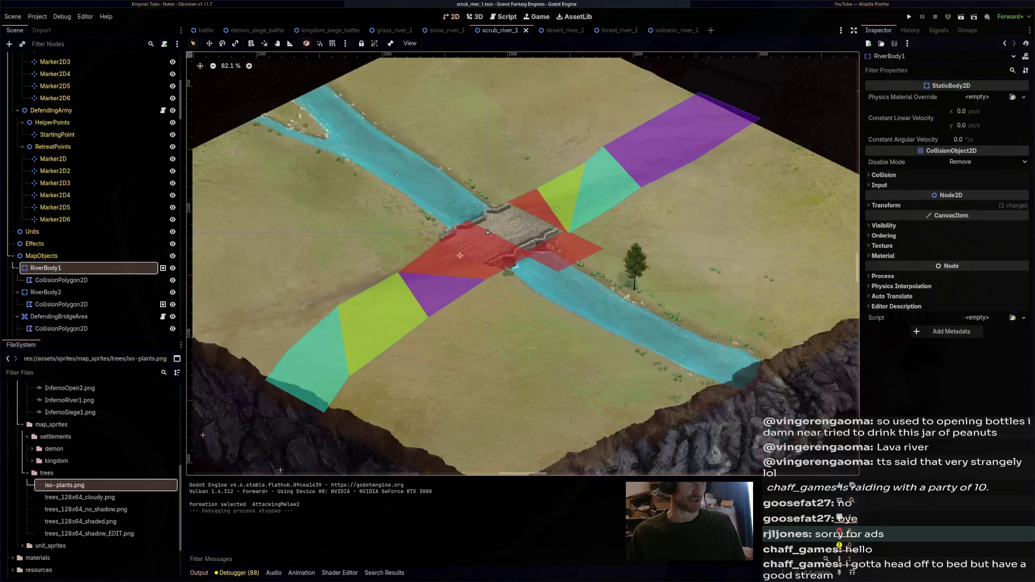
key("ctrl+shift+Tab")
scroll(641, 203, "down", 2)
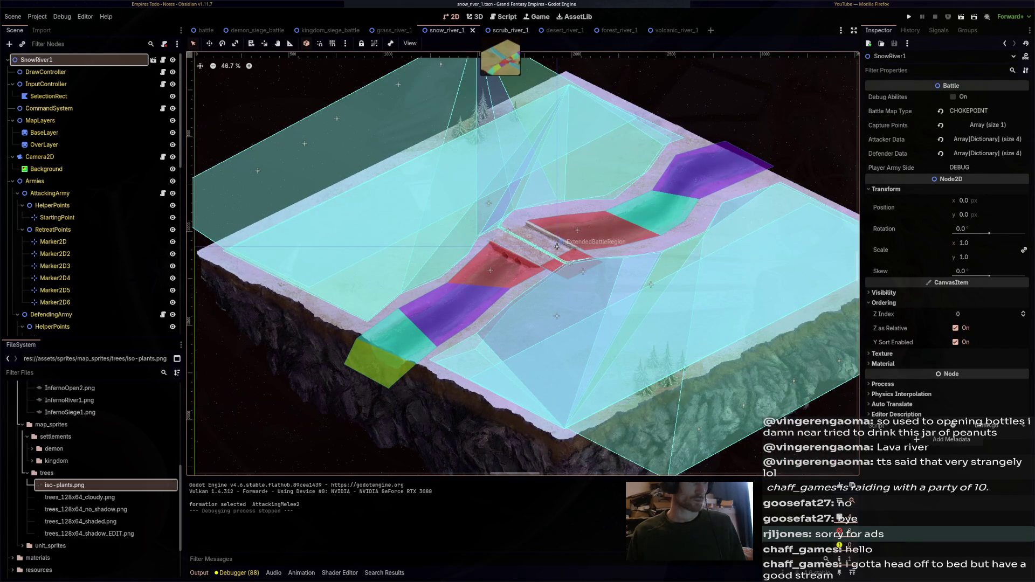
key("ctrl+Tab")
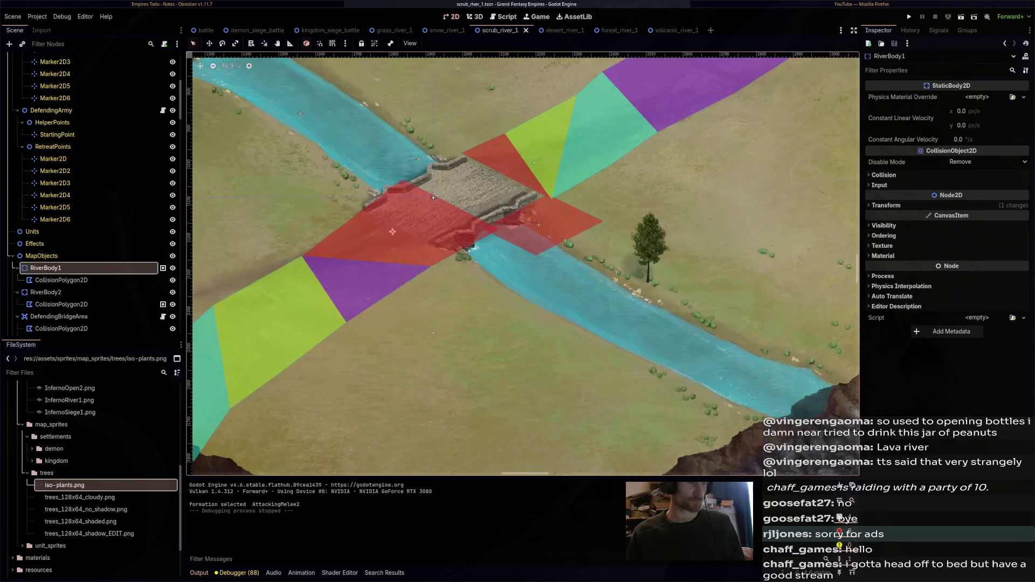
scroll(424, 238, "down", 2)
scroll(523, 264, "left", 5)
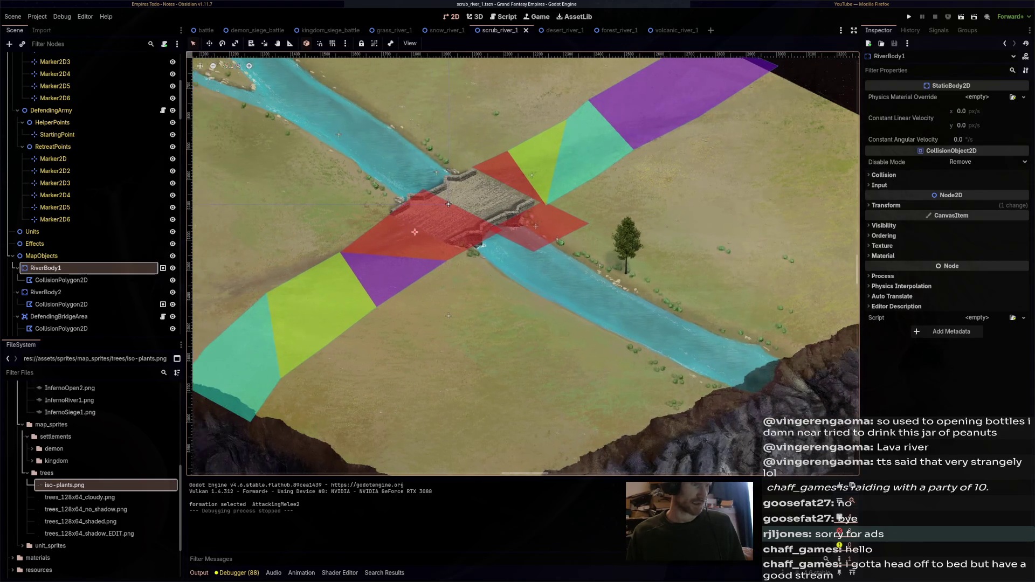
Move RiverBody1 by (-40, -225) px and clear all points from its collision polygon
key("w")
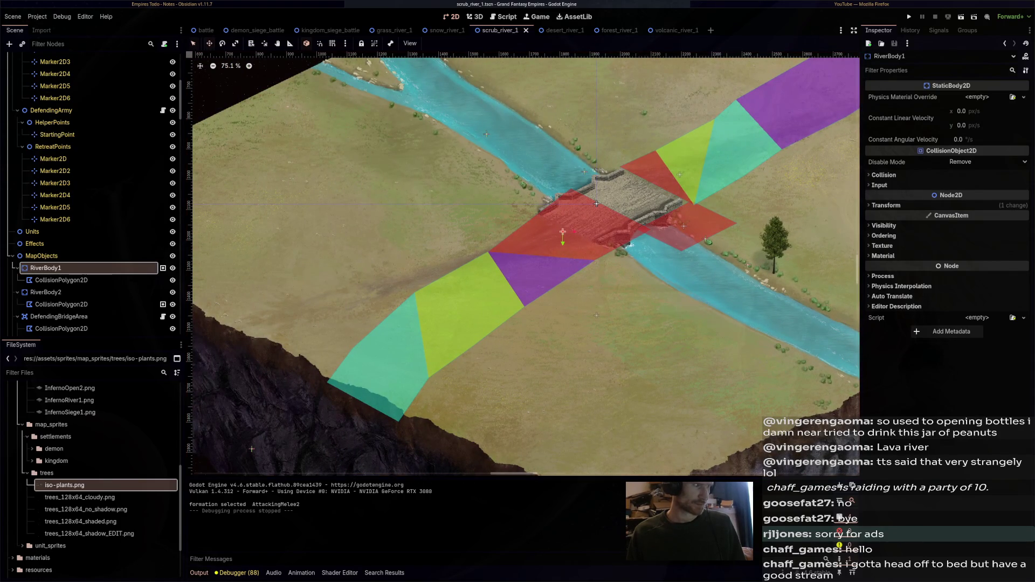
left_click_drag(562, 232, 548, 163)
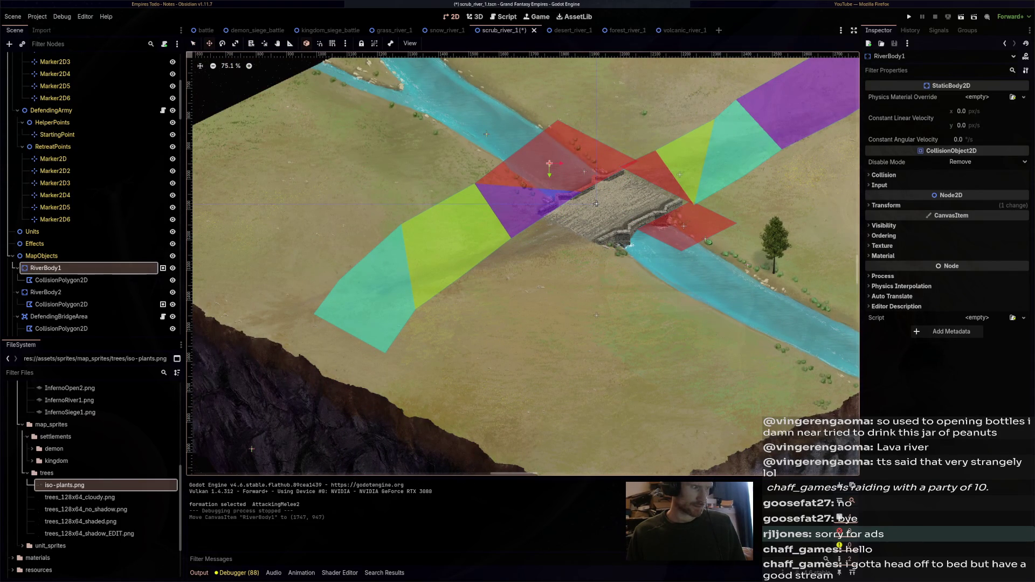
left_click(61, 280)
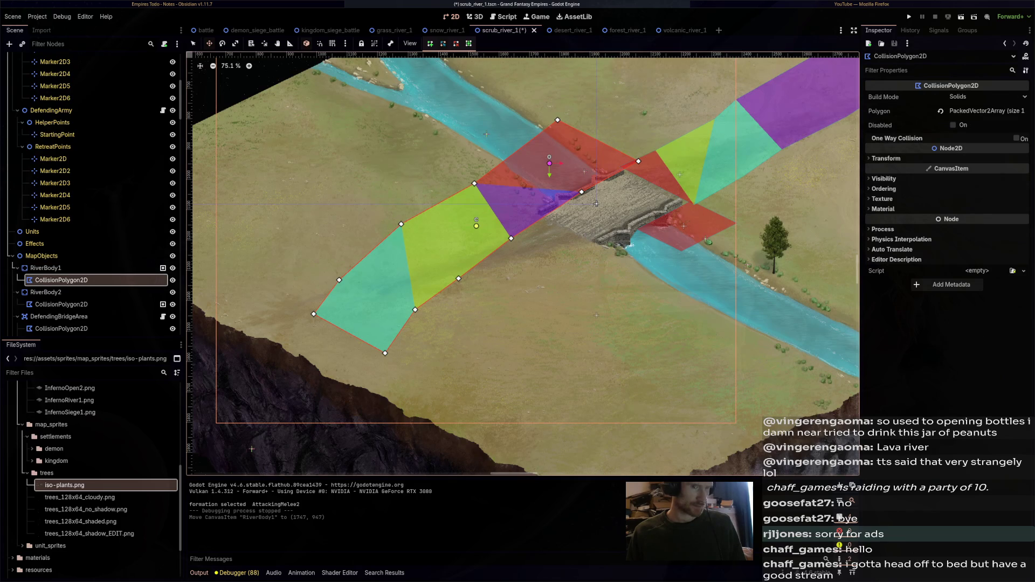
scroll(512, 264, "up", 3)
scroll(512, 264, "up", 1, "ctrl")
scroll(523, 264, "down", 2)
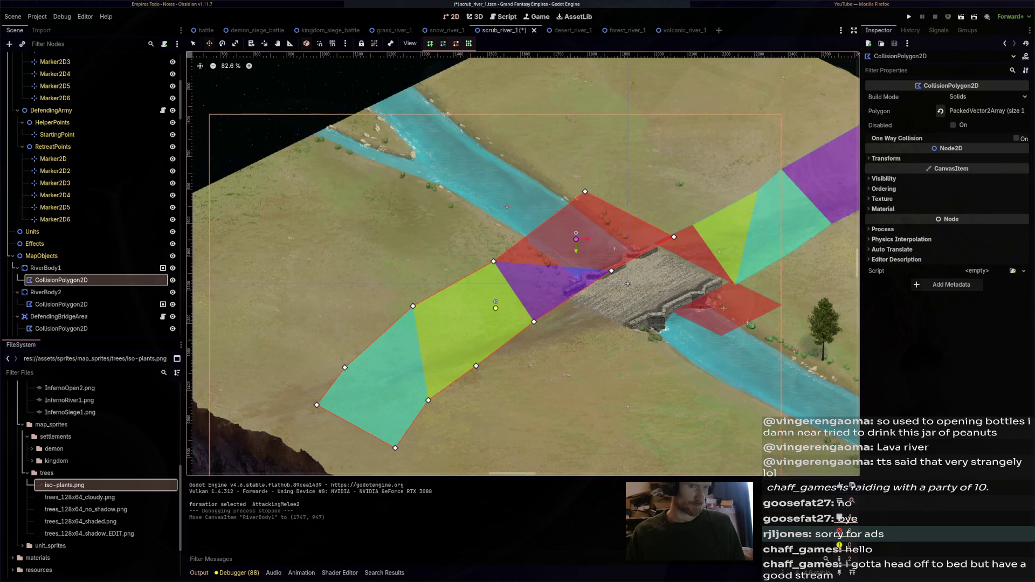
left_click(940, 111)
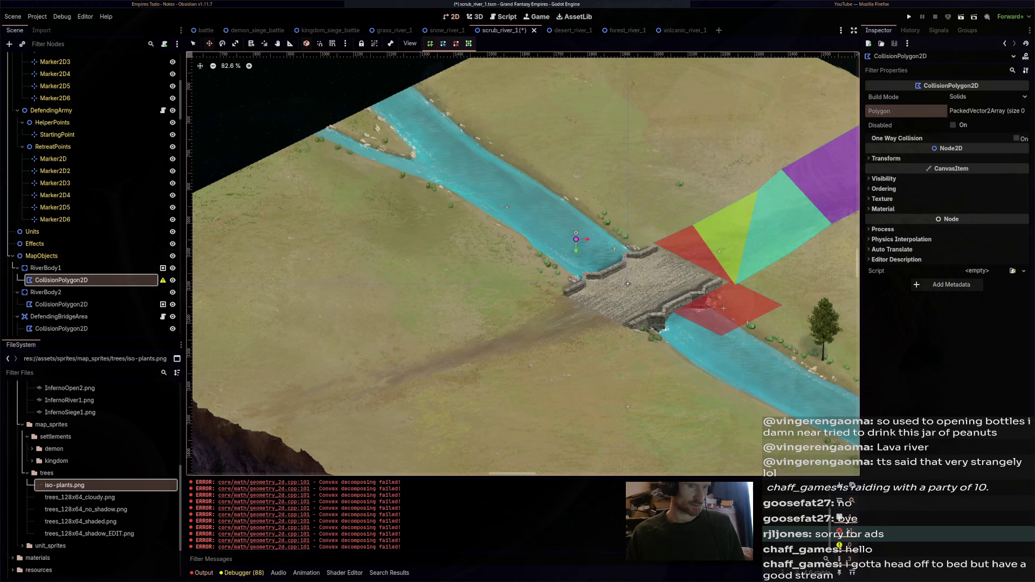
Add a point to the empty Polygon array, save, then remove that point again
left_click(986, 110)
left_click(951, 138)
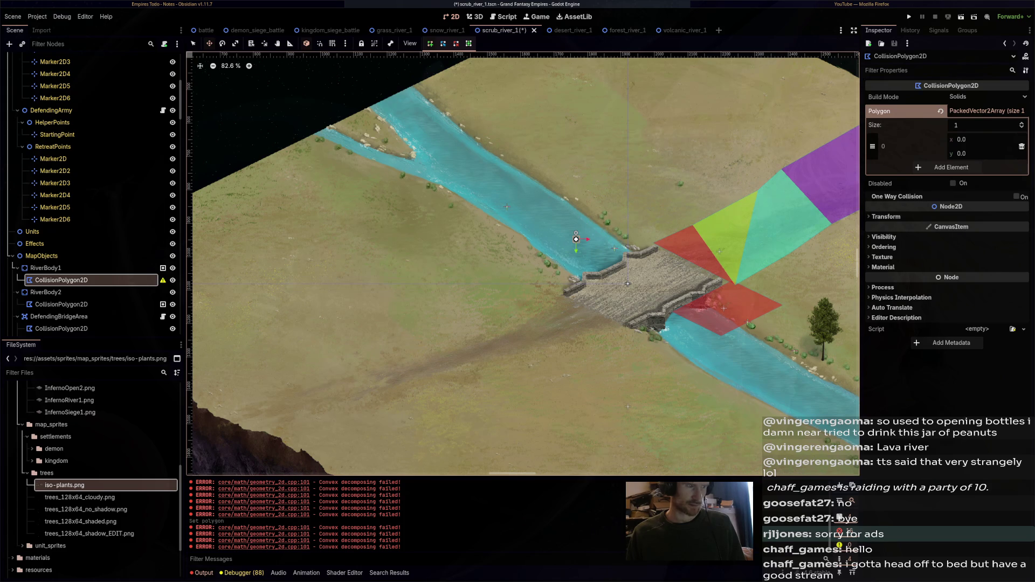
key("Right")
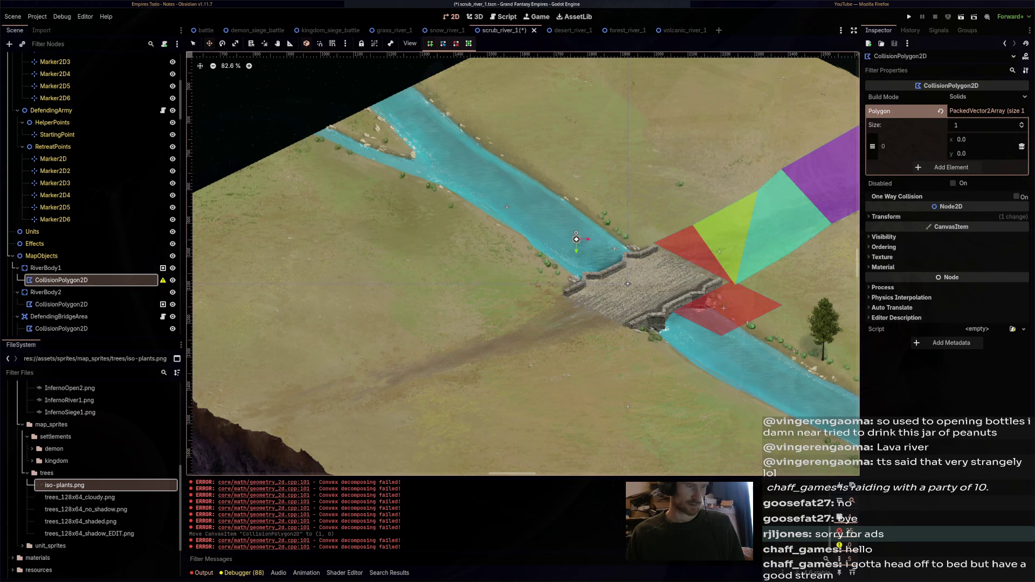
key("ctrl+s")
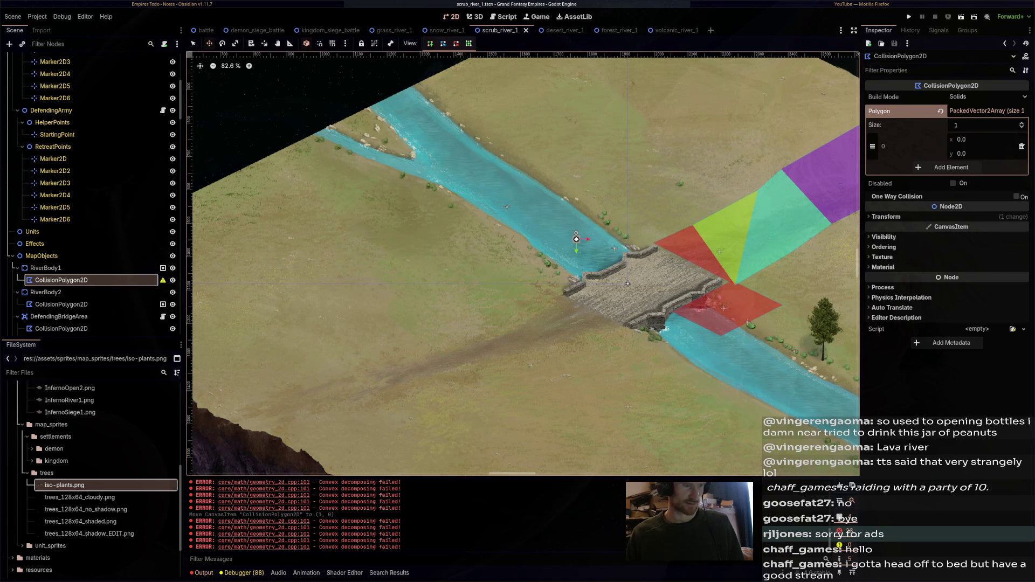
left_click(1022, 146)
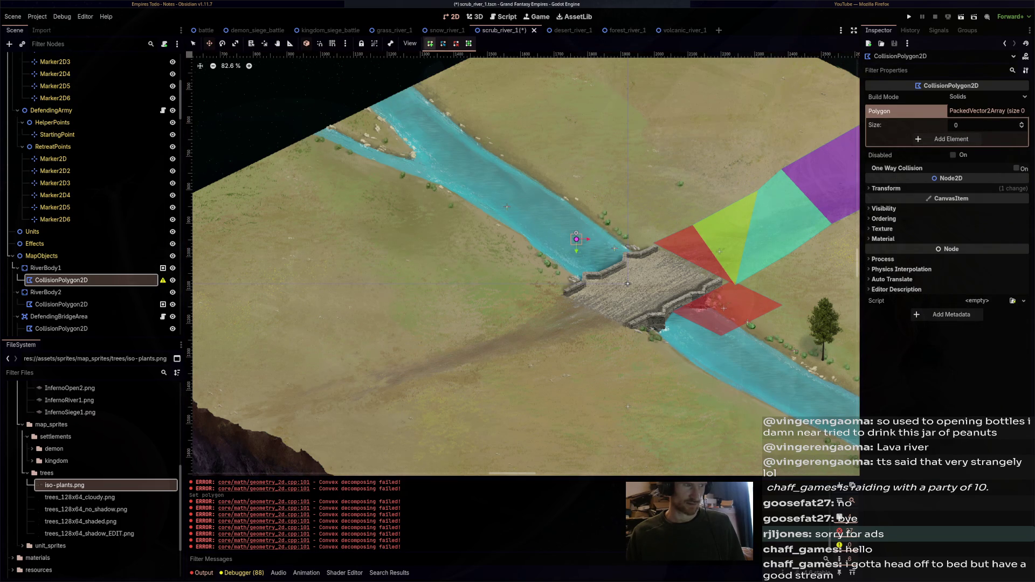
Undo the nudges and clearing to restore the 11-point polygon, and save the scene
key("Left")
key("Right")
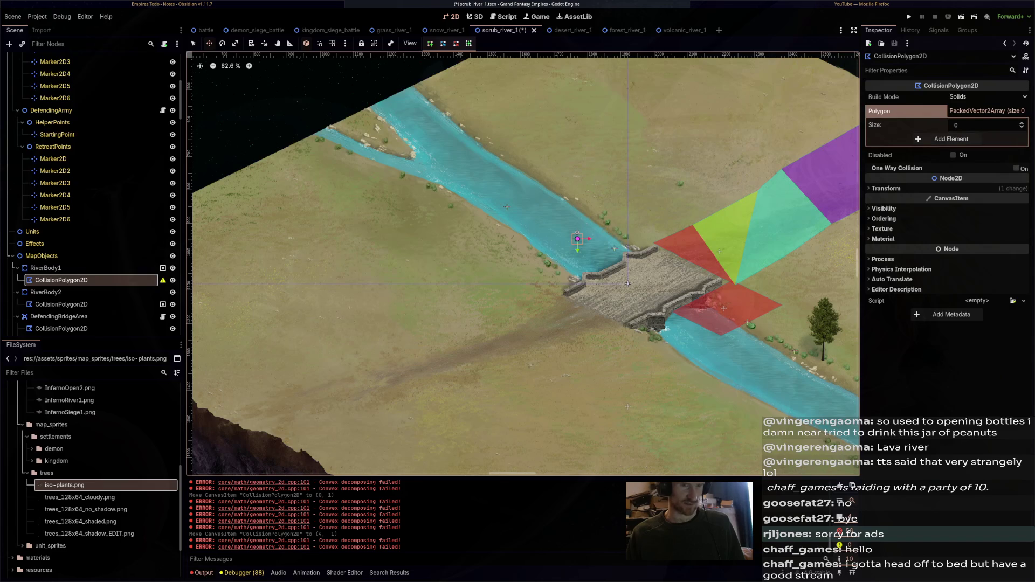
key("ctrl+z")
key("ctrl+z")
key("ctrl+z")
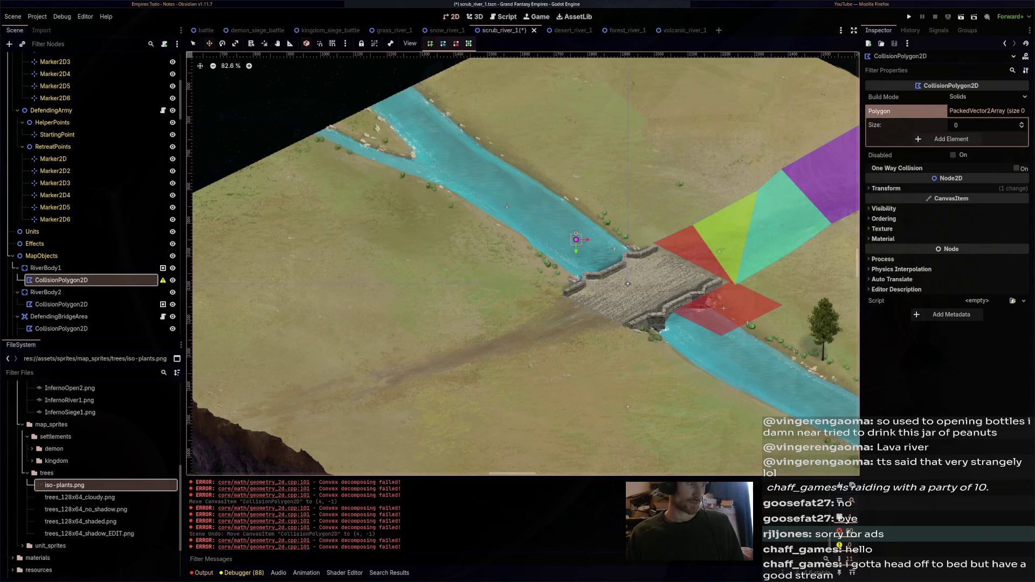
key("ctrl+z")
key("ctrl+z")
key("ctrl+z")
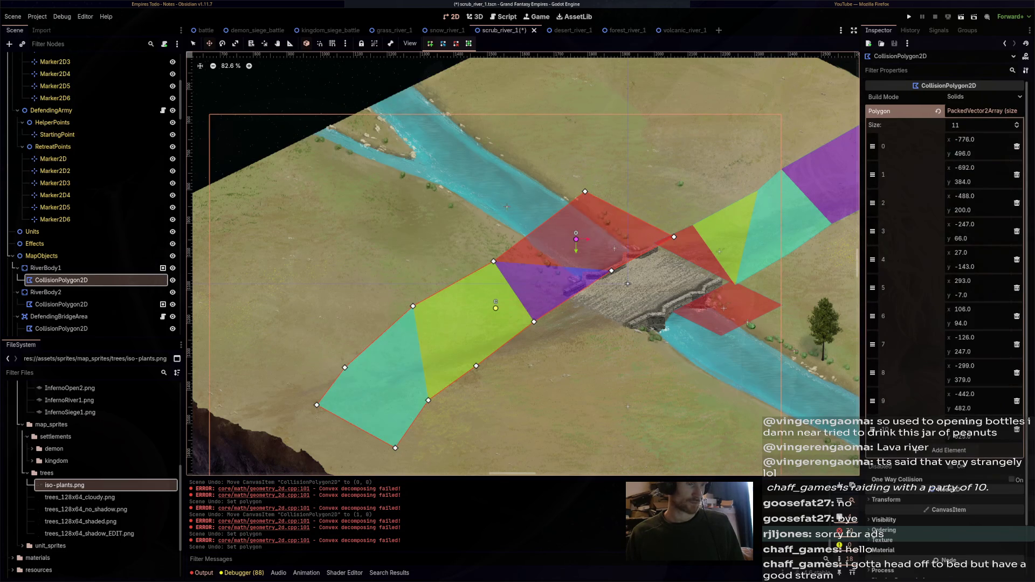
key("ctrl+s")
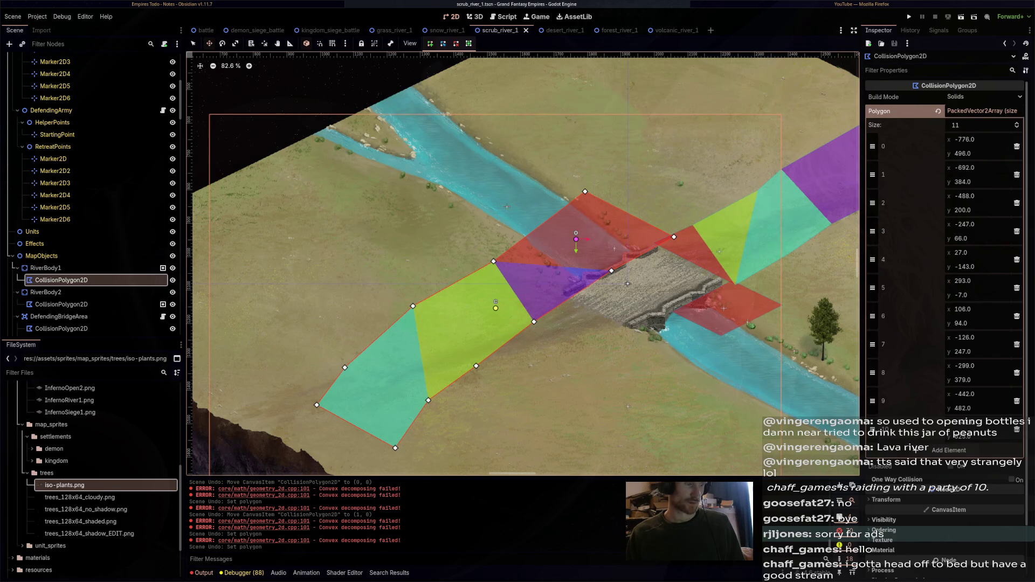
Clear RiverBody1's collision polygon again and start a new outline at the bridge's upper corner
right_click(317, 405)
key("Escape")
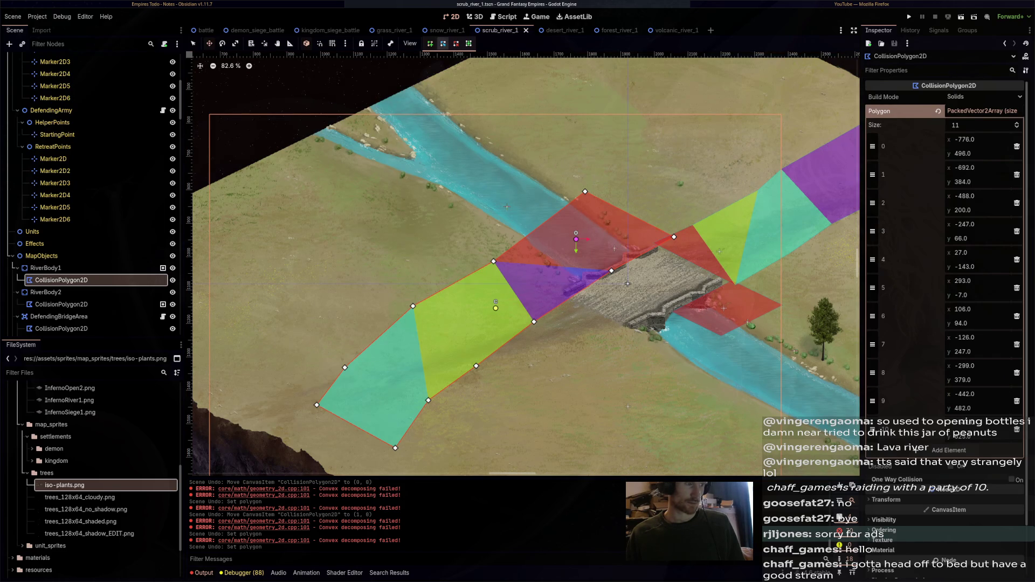
left_click_drag(496, 308, 539, 269)
key("ctrl+z")
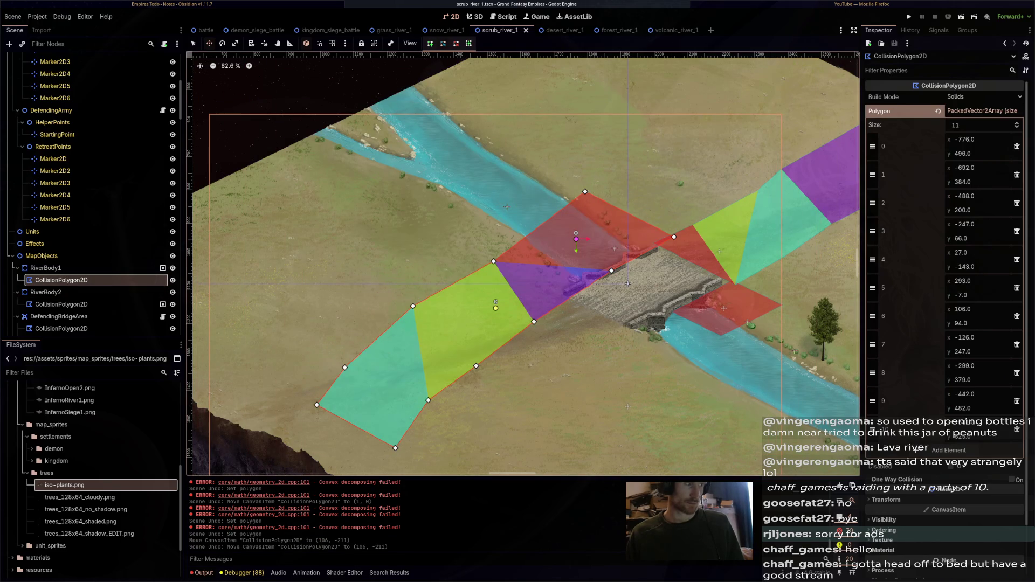
key("q")
left_click(938, 111)
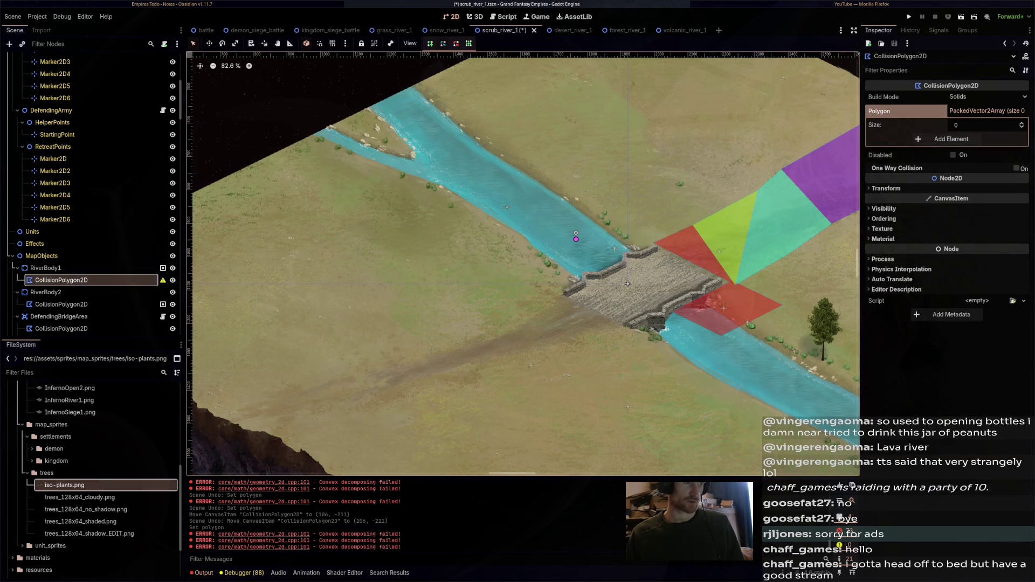
left_click(635, 243)
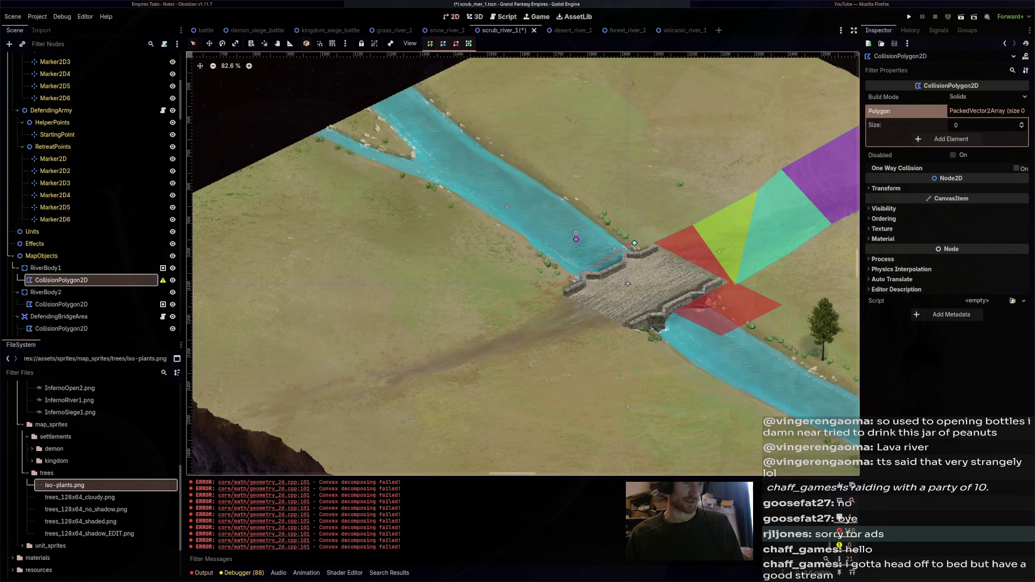
right_click(560, 288)
Outline the upper river from the map edge to the bridge as a closed 12-point polygon
key("Escape")
left_click(298, 133)
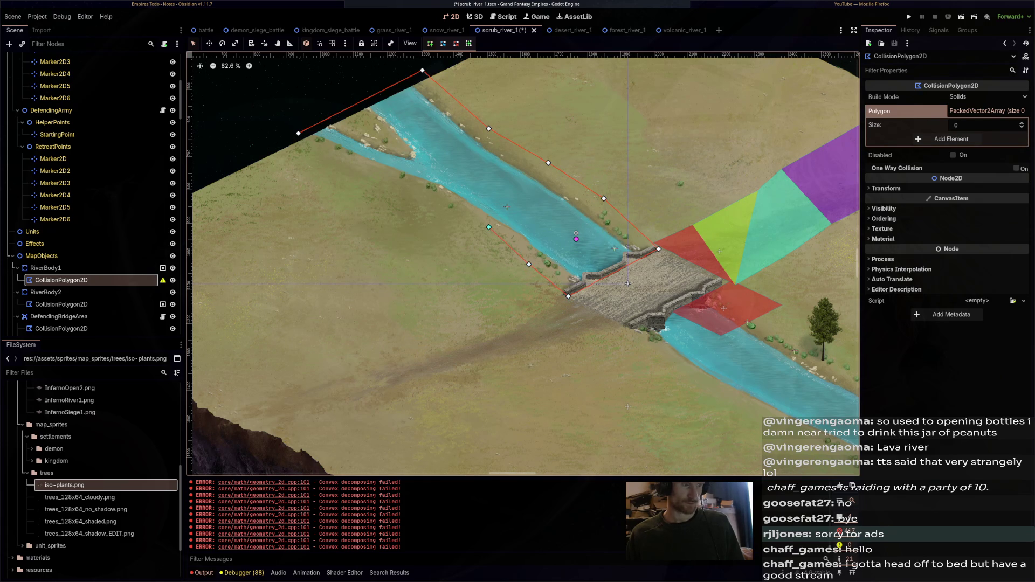
left_click(325, 161)
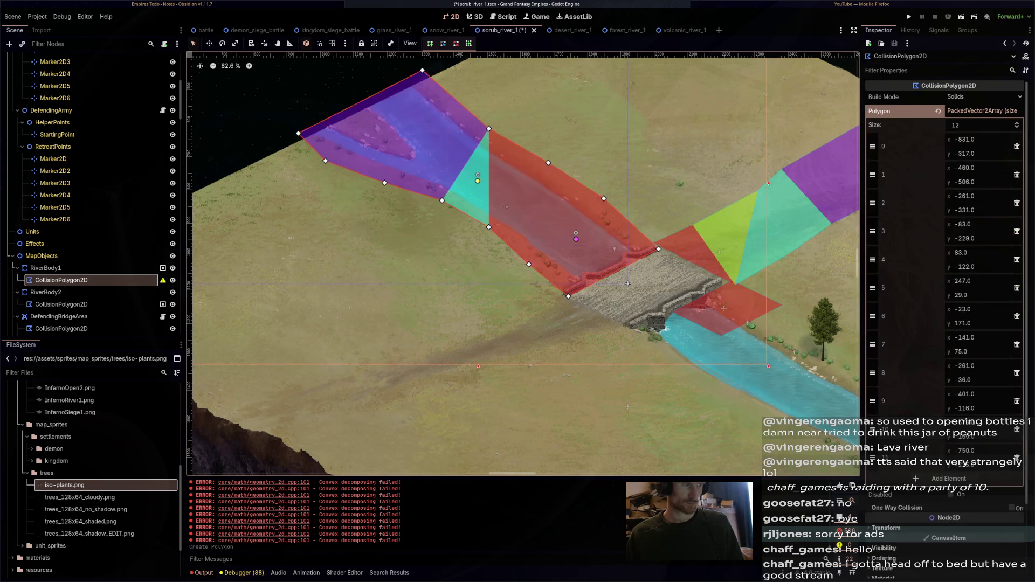
left_click_drag(627, 283, 464, 223)
scroll(464, 223, "up", 2)
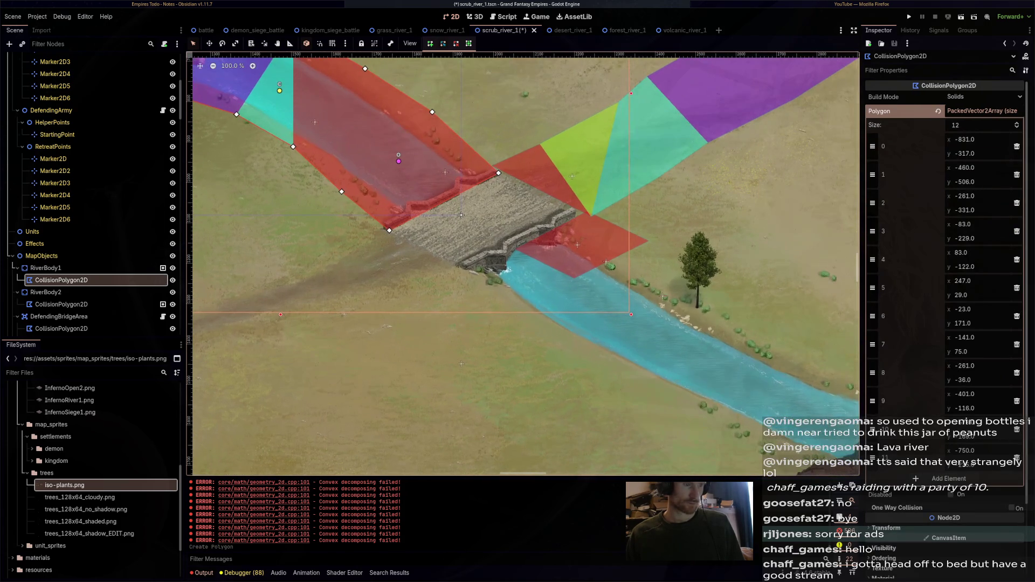
left_click(45, 293)
left_click(61, 304)
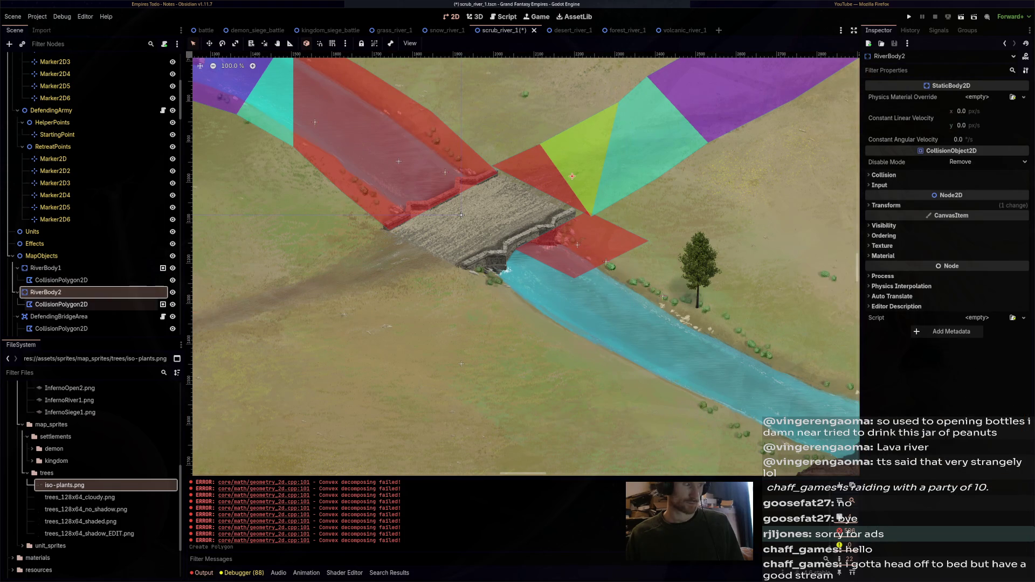
Shift RiverBody2 down and left, then clear its collision polygon points
left_click(45, 292)
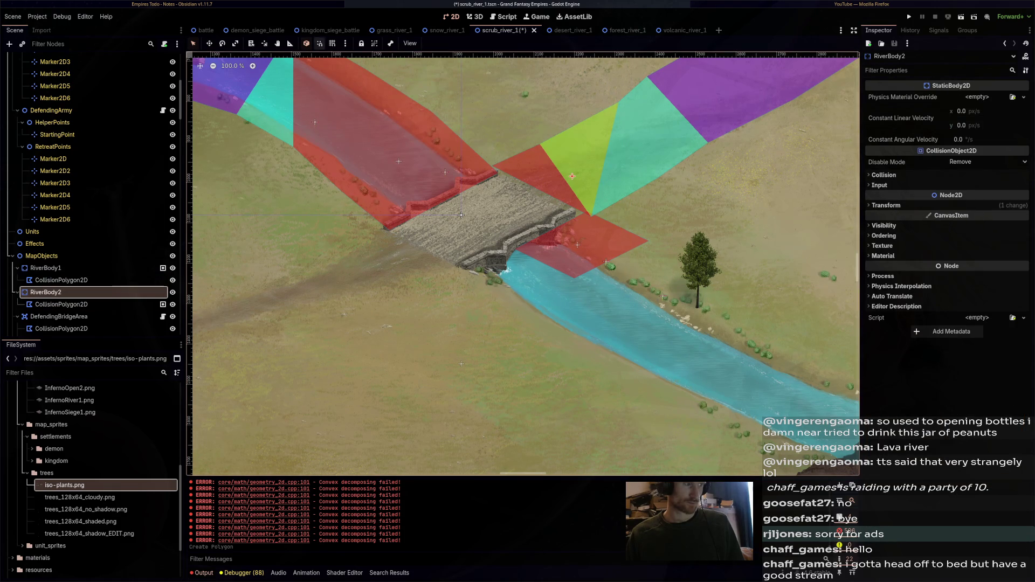
left_click(209, 43)
left_click_drag(572, 176, 557, 279)
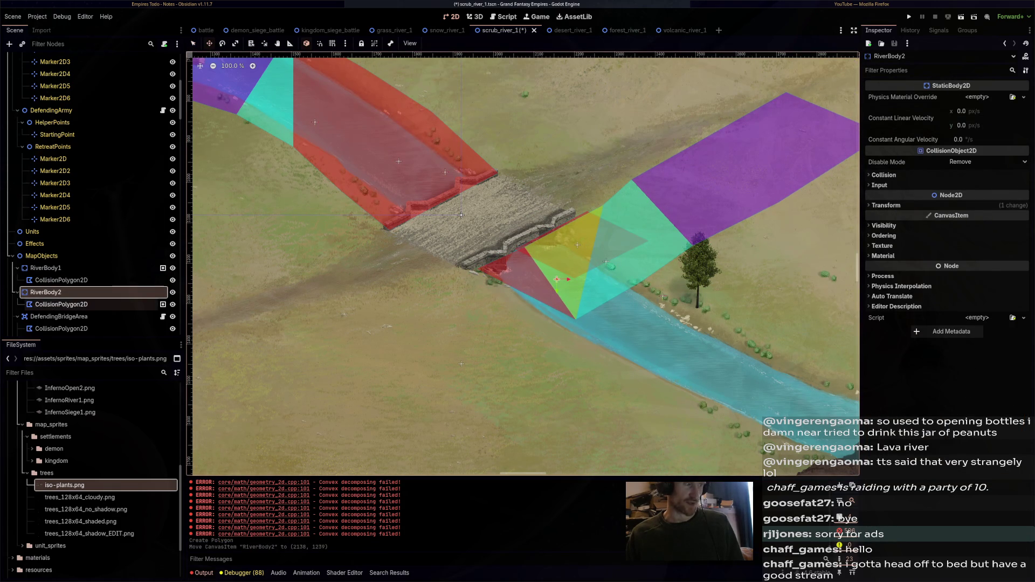
left_click(557, 279)
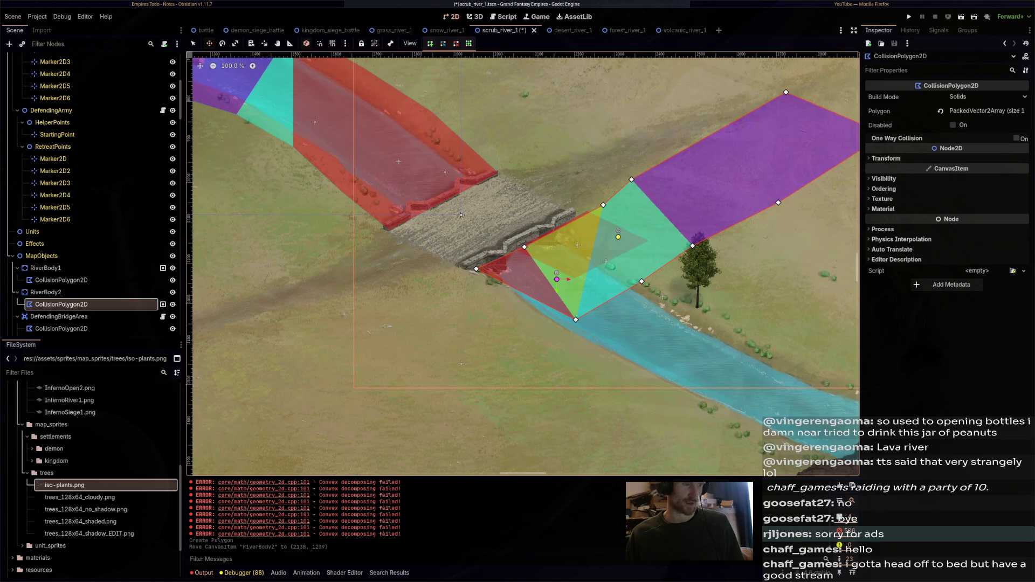
left_click(941, 111)
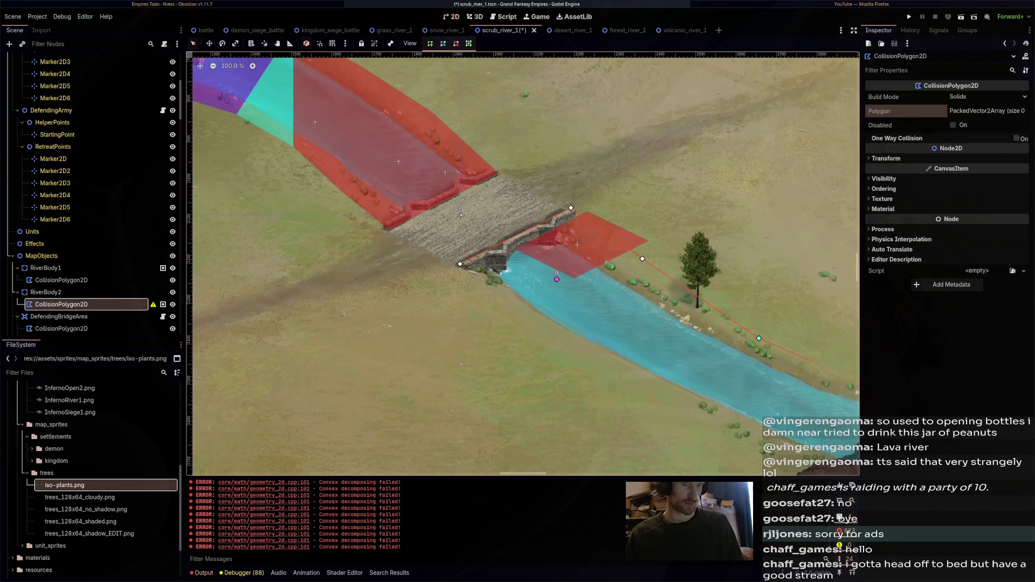
Draw a closed 9-point collision outline along the lower river bank and save the scene
scroll(523, 264, "right", 5)
scroll(523, 264, "down", 2)
left_click(680, 408)
left_click(569, 392)
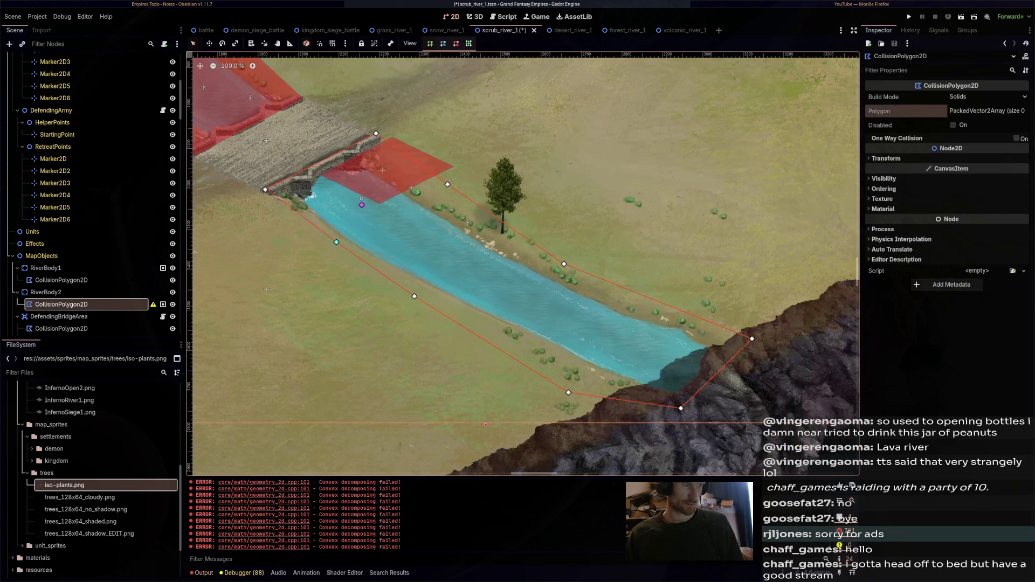
left_click(265, 189)
scroll(265, 190, "left", 5)
scroll(265, 190, "up", 3)
key("ctrl+s")
scroll(523, 264, "right", 2)
scroll(523, 264, "up", 1)
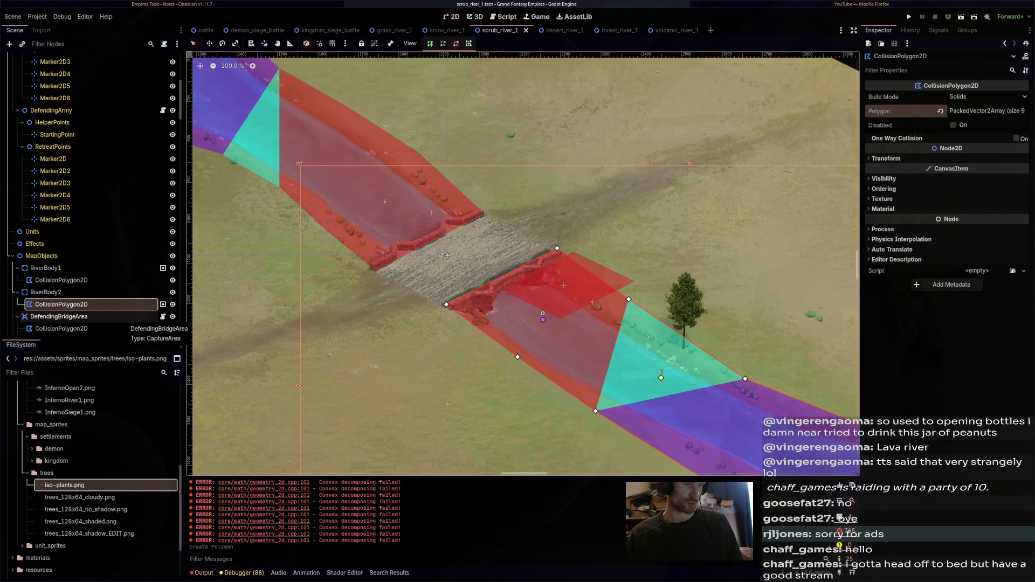
Move DefendingBridgeArea up to the bridge's upper end
left_click(59, 317)
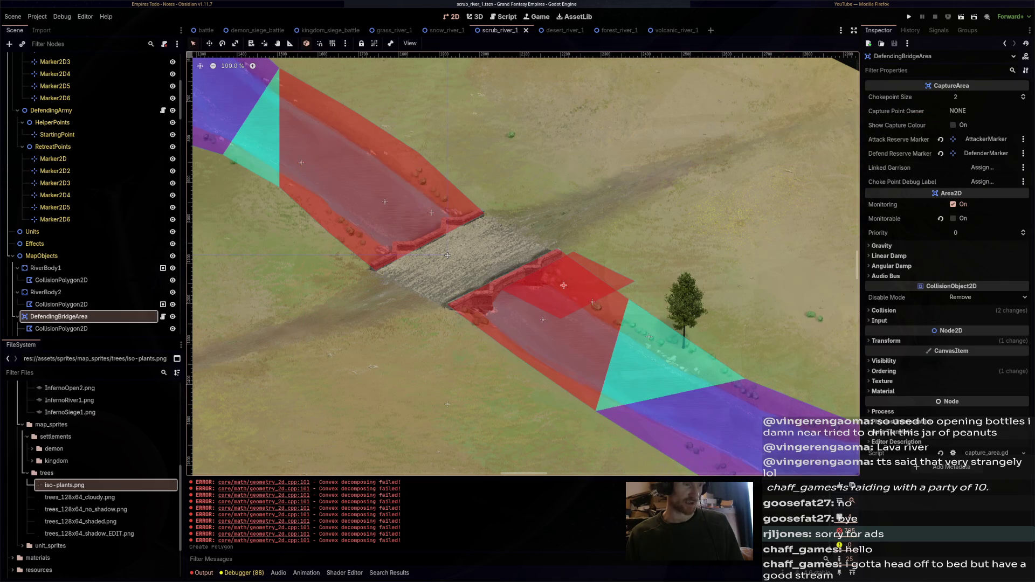
scroll(447, 255, "down", 6)
scroll(513, 238, "down", 2)
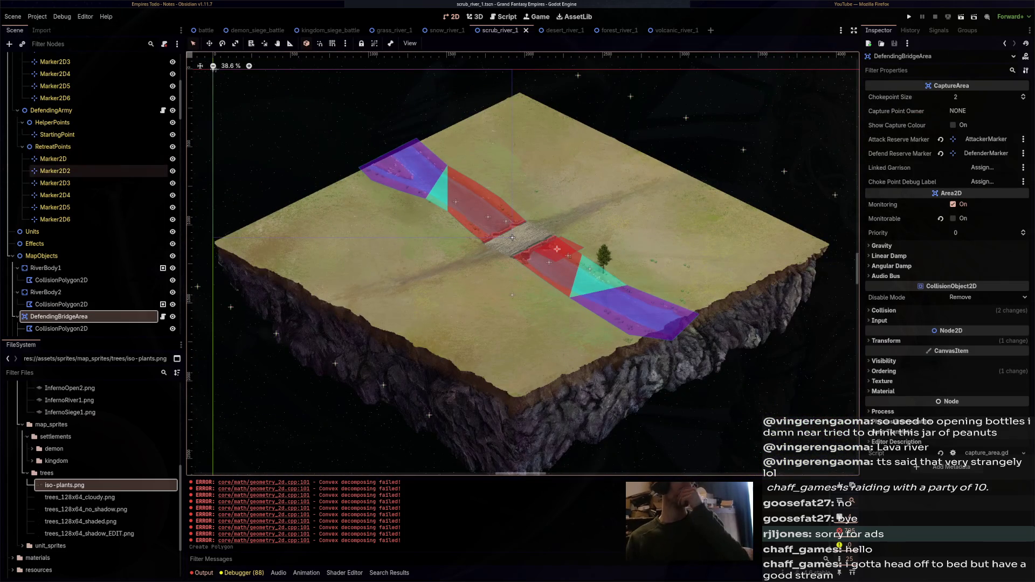
left_click(55, 170)
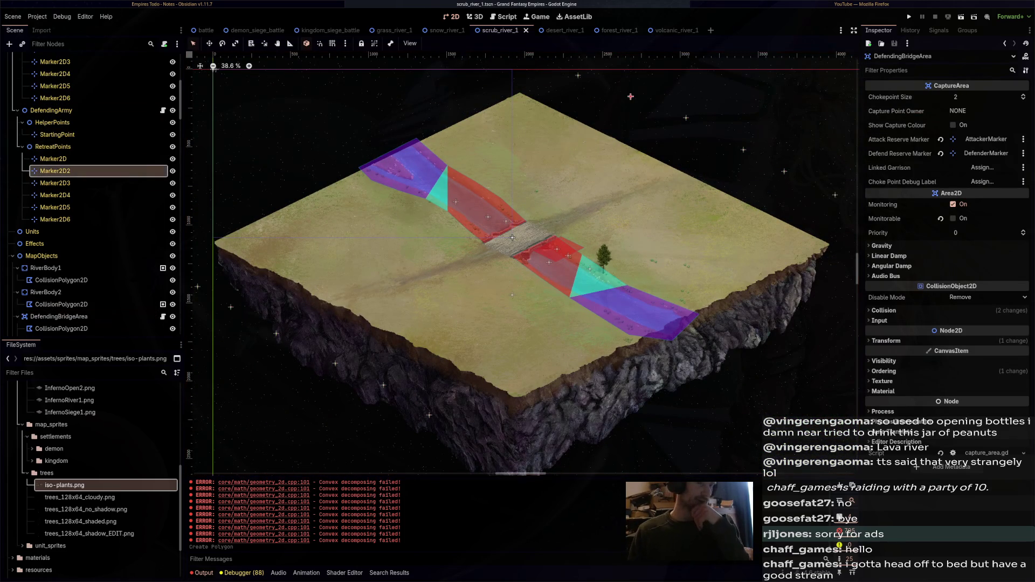
scroll(521, 256, "up", 6)
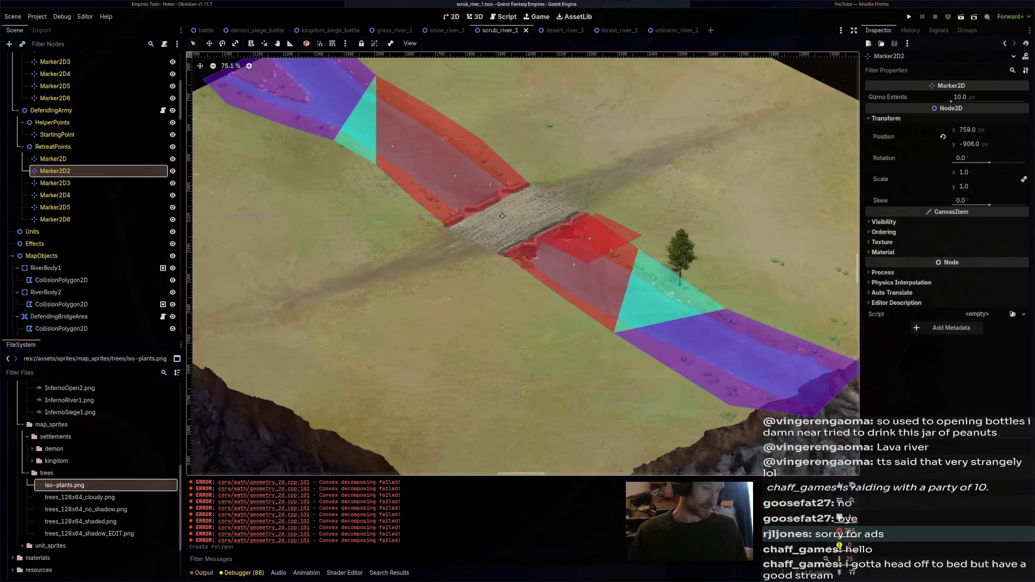
left_click(591, 240)
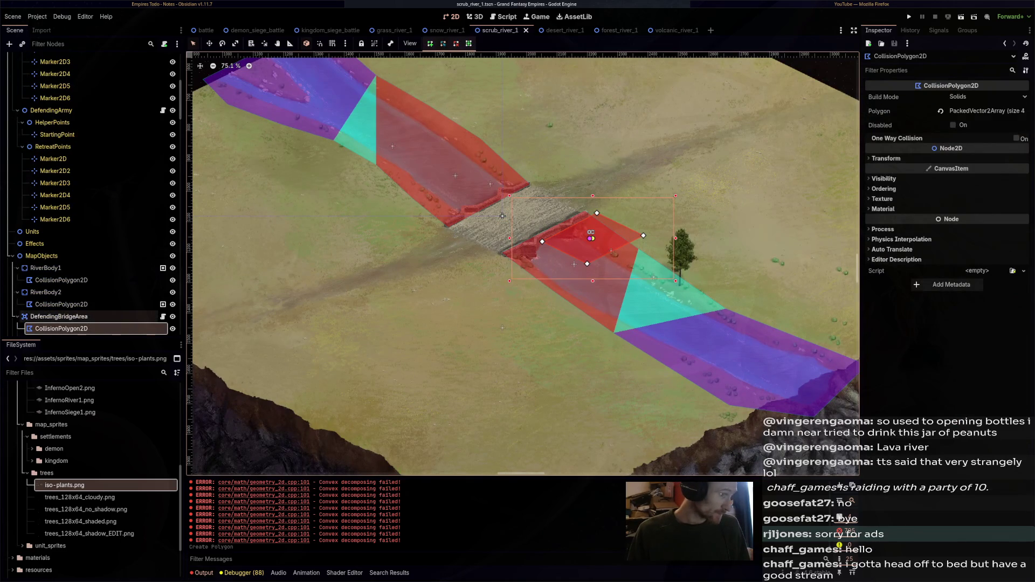
left_click(590, 238)
left_click_drag(590, 238, 574, 192)
Reshape the bridge area's collision polygon, pulling the right and top corners inward, and save
left_click(61, 329)
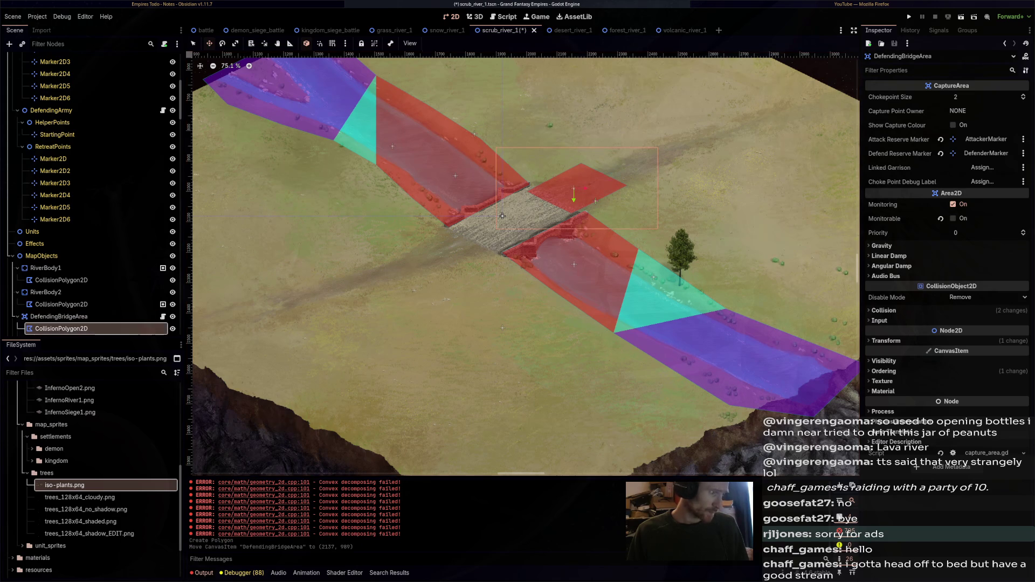
scroll(502, 216, "up", 4)
left_click_drag(431, 242, 435, 238)
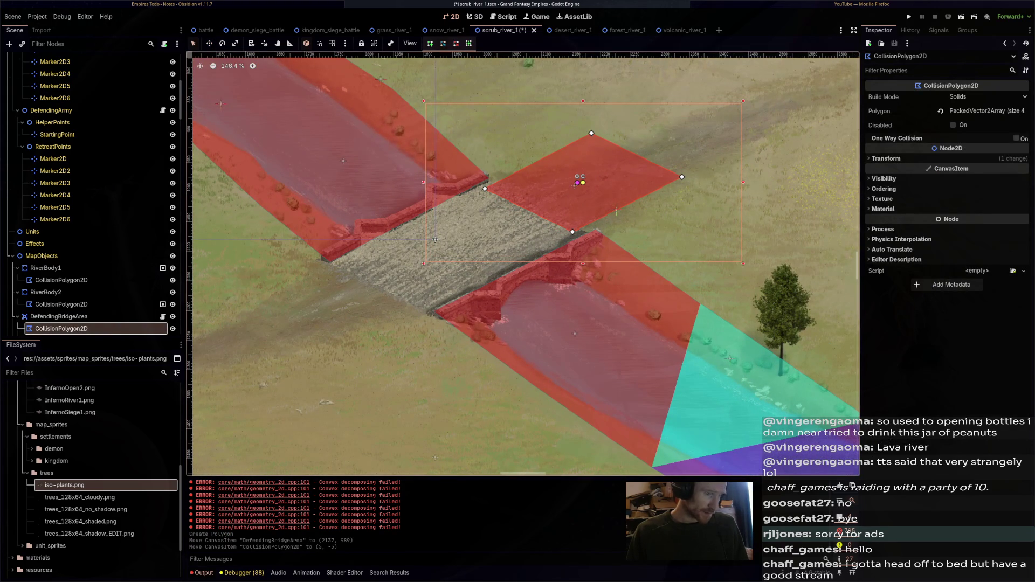
left_click_drag(485, 187, 485, 186)
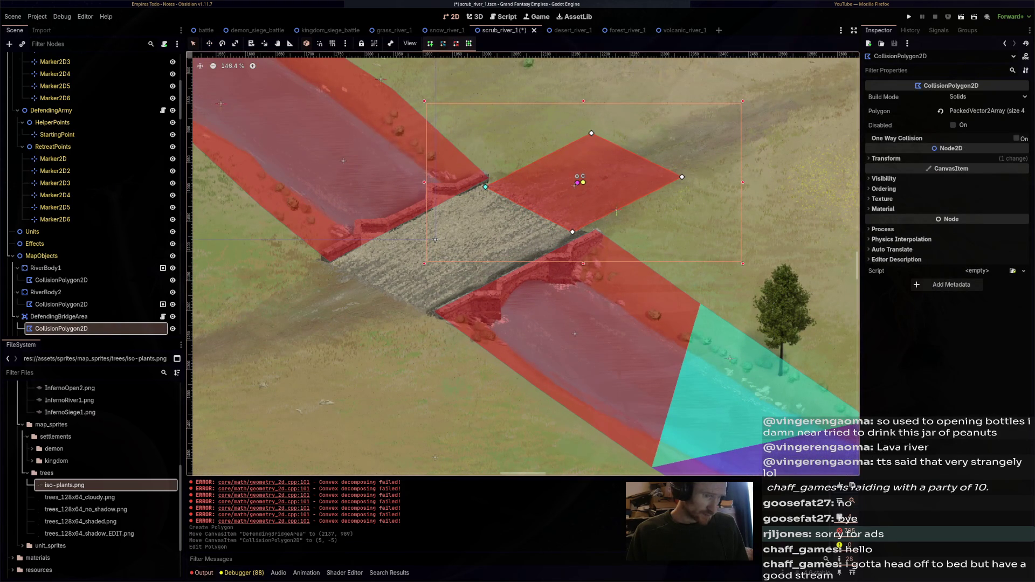
left_click_drag(574, 232, 579, 235)
left_click_drag(682, 177, 647, 202)
left_click_drag(592, 133, 548, 150)
key("ctrl+s")
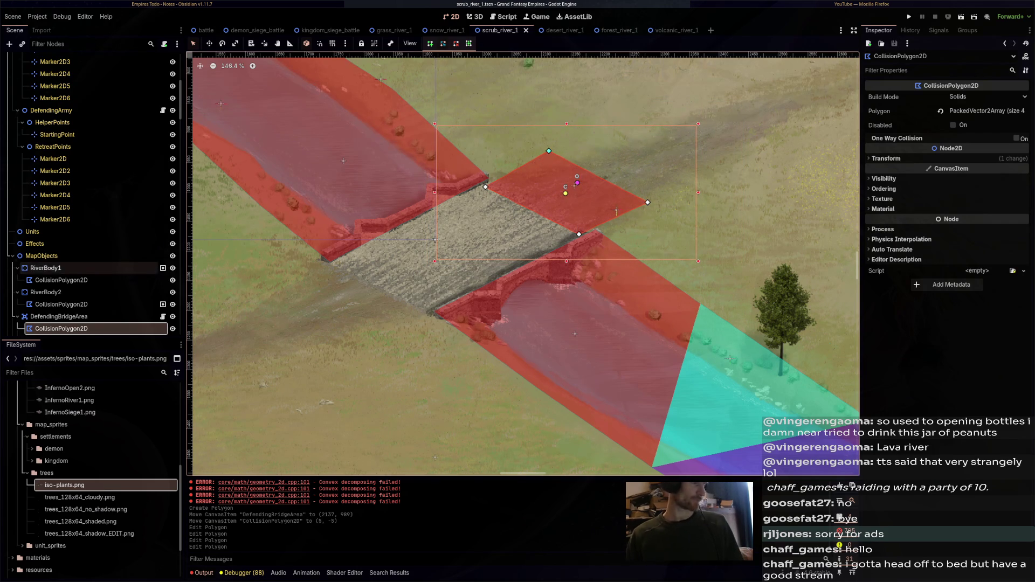
Move DefenderMarker up onto the capture area and AttackerMarker down to the near riverbank
scroll(92, 215, "down", 5)
left_click(56, 200)
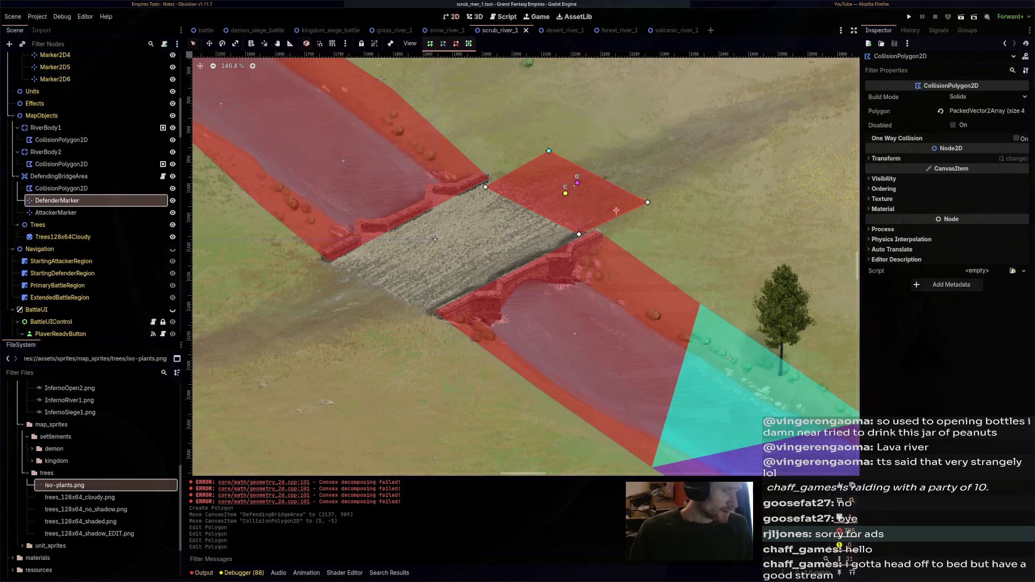
left_click_drag(616, 211, 622, 159)
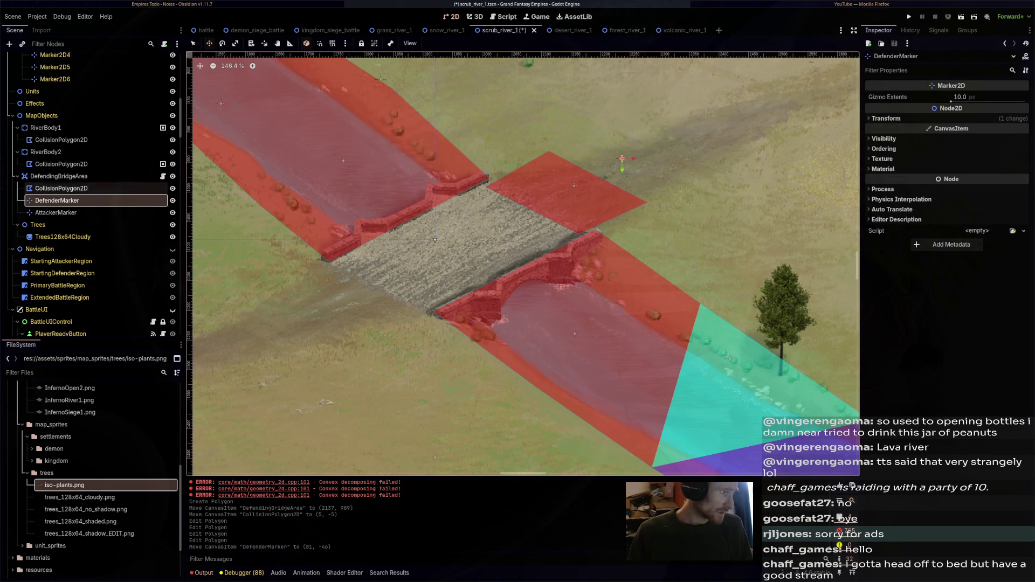
left_click(56, 212)
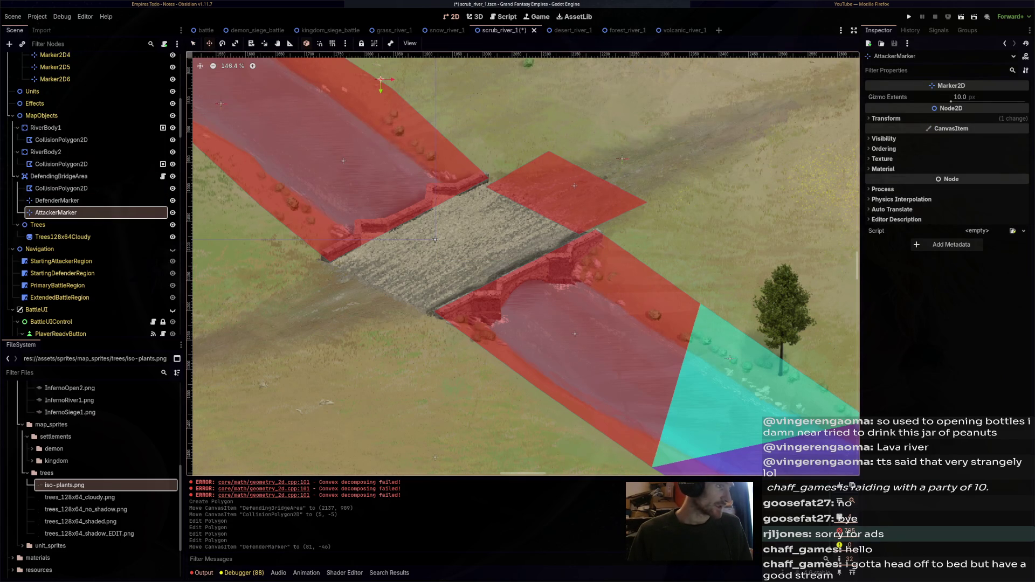
scroll(435, 239, "down", 2)
left_click_drag(435, 239, 436, 241)
scroll(478, 286, "down", 5)
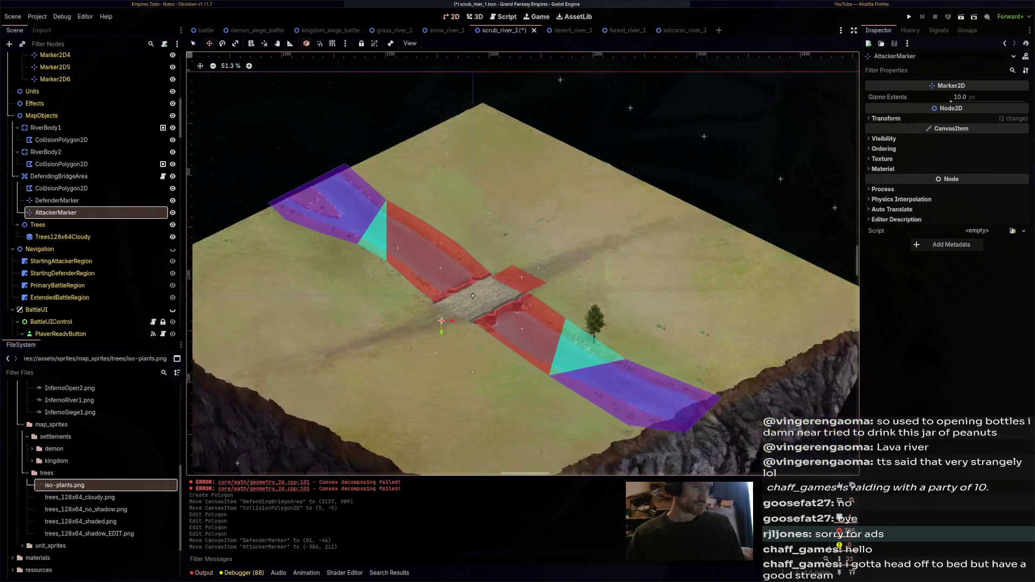
left_click_drag(478, 286, 599, 233)
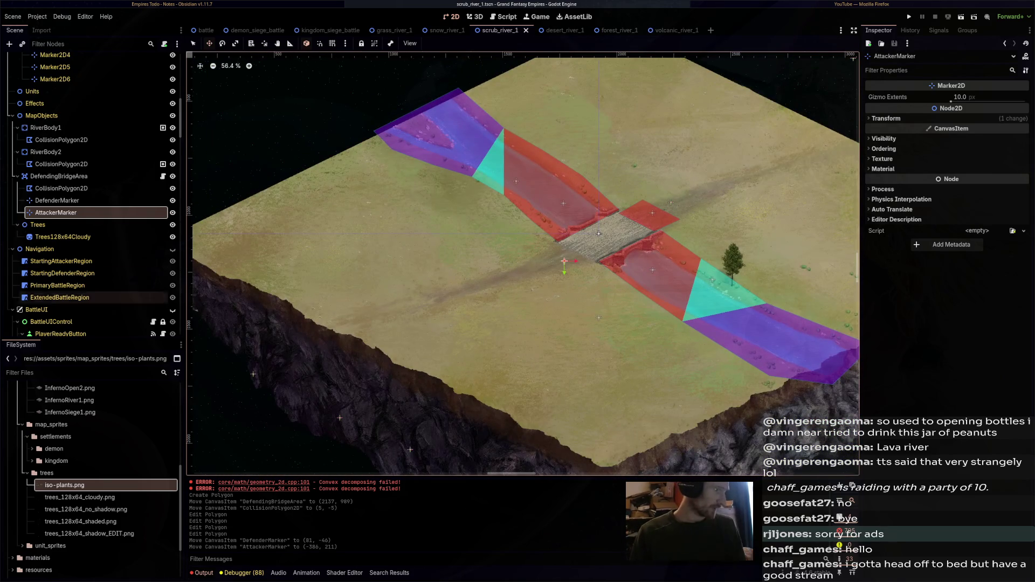
left_click(39, 179)
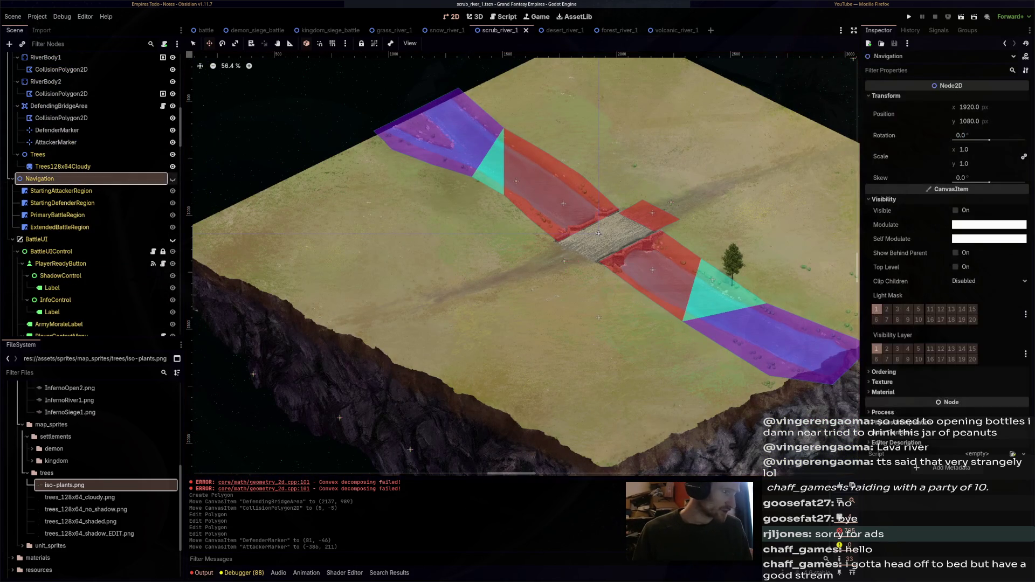
Show the navigation regions and clear the StartingAttackerRegion and StartingDefenderRegion navigation polygons
left_click(172, 178)
scroll(480, 230, "down", 2)
left_click(61, 191)
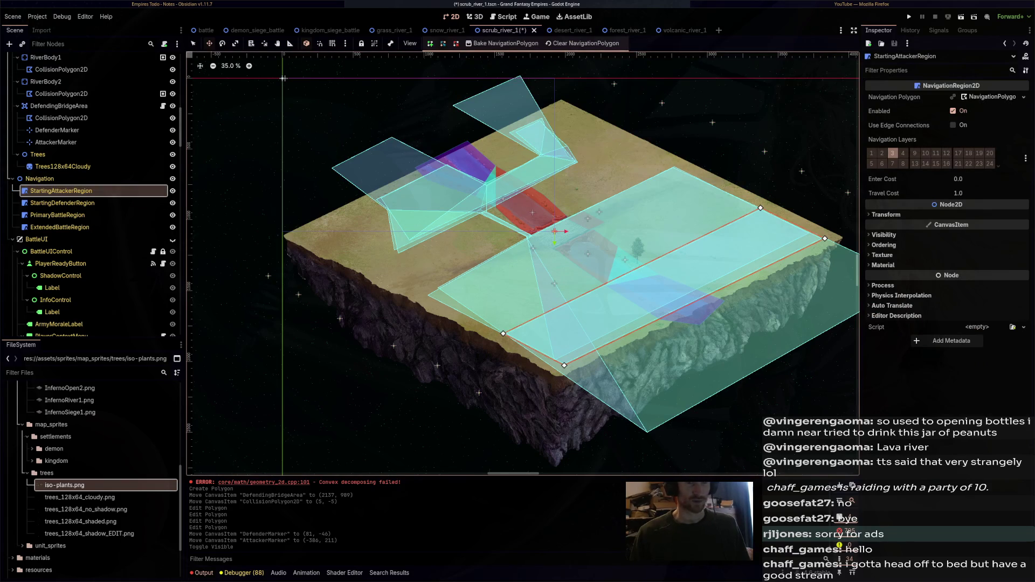
left_click(1023, 97)
left_click(985, 163)
left_click(62, 203)
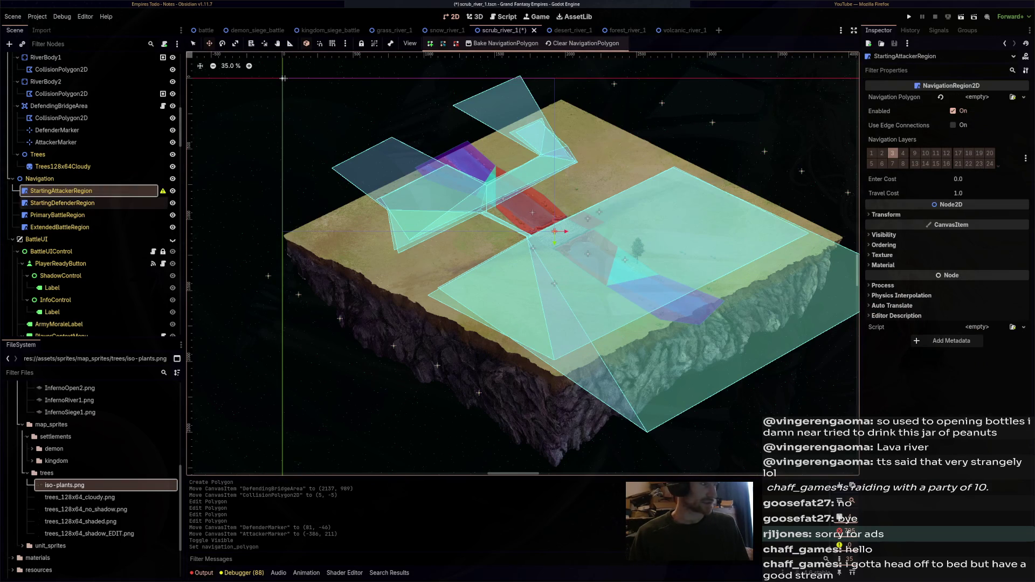
left_click(1023, 97)
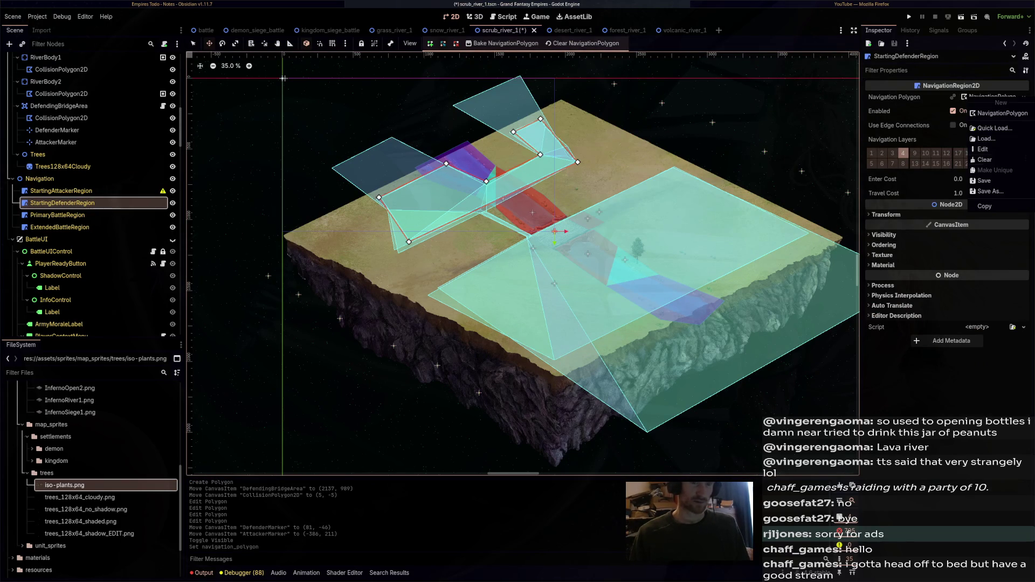
left_click(985, 163)
Clear the PrimaryBattleRegion and ExtendedBattleRegion navigation polygons
left_click(57, 215)
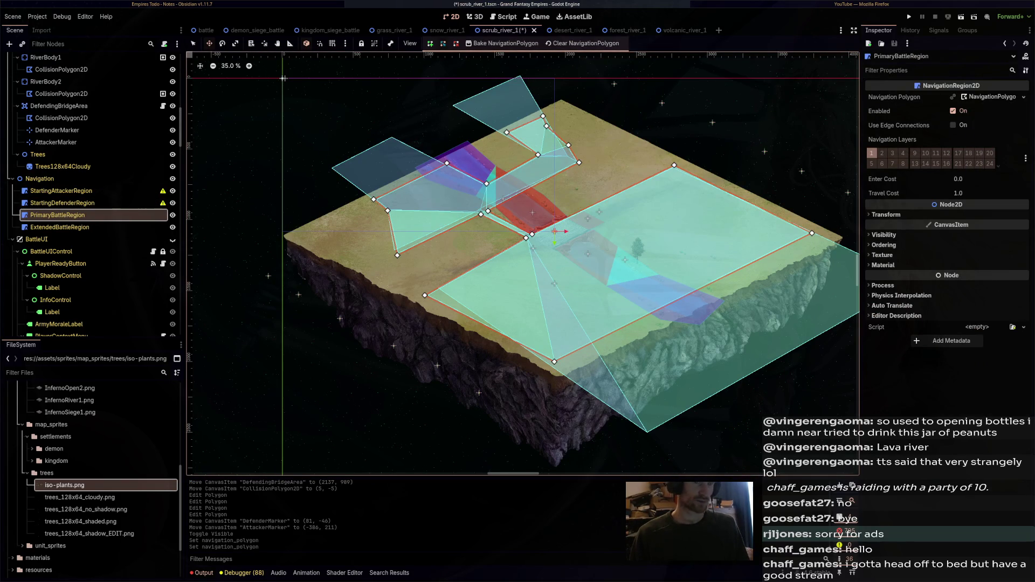
left_click(1023, 97)
left_click(985, 163)
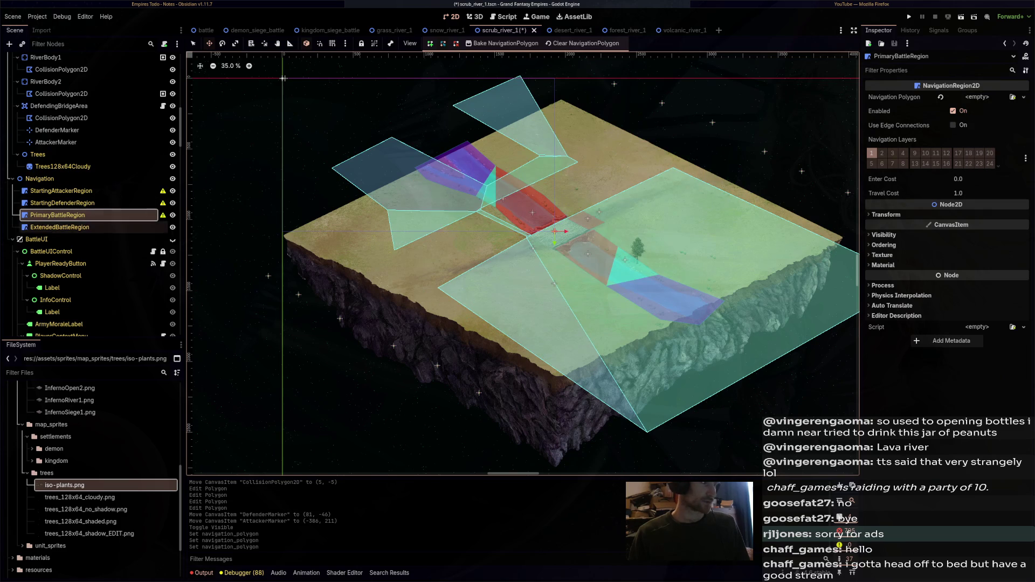
left_click(59, 227)
left_click(1023, 97)
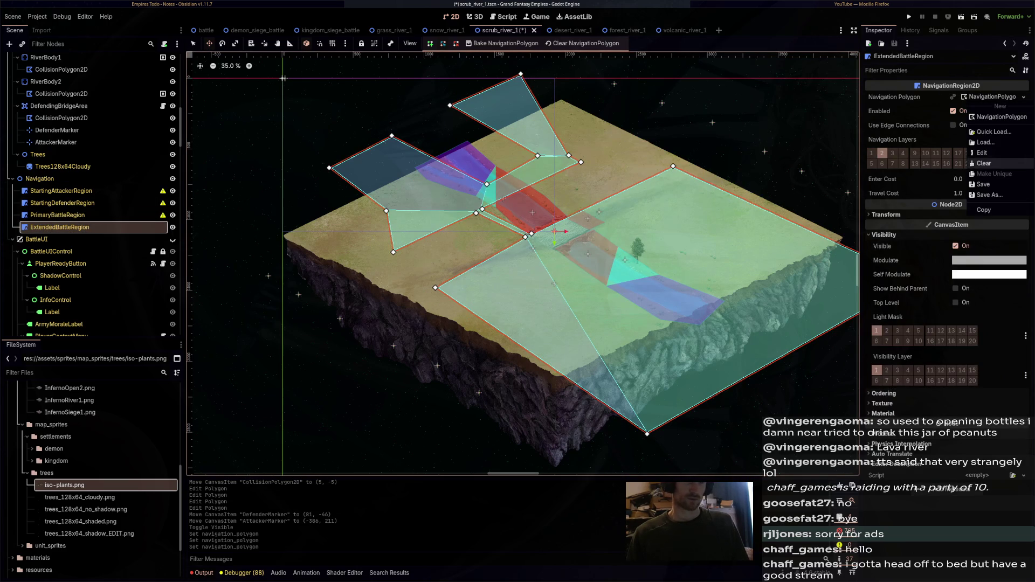
left_click(985, 163)
left_click(60, 191)
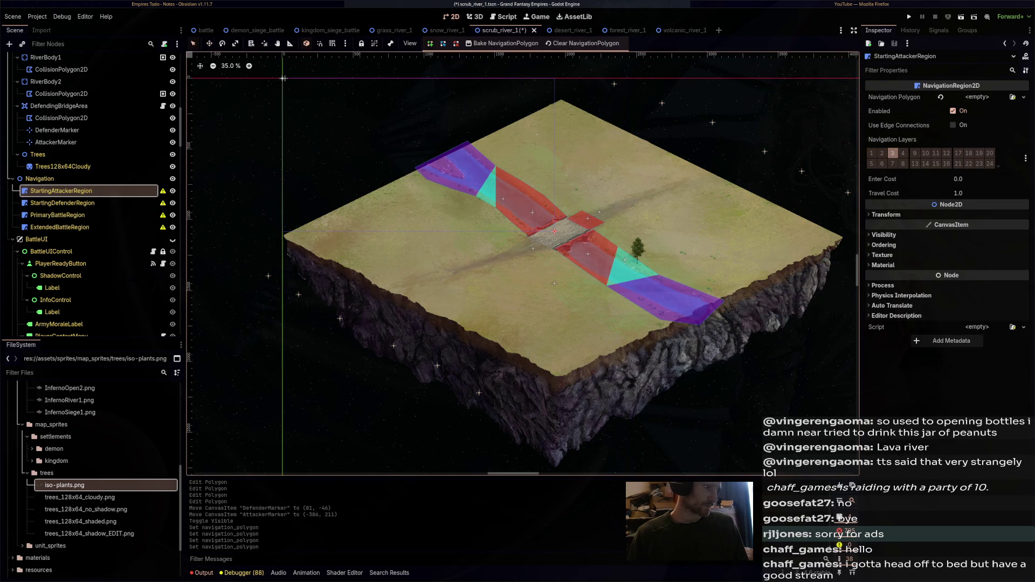
Create and draw a new four-point navigation polygon for StartingAttackerRegion
scroll(683, 166, "up", 4)
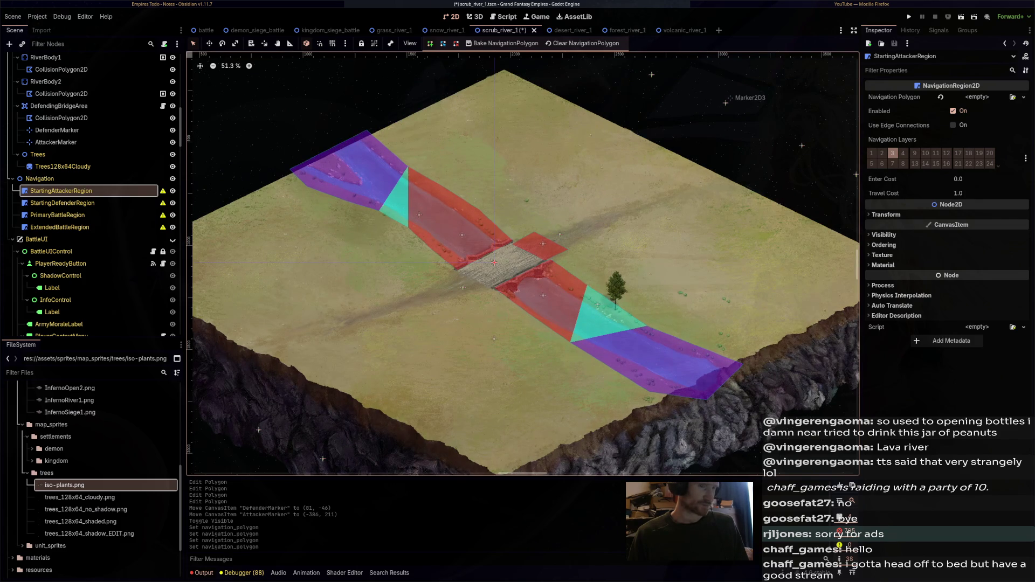
scroll(86, 200, "up", 4)
scroll(523, 264, "down", 2)
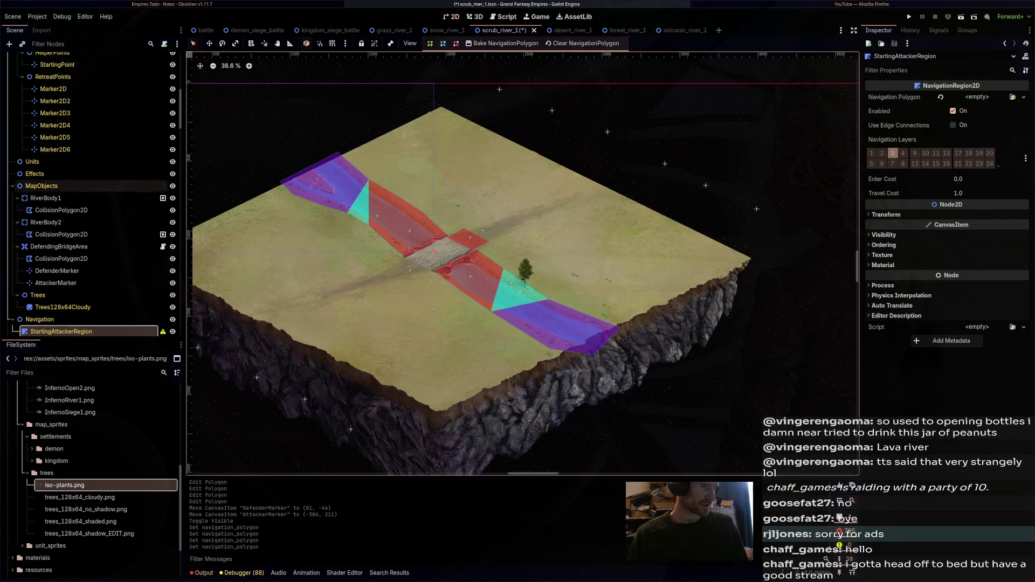
left_click(542, 311)
left_click(542, 311)
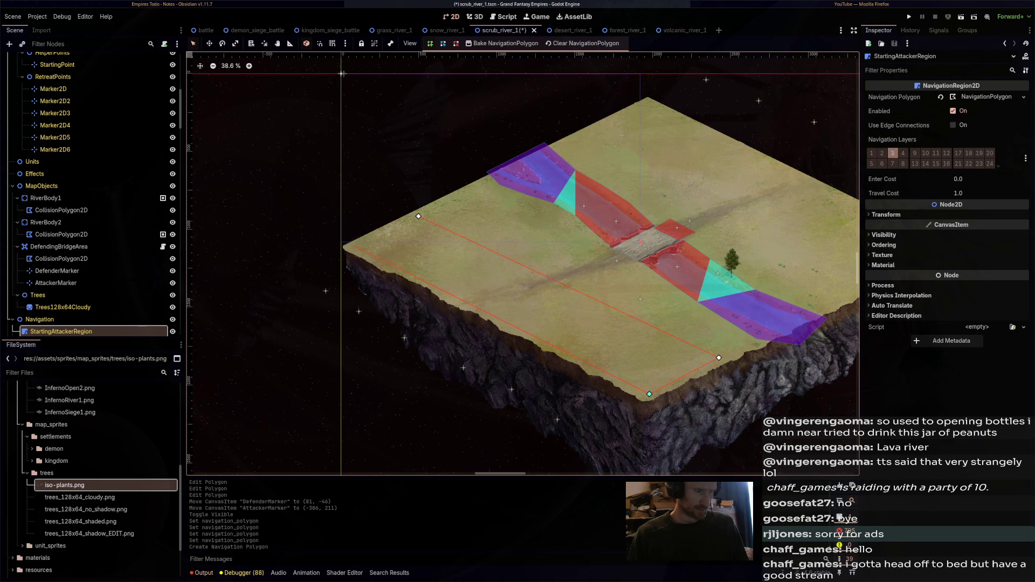
scroll(523, 264, "right", 2)
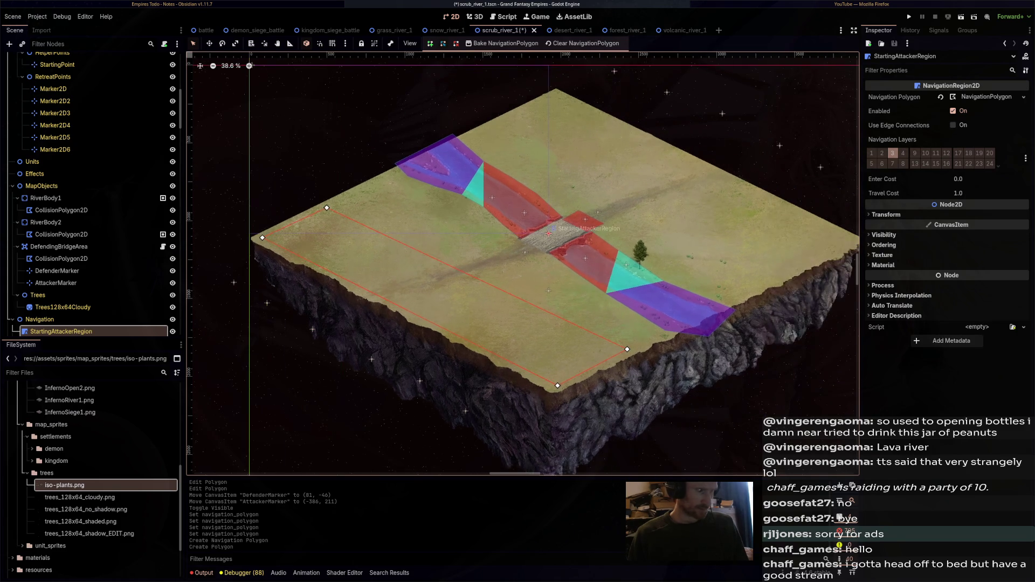
key("Return")
Draw a four-point navigation polygon for StartingDefenderRegion along the opposite map edge
left_click(62, 238)
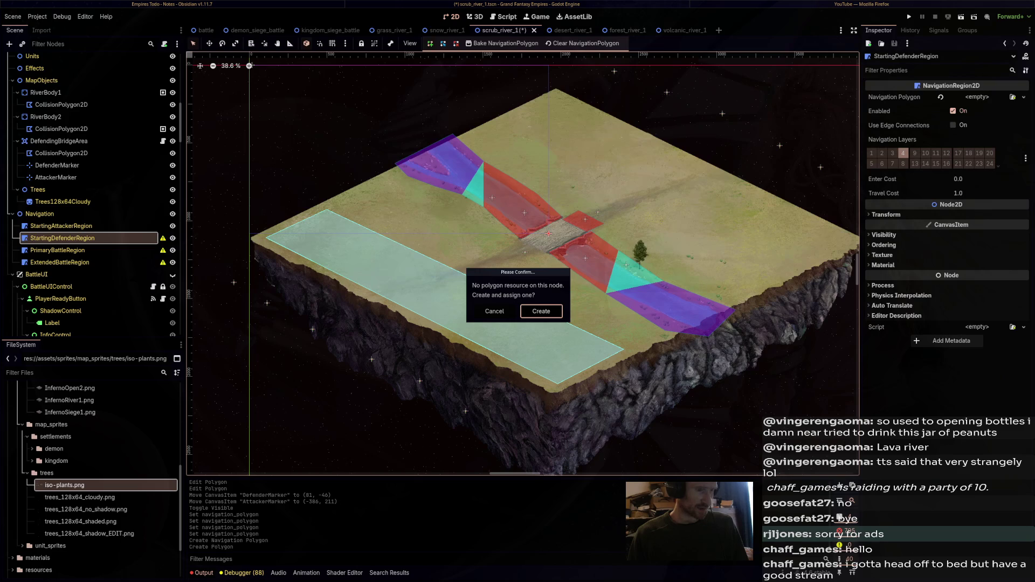
key("Return")
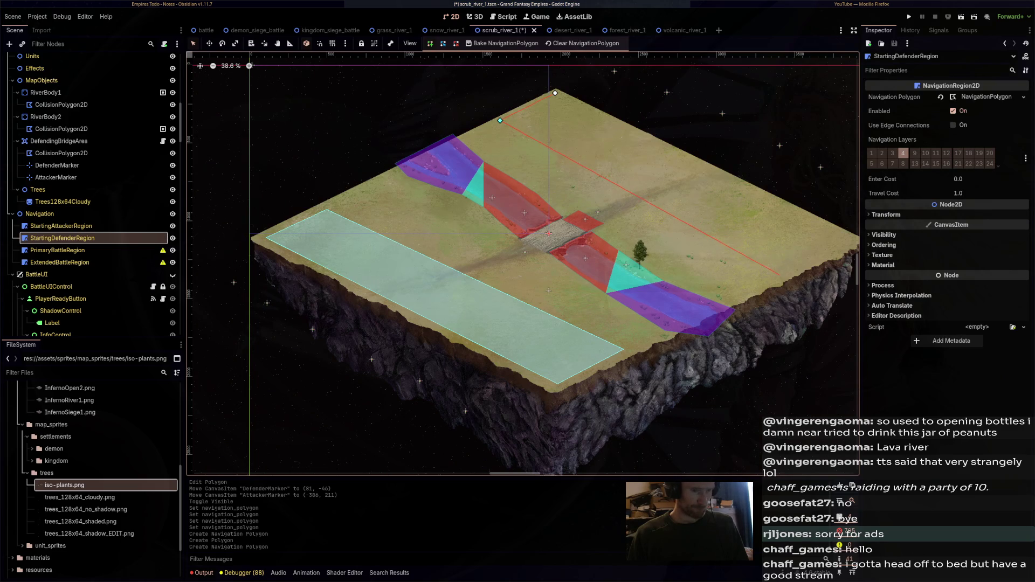
scroll(523, 264, "right", 2)
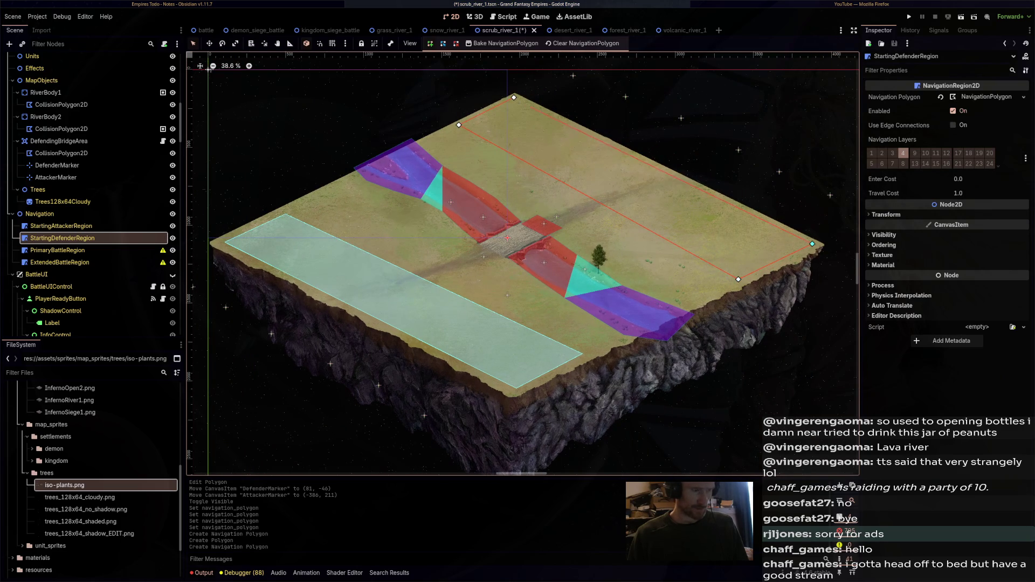
left_click(459, 125)
left_click_drag(459, 125, 449, 130)
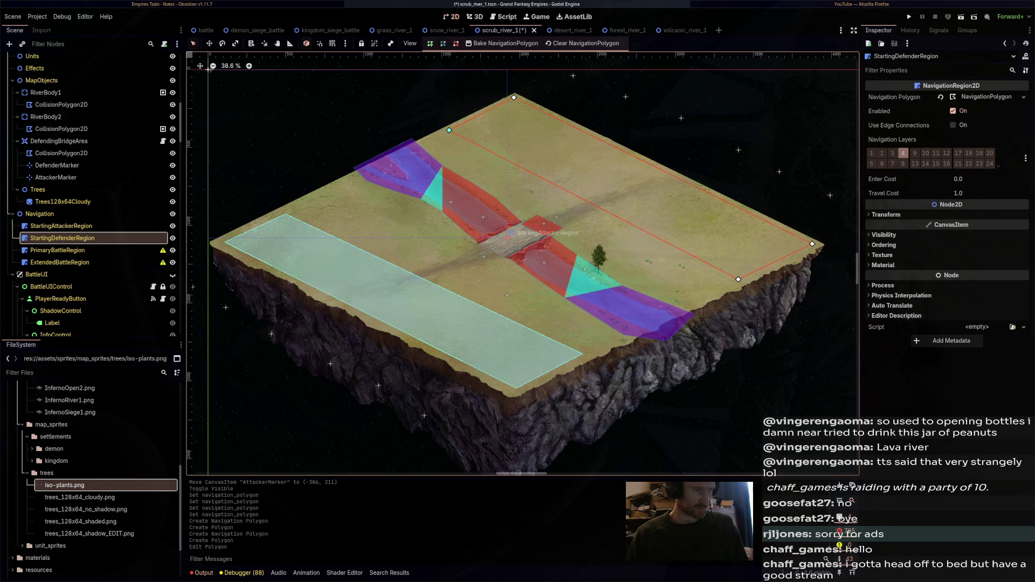
Fine-tune the corners of the StartingAttackerRegion outline along the near-left strip
key("Down")
key("Up")
key("Up")
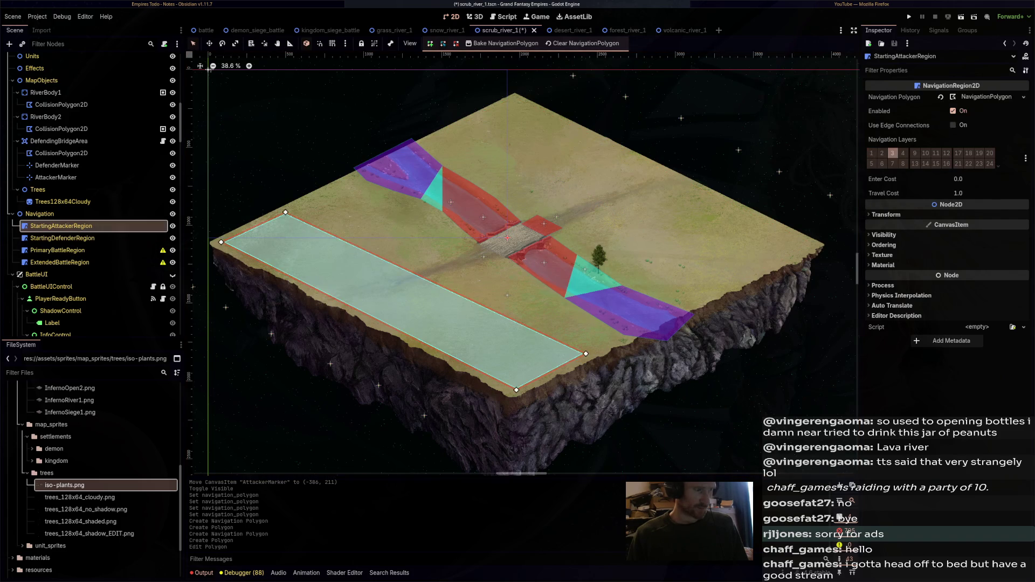
left_click_drag(285, 212, 290, 210)
left_click(297, 207)
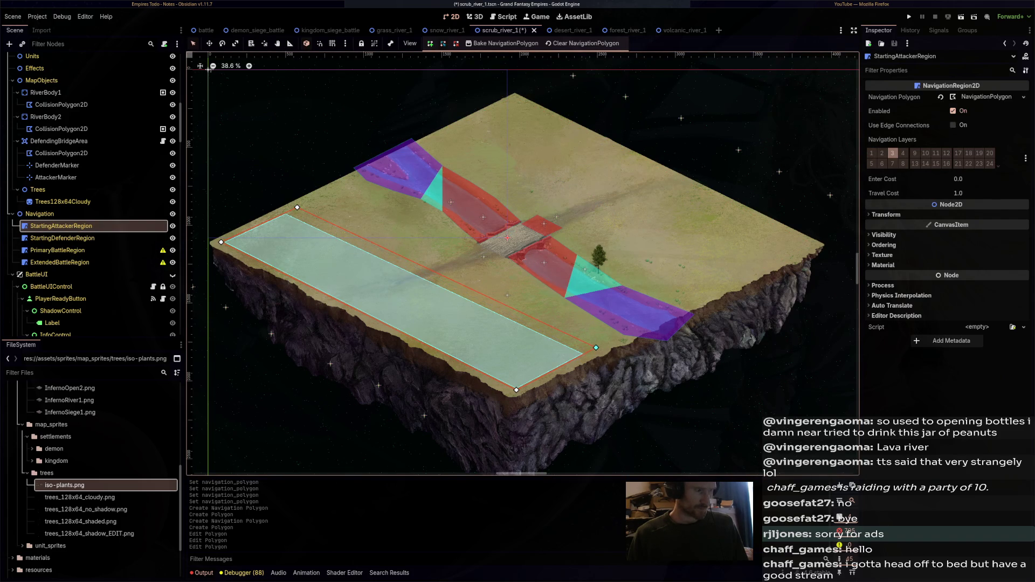
left_click(58, 250)
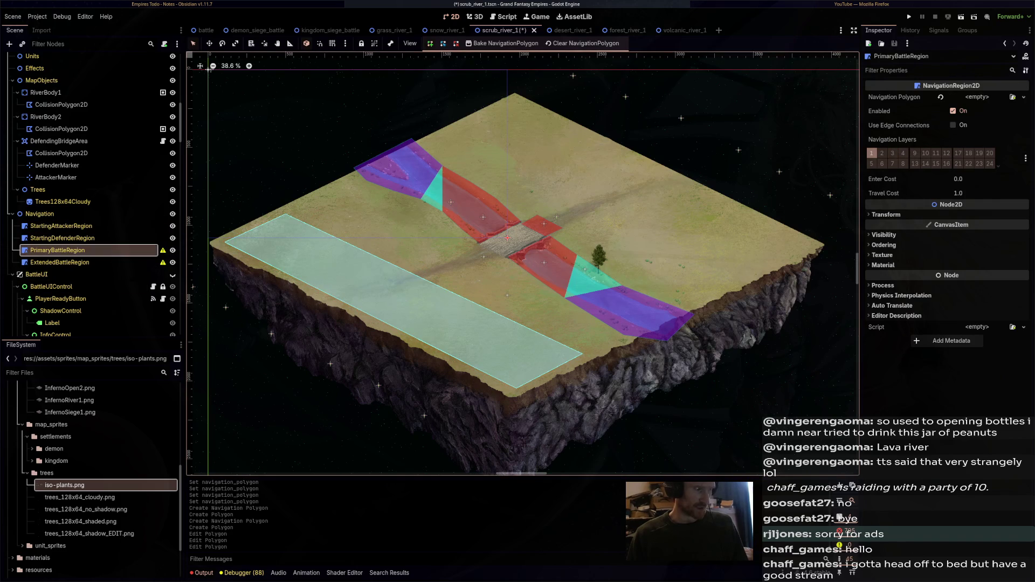
Create PrimaryBattleRegion's navigation polygon, outlining the field from the upper edge to its left corner
left_click(209, 69)
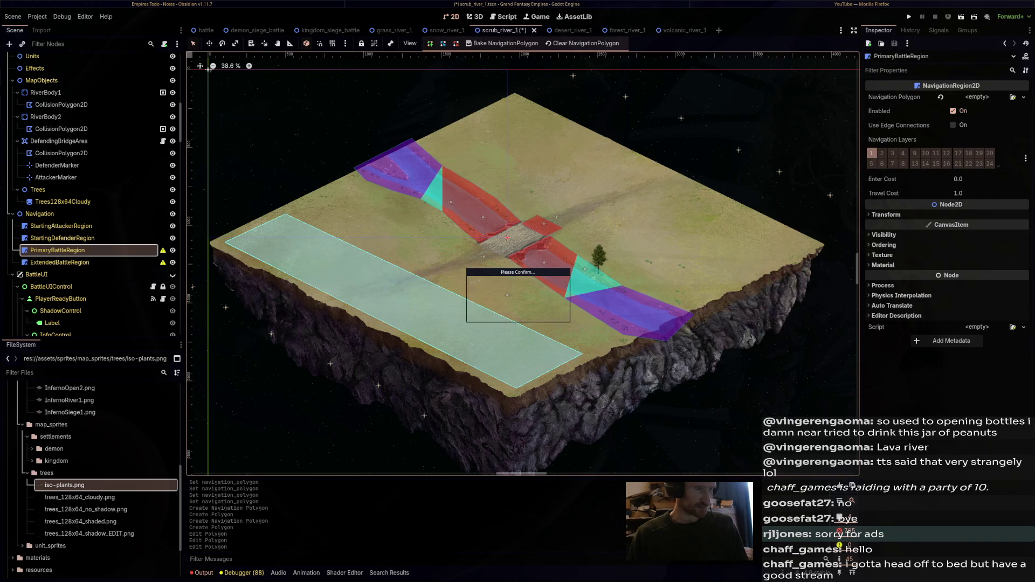
key("Return")
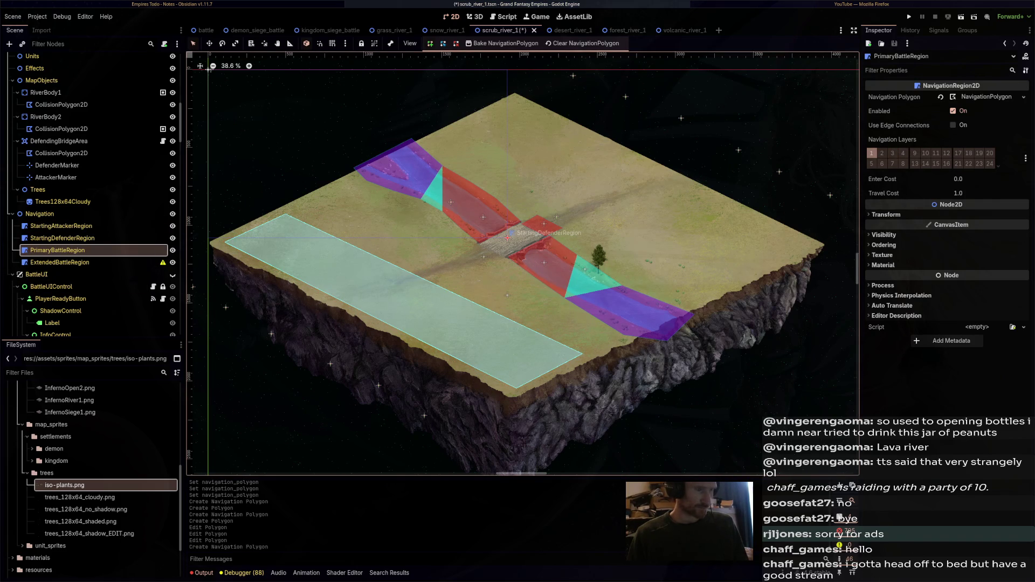
left_click(514, 99)
left_click(429, 142)
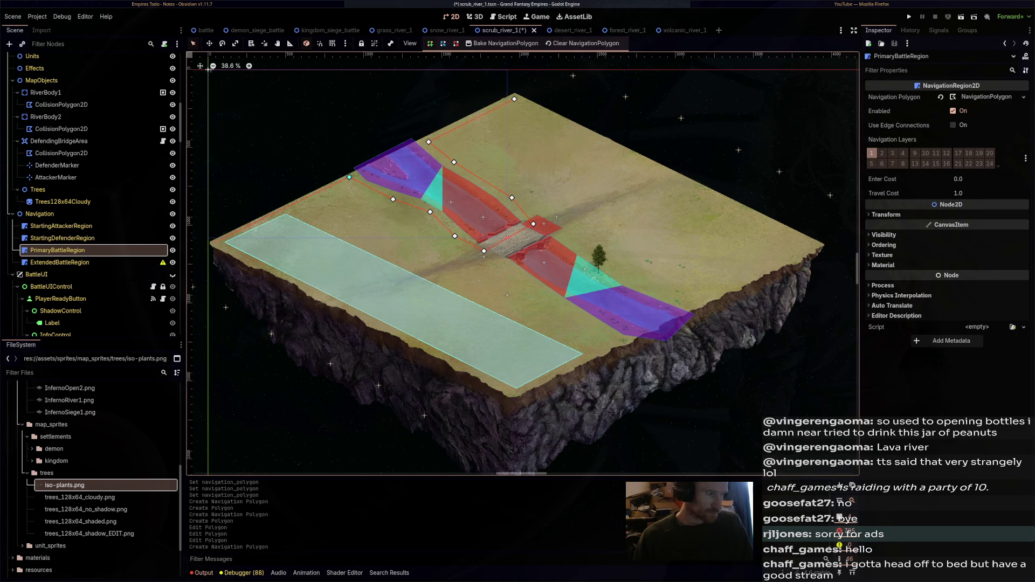
left_click(219, 242)
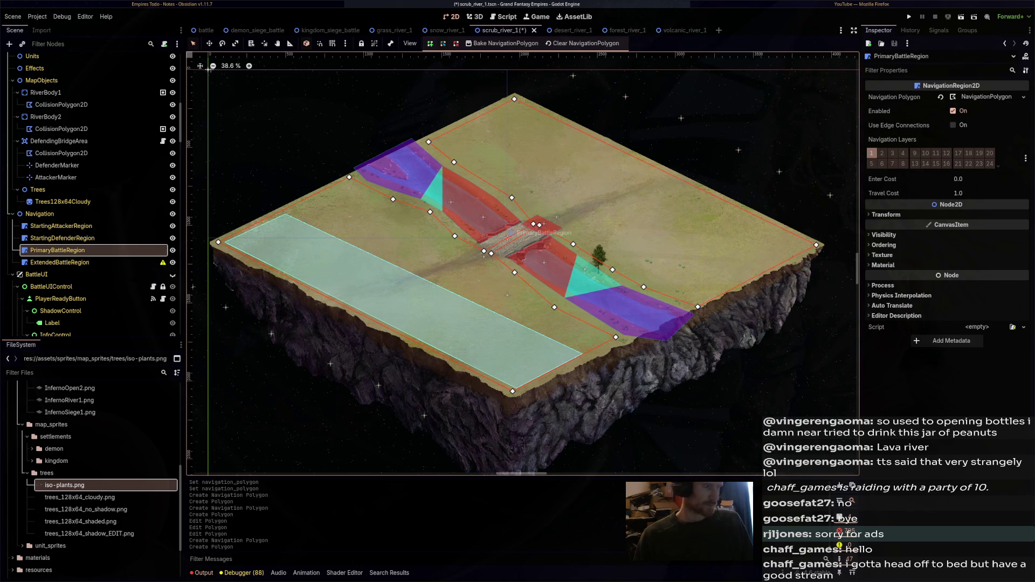
left_click(59, 263)
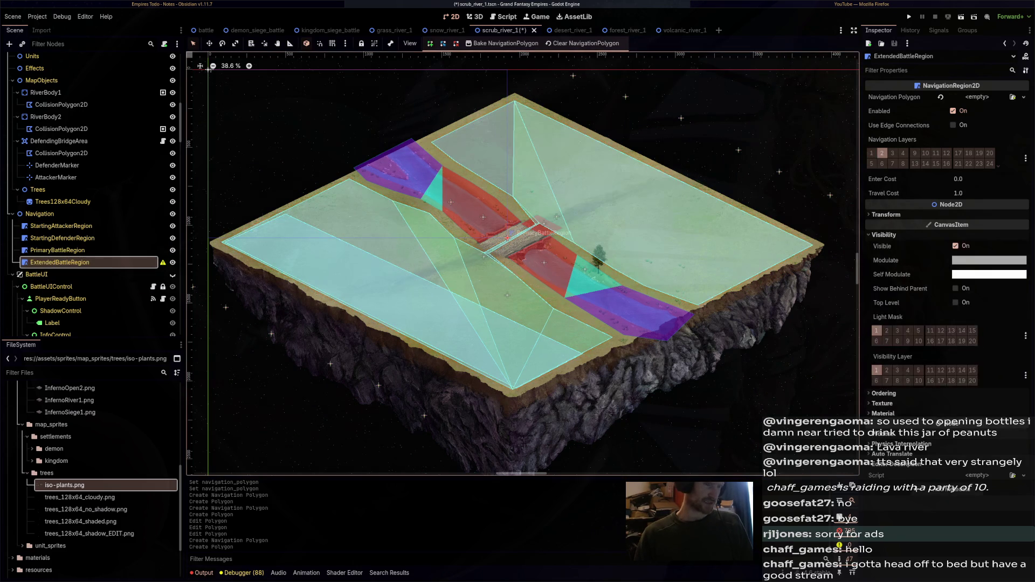
Create a navigation polygon for ExtendedBattleRegion, then cancel the first unfinished outline
left_click(512, 233)
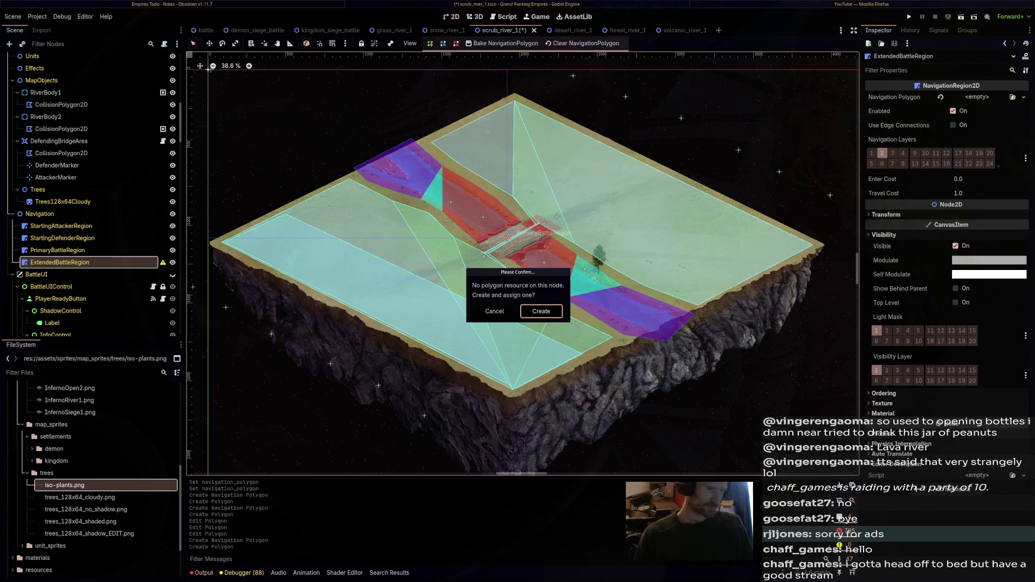
left_click(541, 311)
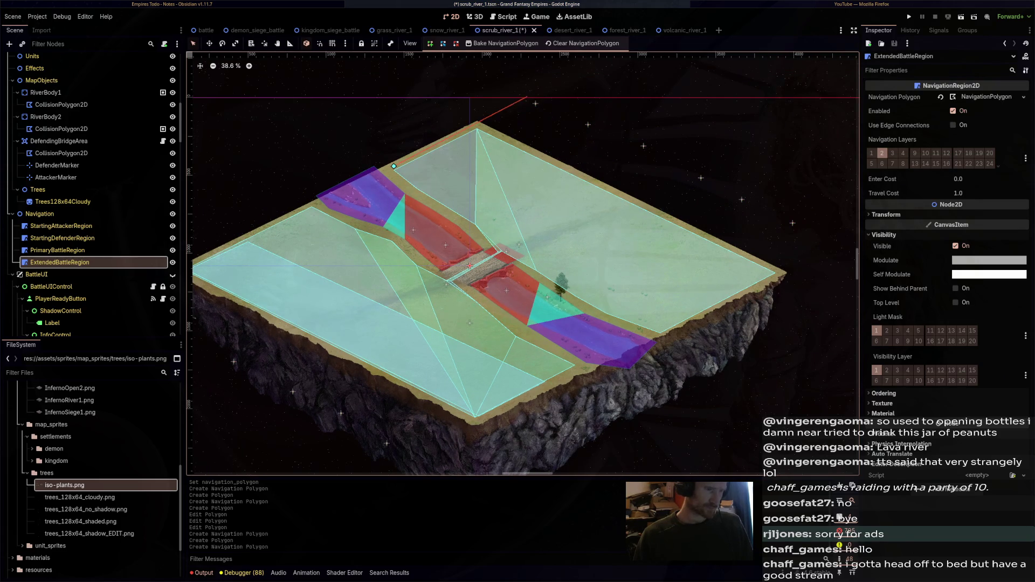
left_click(553, 85)
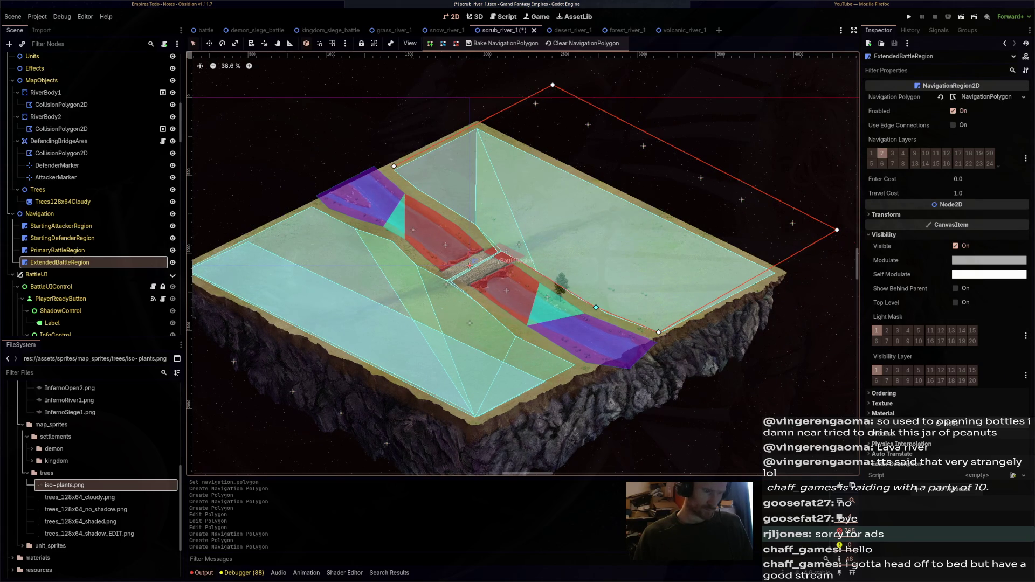
right_click(508, 255)
key("Escape")
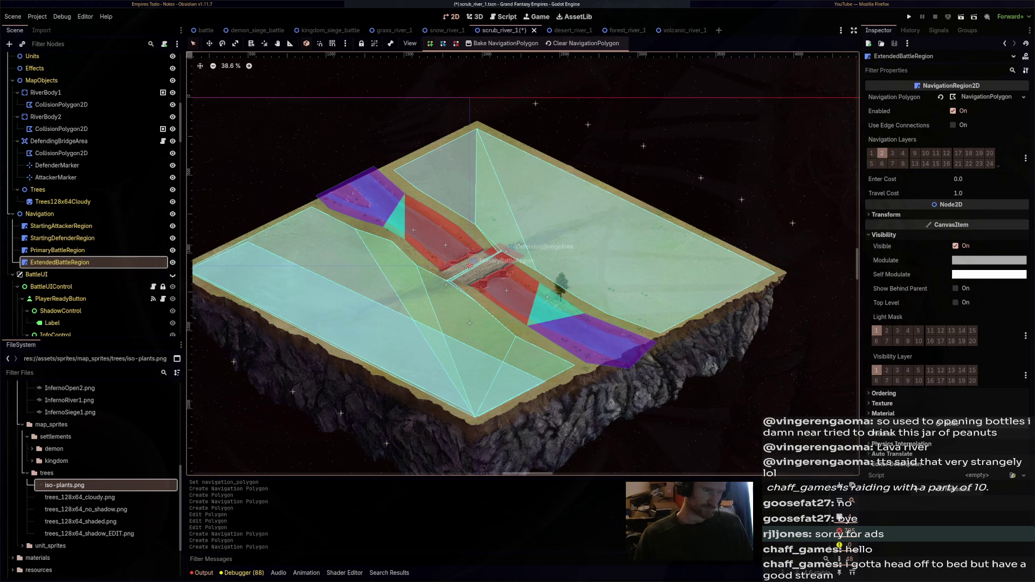
Start a new outline beside the bridge with corners along the near bank and lower field edge
left_click(503, 252)
left_click(514, 333)
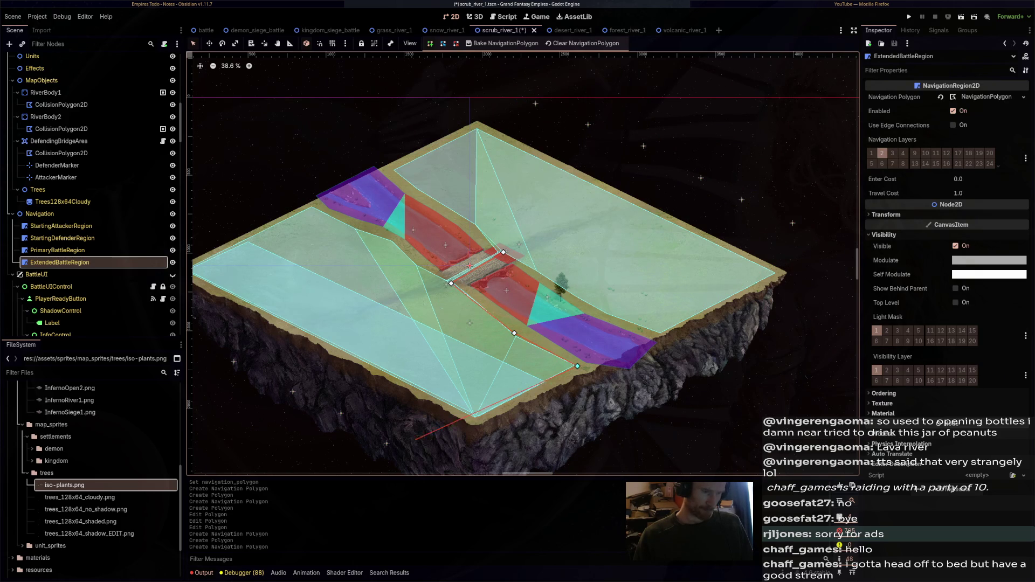
left_click(387, 469)
scroll(388, 469, "left", 5)
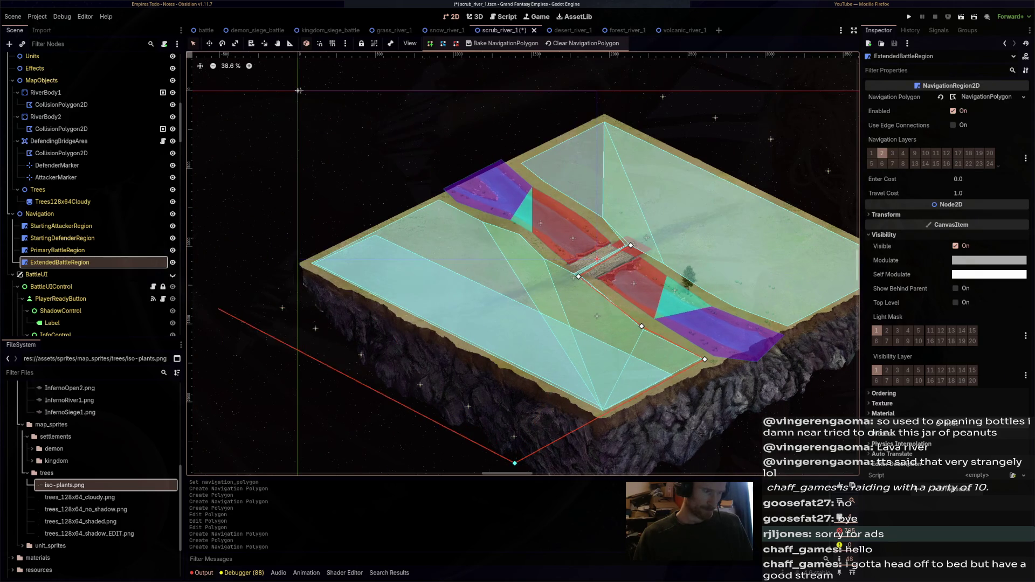
left_click(231, 315)
Extend the outline past the map's far right edge, close it, and save the scene
left_click_drag(299, 91, 209, 145)
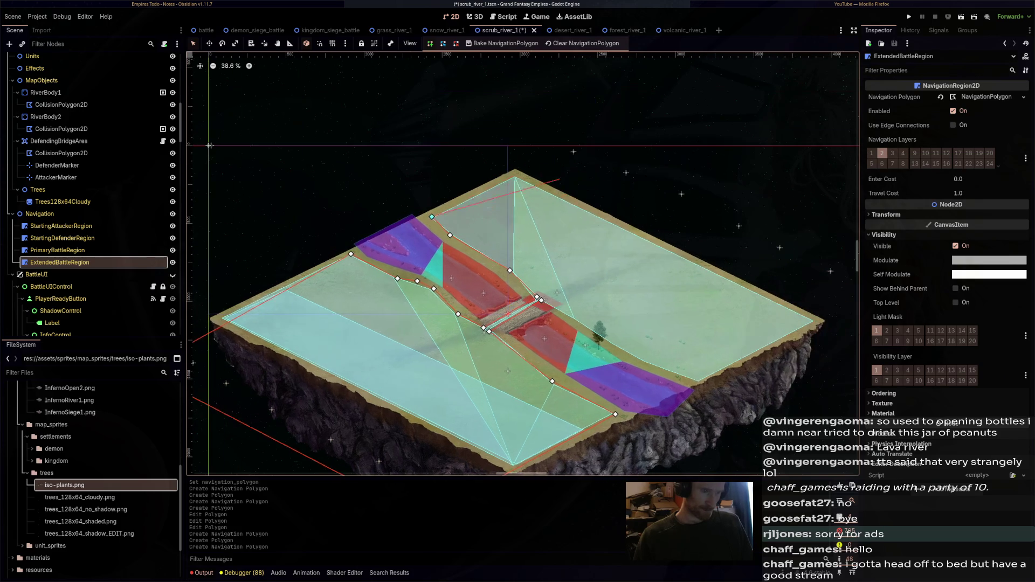
left_click_drag(591, 131, 430, 128)
left_click(710, 269)
left_click(533, 378)
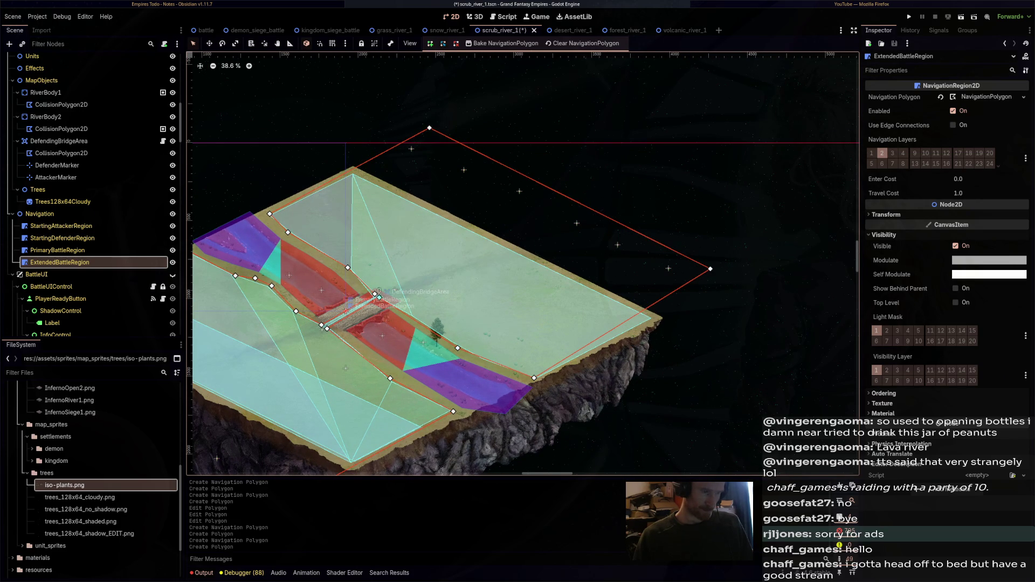
left_click(375, 294)
scroll(376, 315, "up", 4)
scroll(376, 312, "down", 5)
key("ctrl+s")
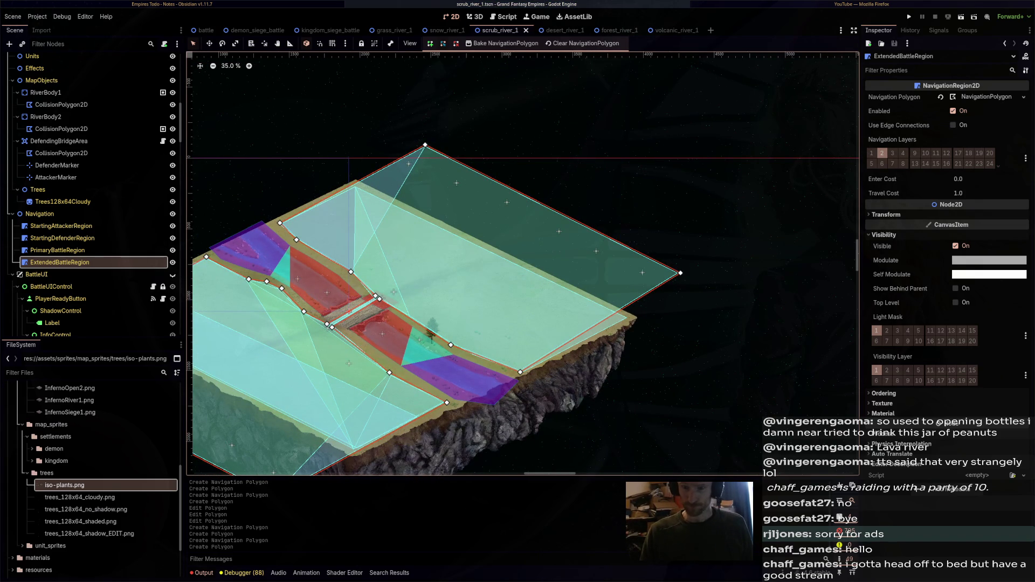
mouse_move(523, 265)
left_mouse_down()
mouse_move(444, 251)
mouse_move(722, 171)
left_mouse_up()
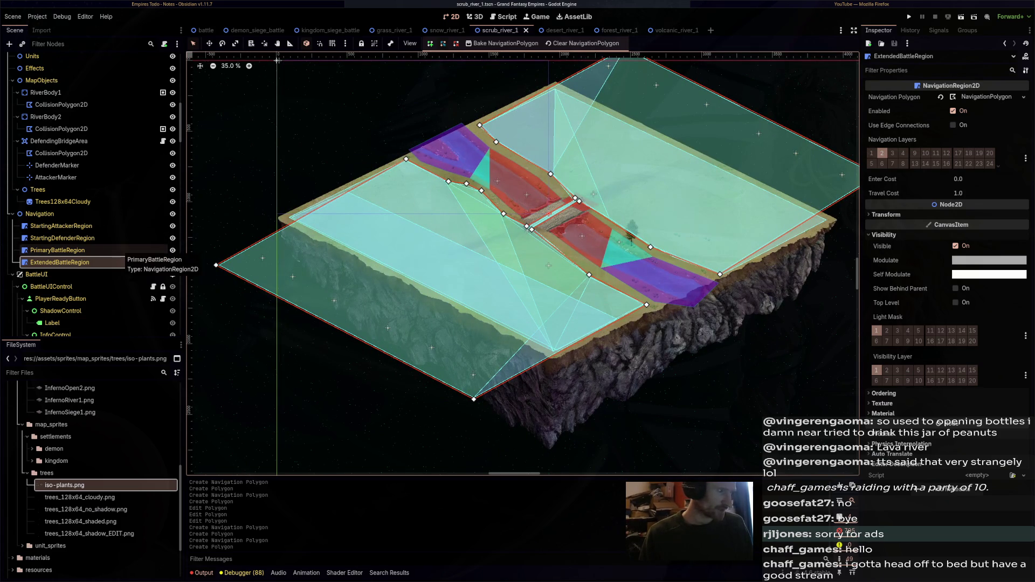
left_click(57, 250)
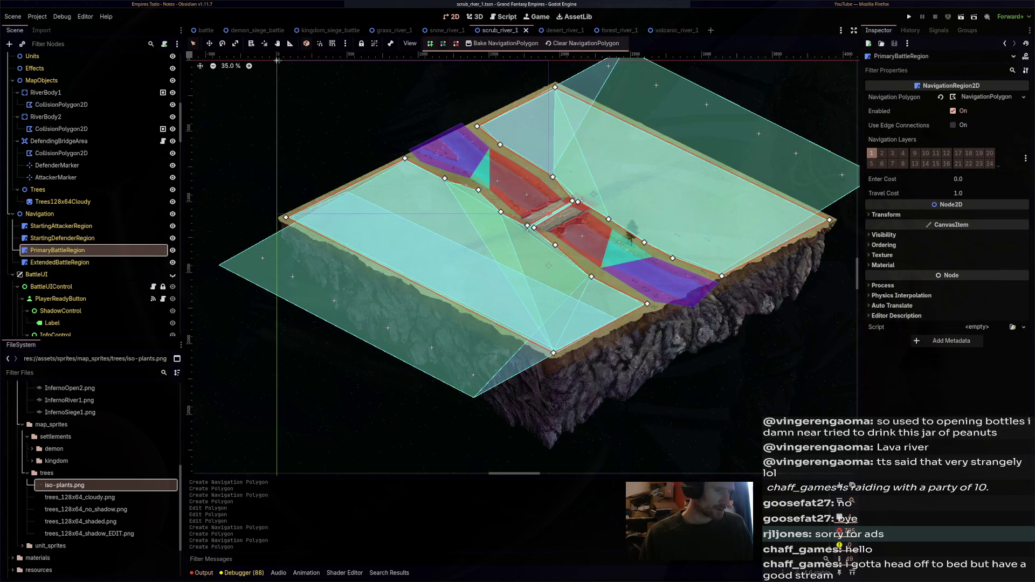
left_click(62, 237)
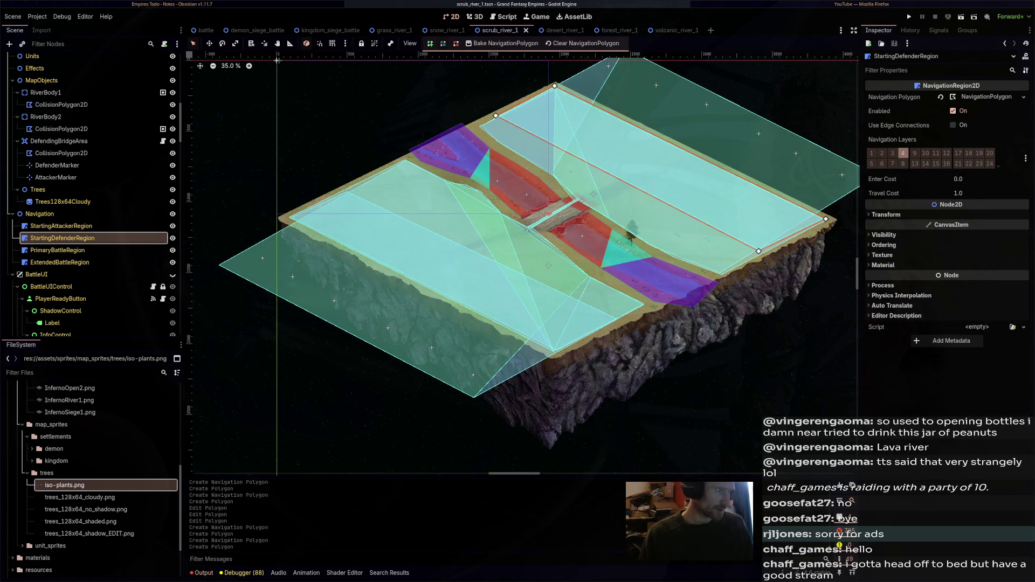
left_click(61, 226)
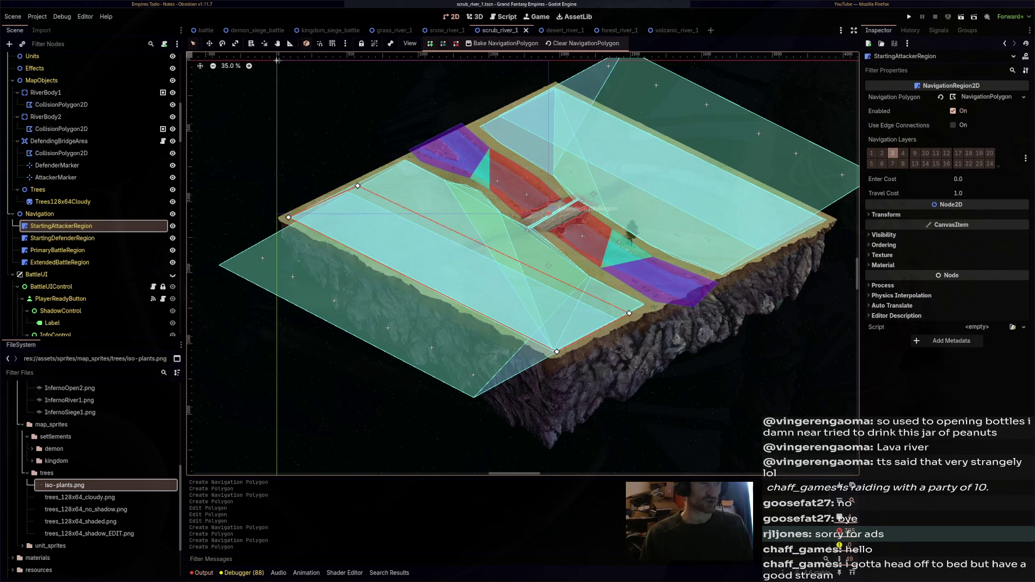
key("F5")
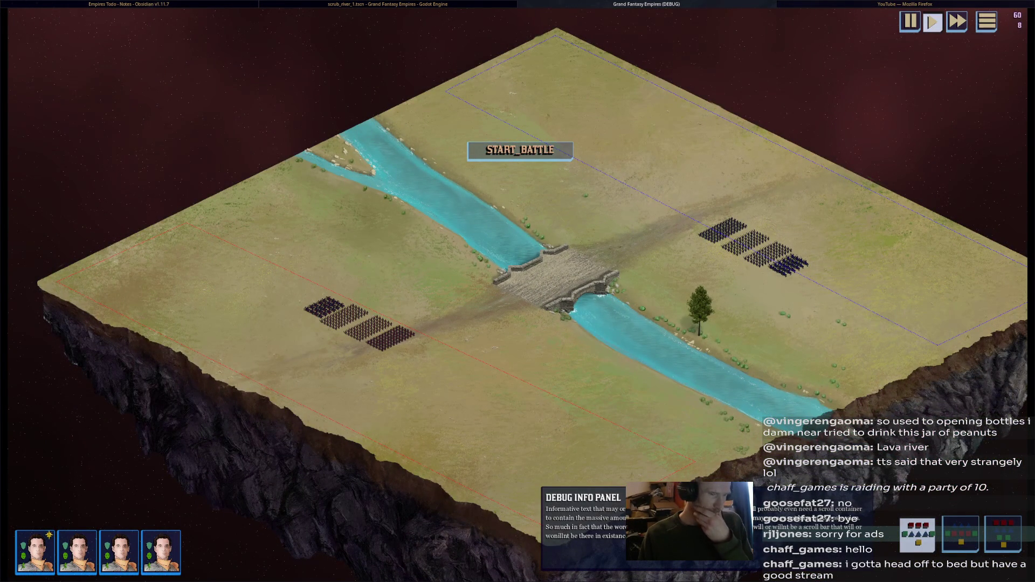
key("alt+Tab")
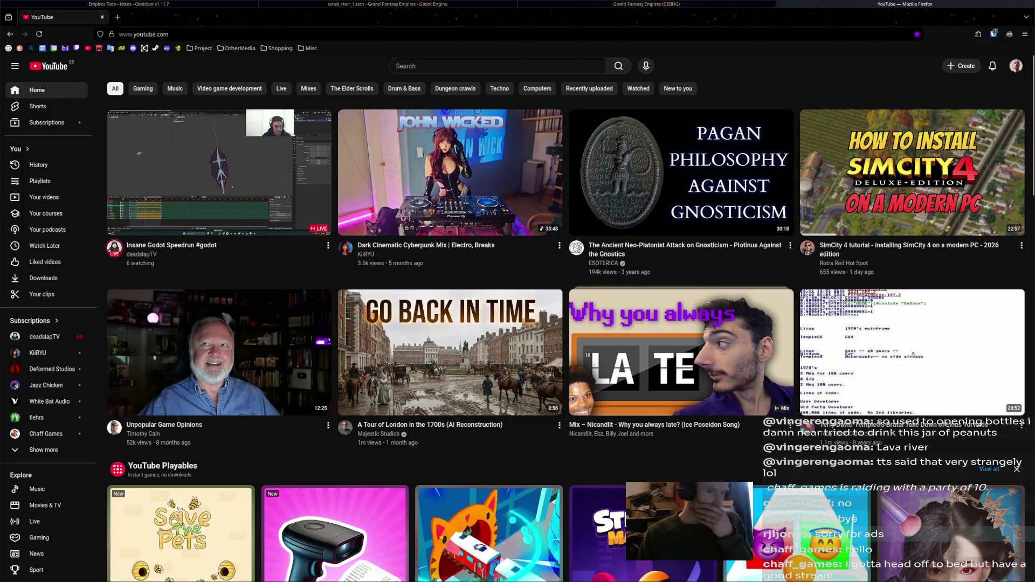
key("alt+Tab")
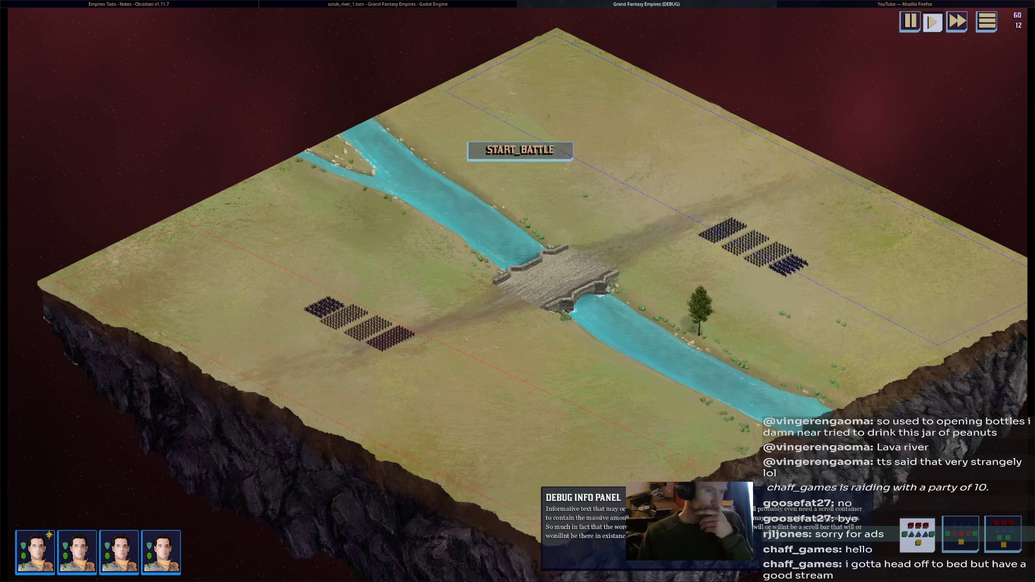
key("alt+Tab")
key("alt+Tab")
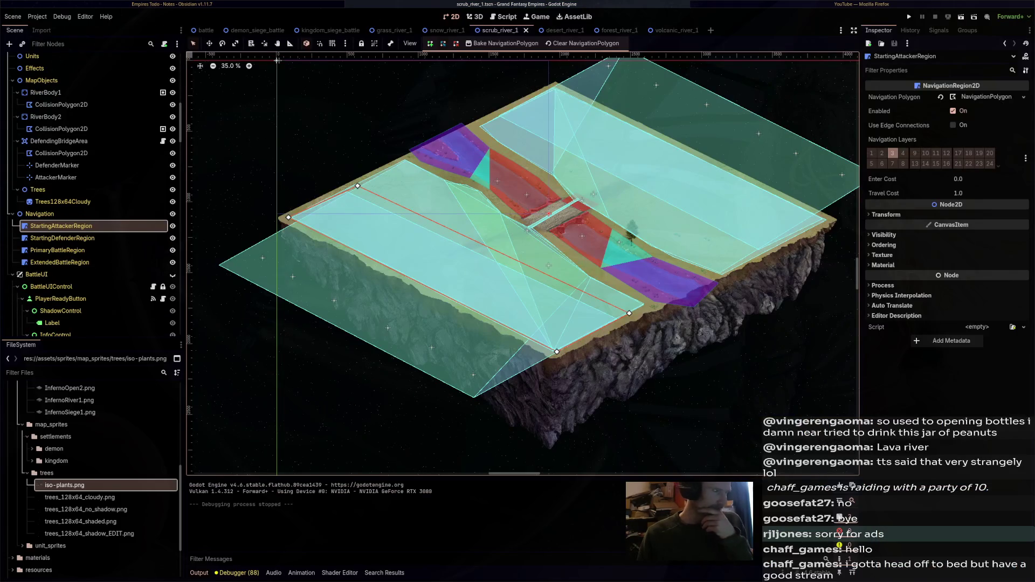
scroll(97, 202, "up", 8)
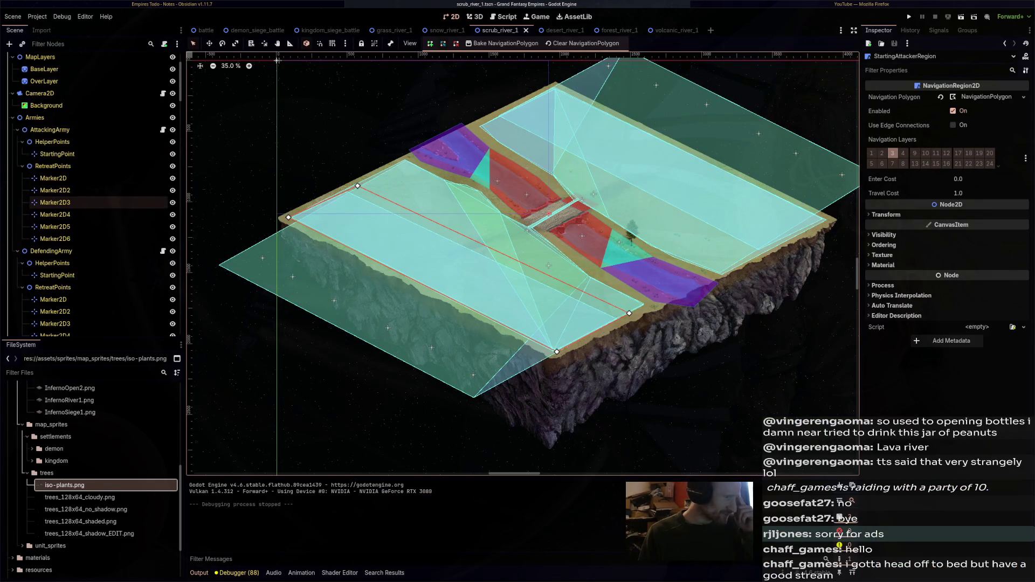
Move the attacking army's StartingPoint down to the lower-left field
left_click(58, 154)
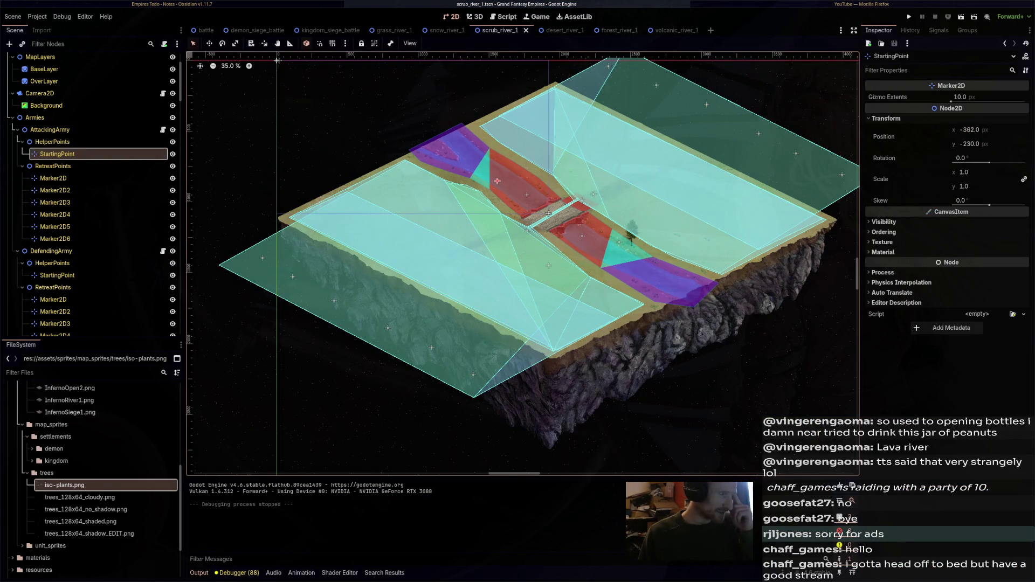
left_click_drag(548, 214, 487, 218)
mouse_move(436, 187)
left_mouse_down()
mouse_move(415, 253)
mouse_move(397, 264)
left_mouse_up()
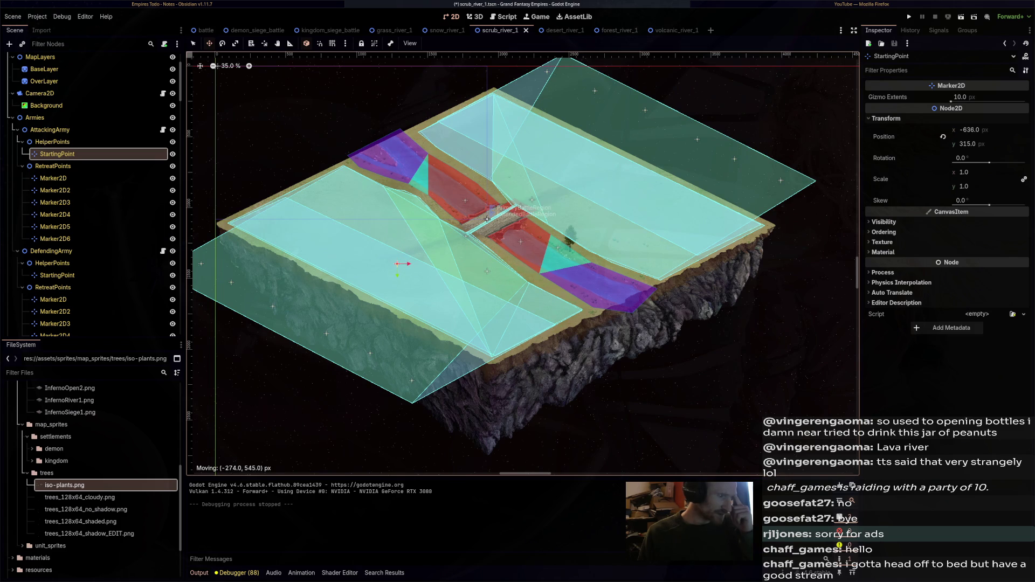
Move the defender's StartingPoint up the far field, save, and launch a test run
left_click(57, 275)
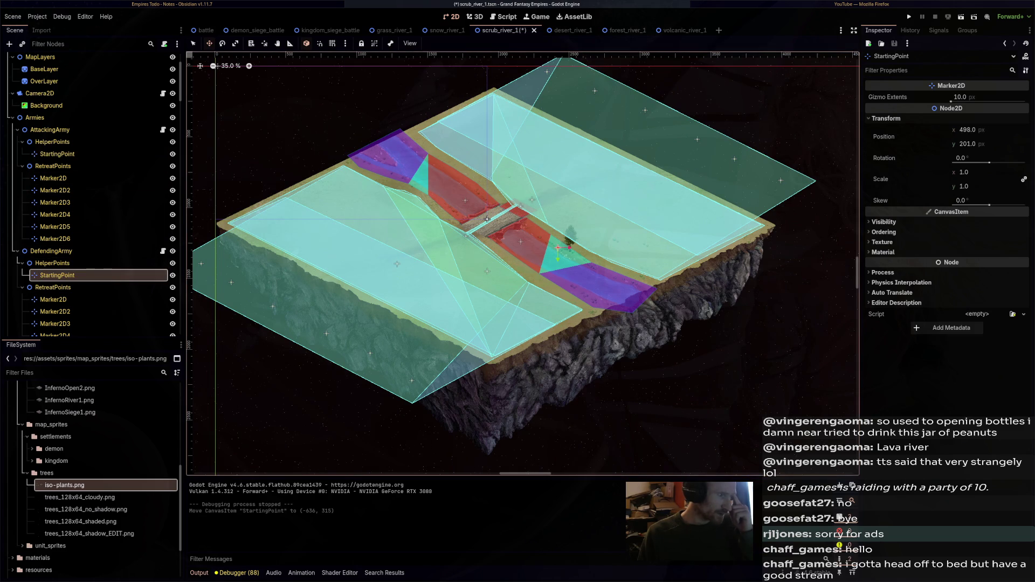
left_click_drag(559, 246, 570, 178)
left_click_drag(487, 219, 487, 219)
key("ctrl+s")
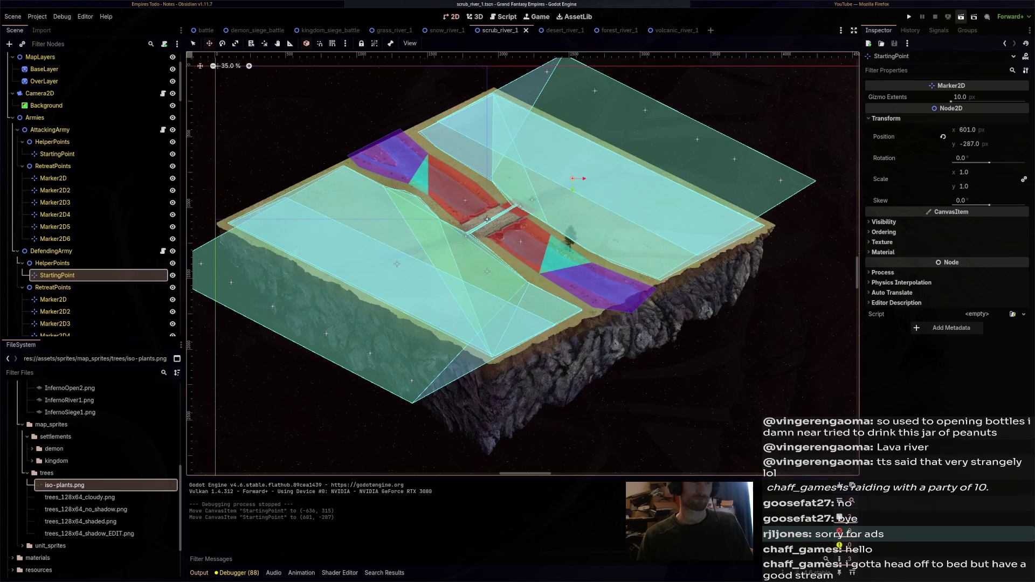
left_click(909, 16)
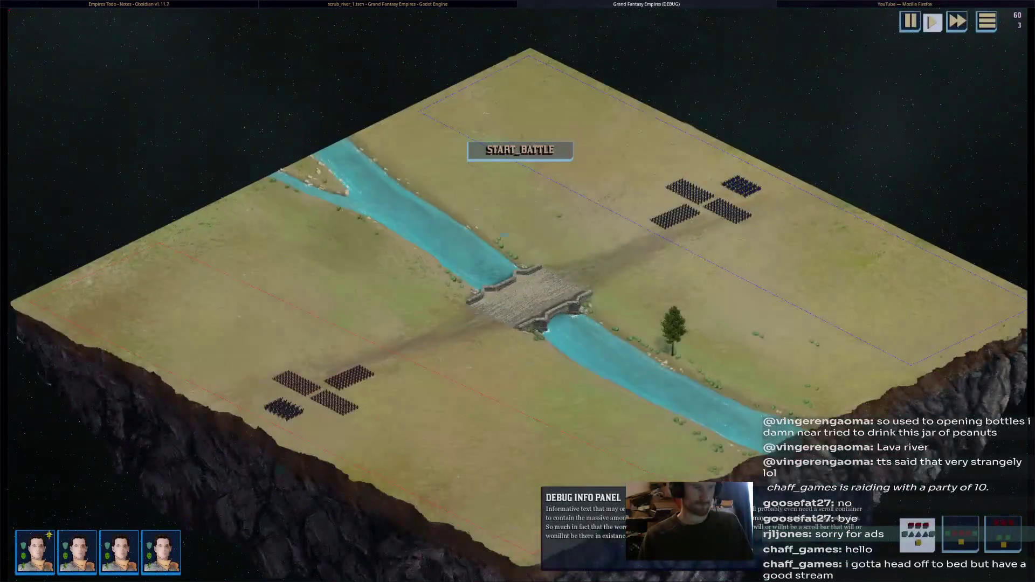
Start the forest river battle, watch the armies clash at the bridge, then close the game
scroll(798, 151, "up", 5)
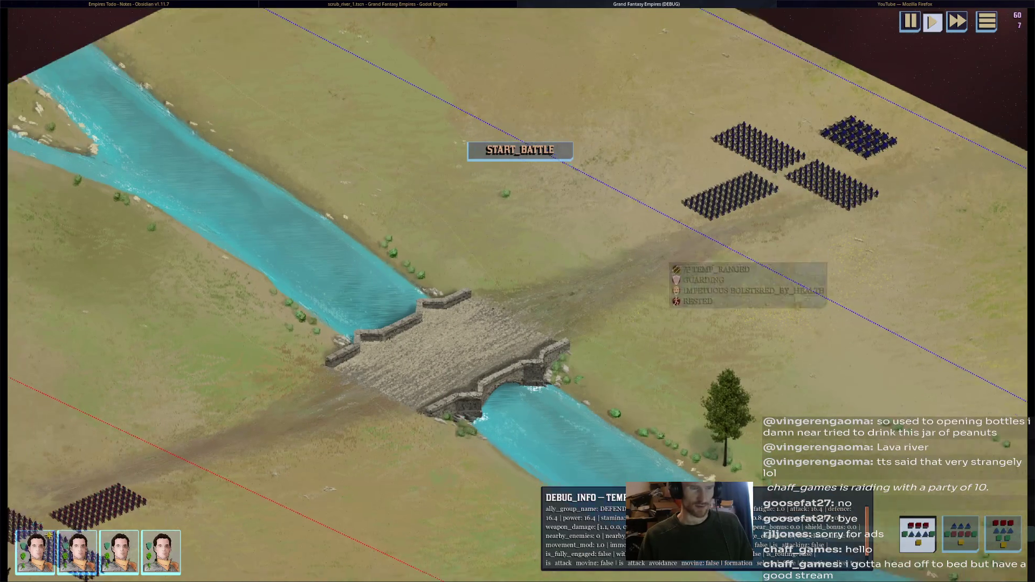
scroll(677, 261, "down", 5)
left_click(520, 150)
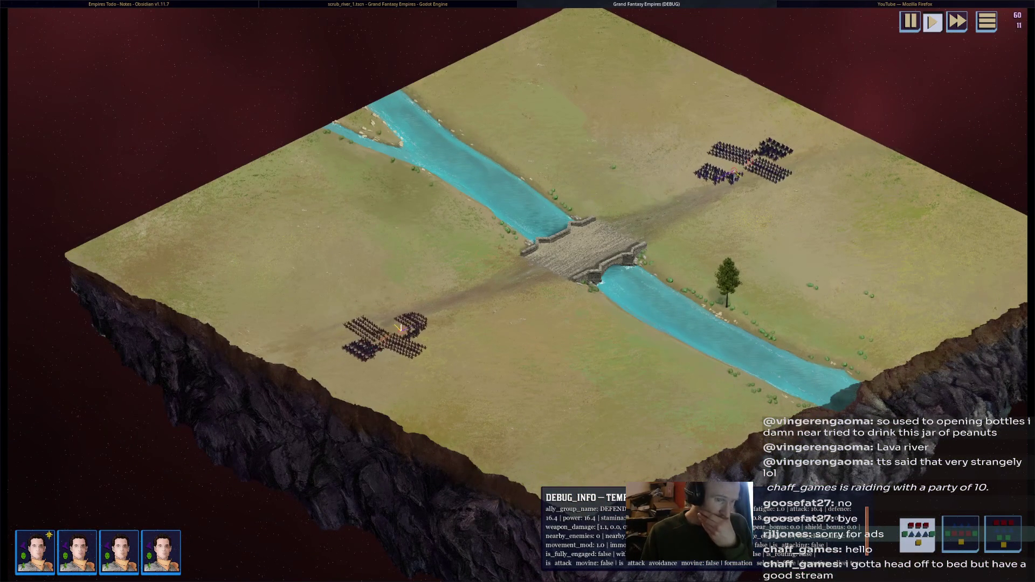
scroll(650, 241, "up", 3)
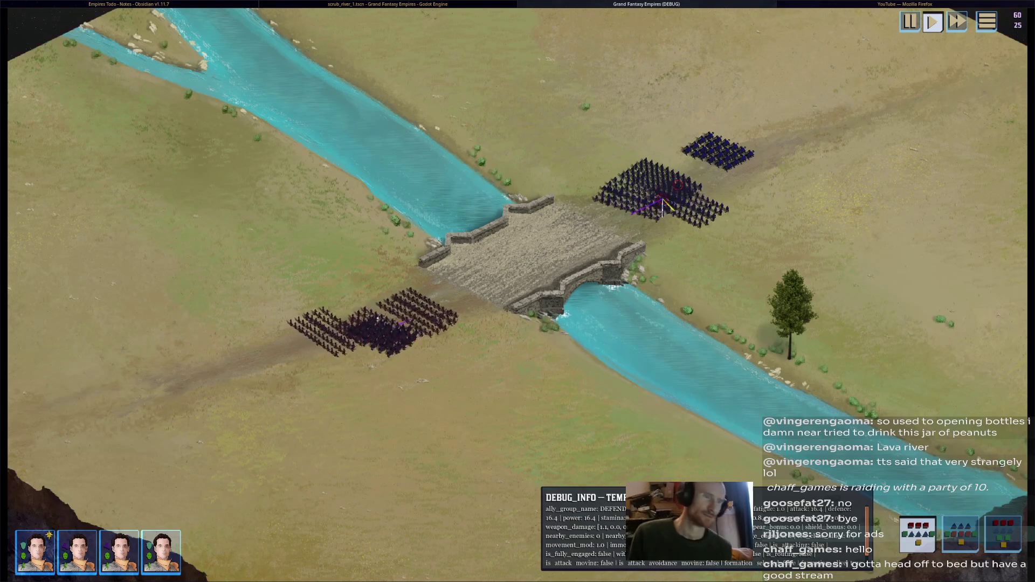
mouse_move(687, 215)
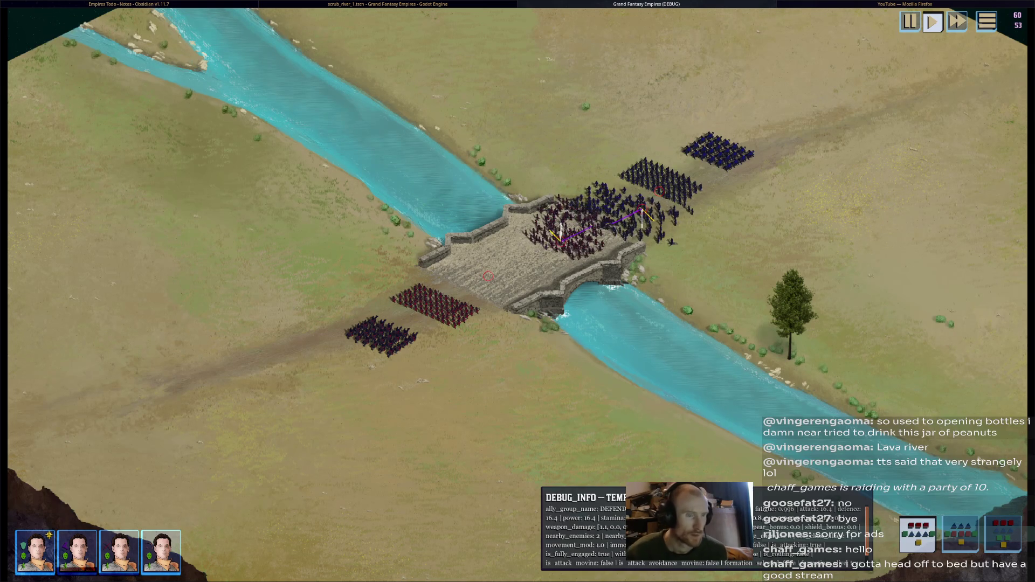
key("alt+F4")
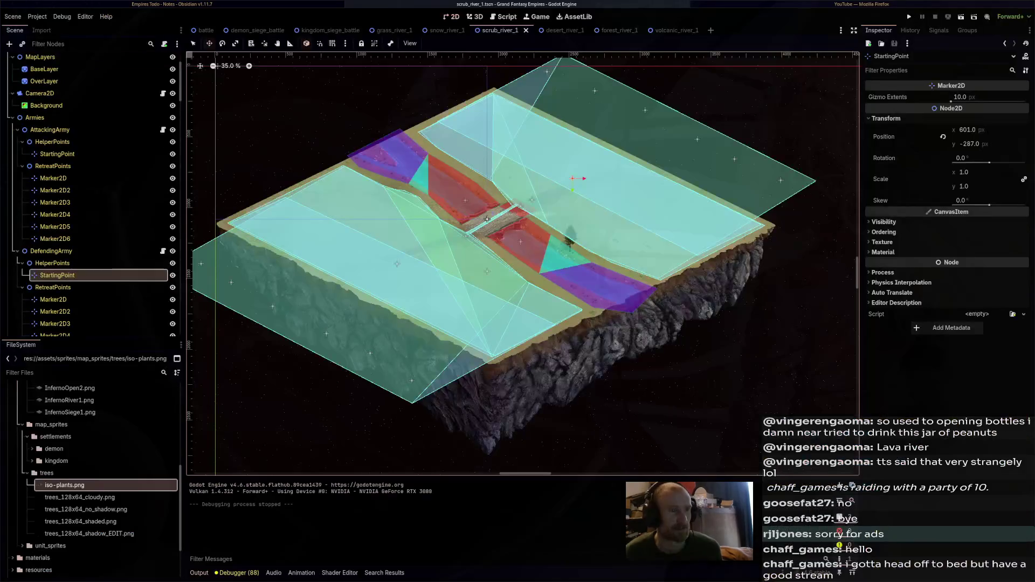
In desert_river_1, place AttackingArmy's StartingPoint at (784, 348), then return to scrub_river_1
key("ctrl+Tab")
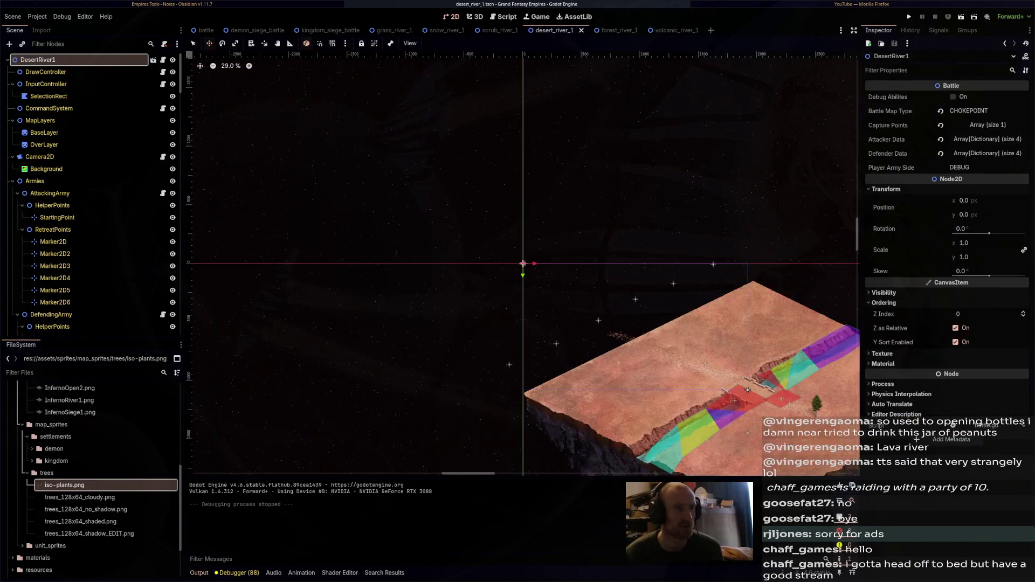
mouse_move(457, 257)
left_mouse_down()
mouse_move(504, 259)
mouse_move(650, 312)
left_mouse_up()
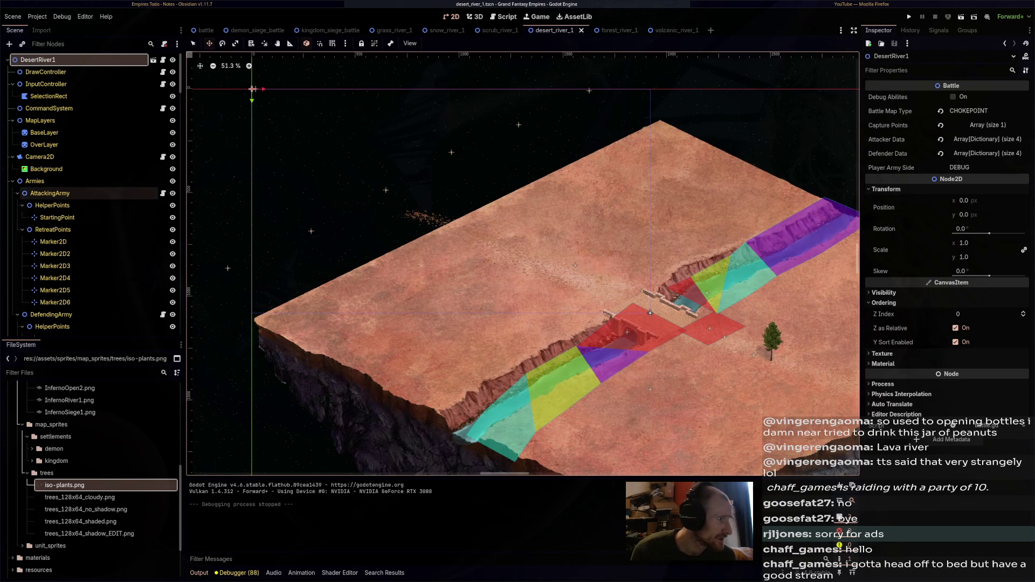
key("Up")
left_click_drag(650, 313, 470, 156)
scroll(393, 370, "down", 2)
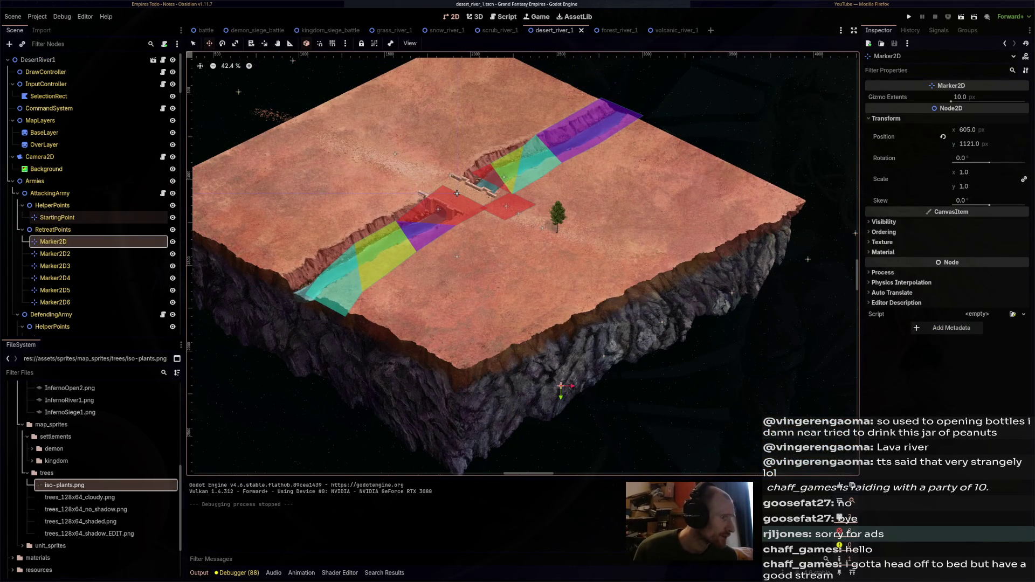
left_click(57, 217)
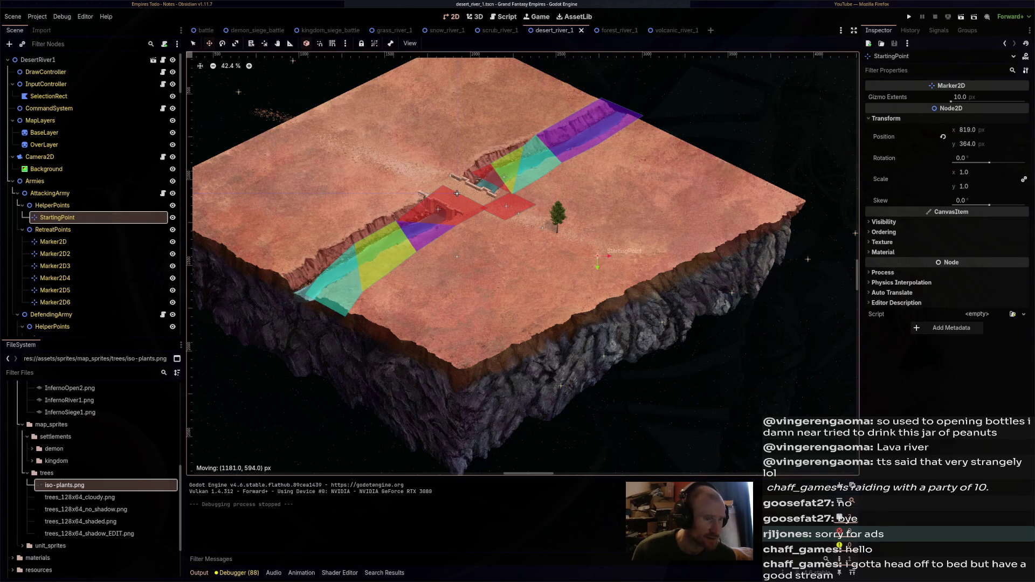
left_click_drag(456, 193, 456, 194)
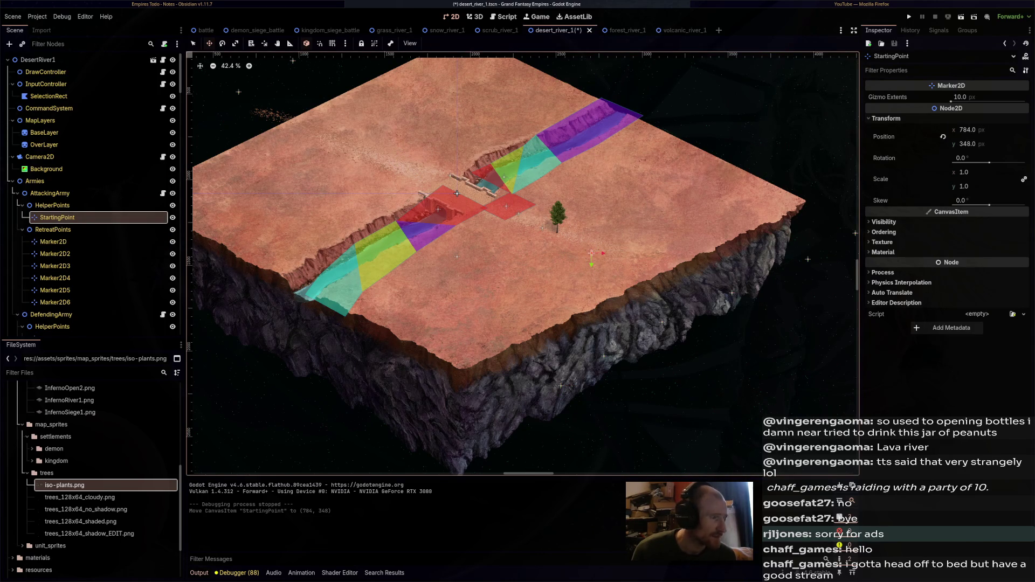
left_click(496, 30)
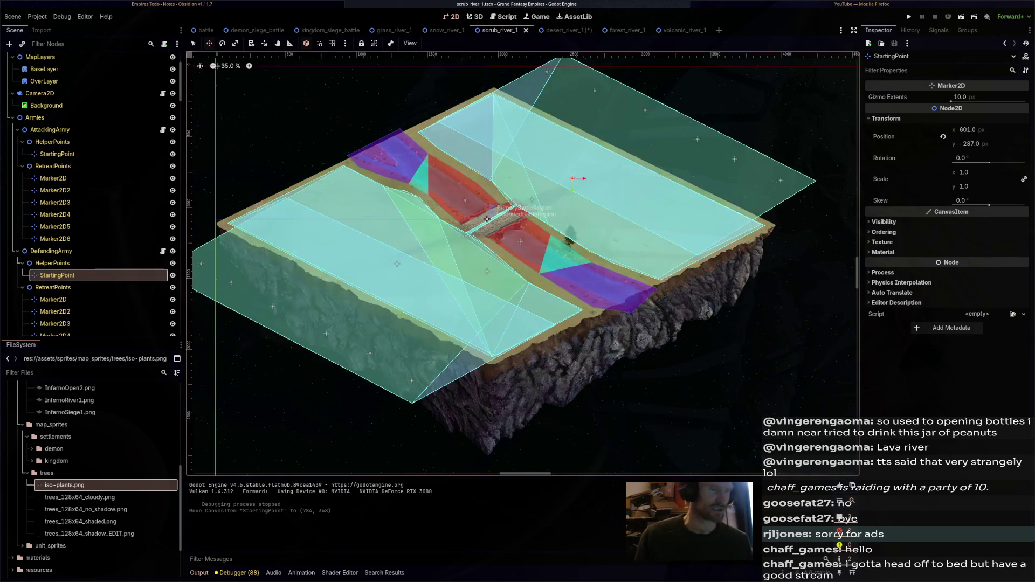
Hide the Navigation regions and cycle Trees128x64Cloudy to a different sprite frame
scroll(487, 219, "up", 7)
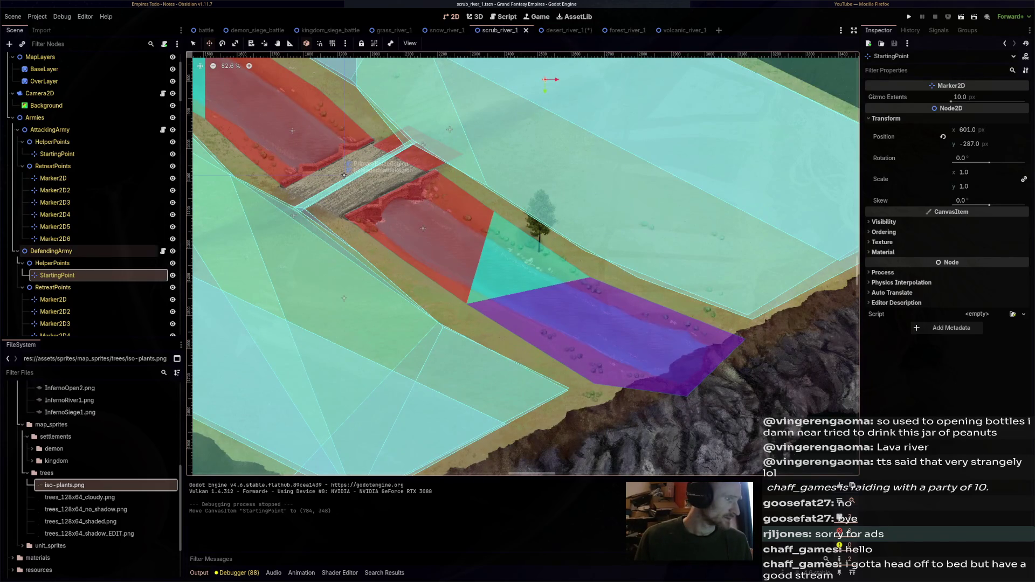
scroll(92, 243, "down", 10)
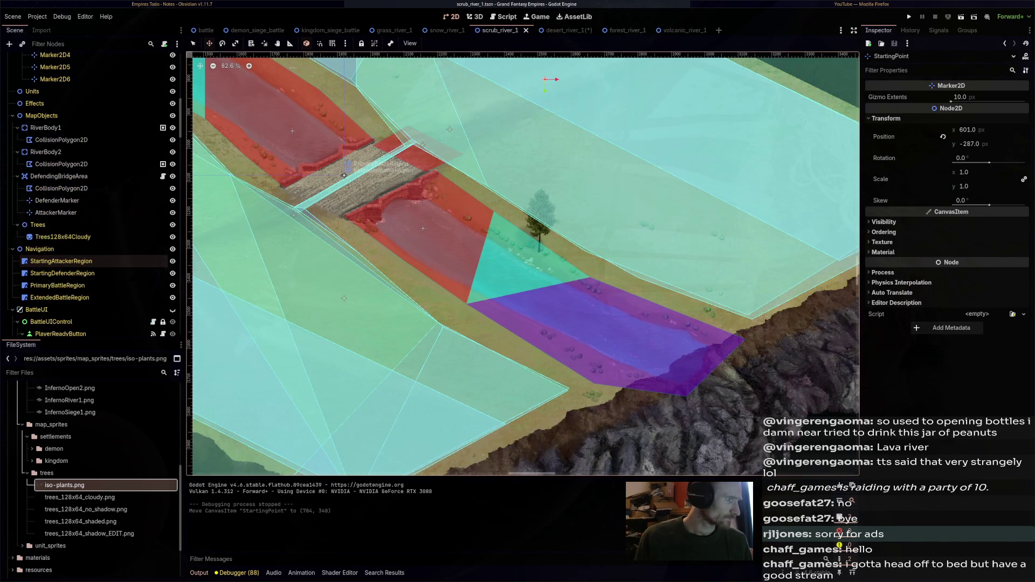
left_click(62, 237)
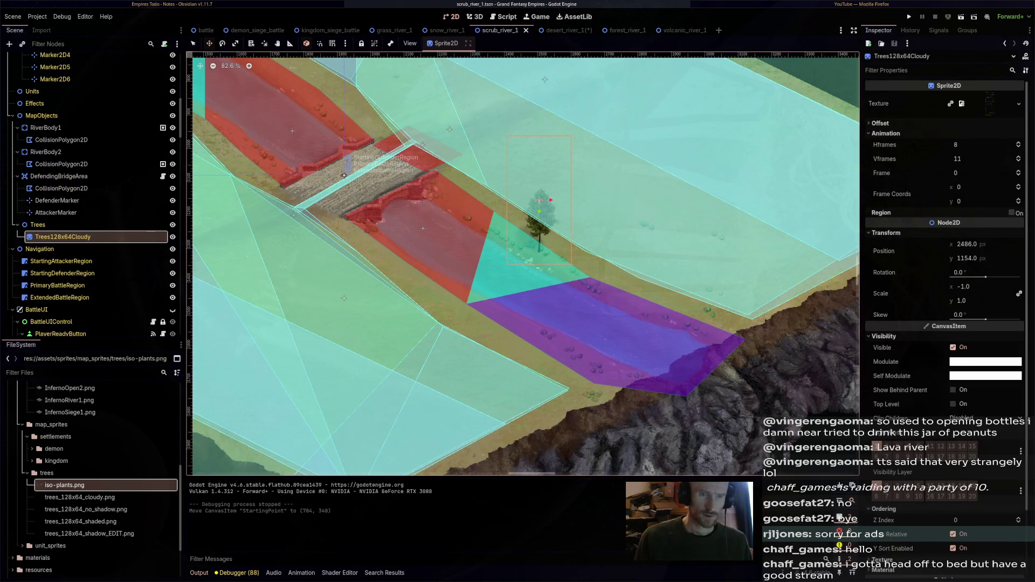
left_click(1018, 170)
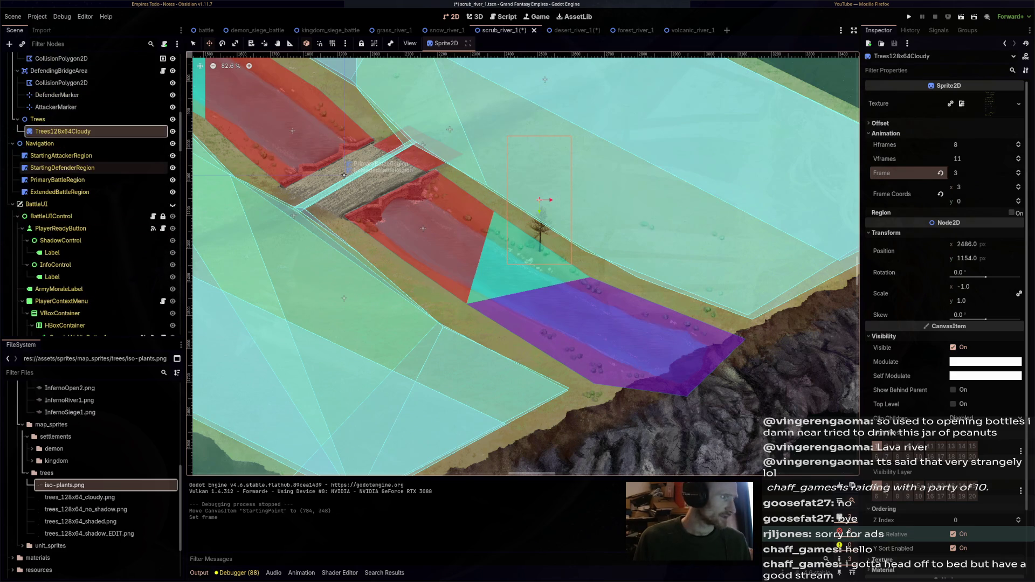
scroll(582, 225, "up", 5)
left_click(172, 144)
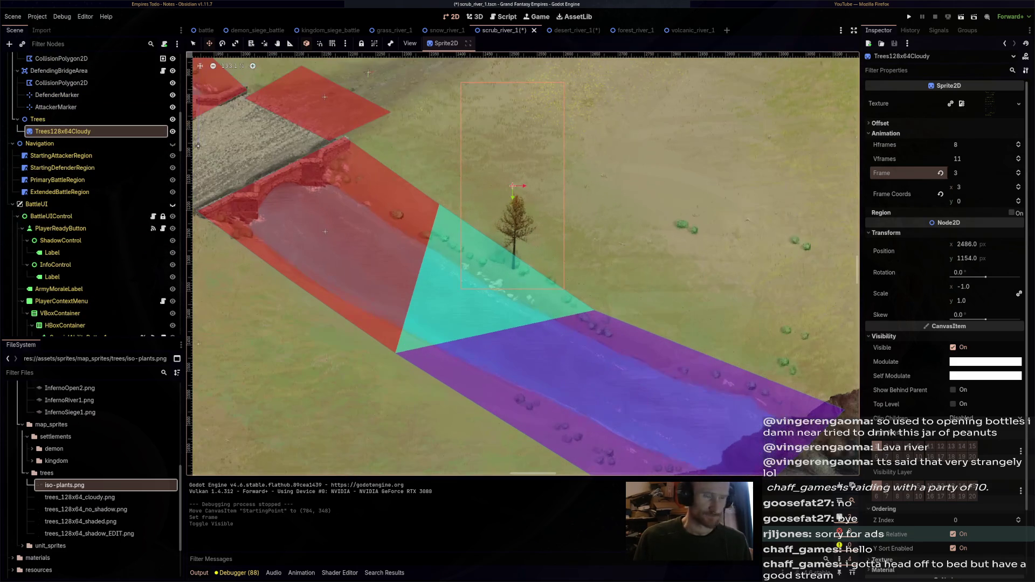
scroll(520, 241, "up", 4)
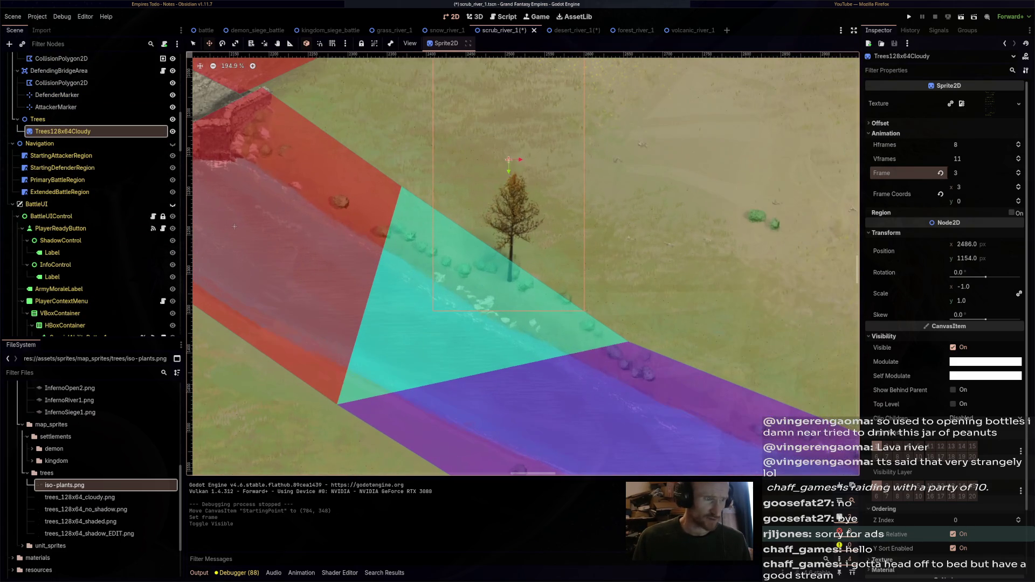
left_click_drag(971, 173, 1017, 173)
scroll(524, 263, "up", 4)
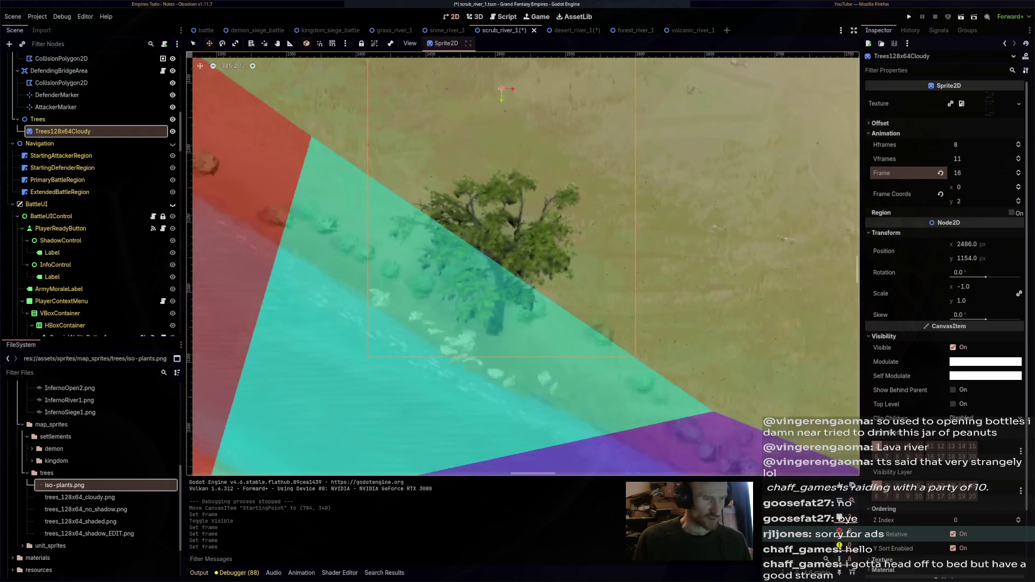
scroll(531, 267, "down", 9)
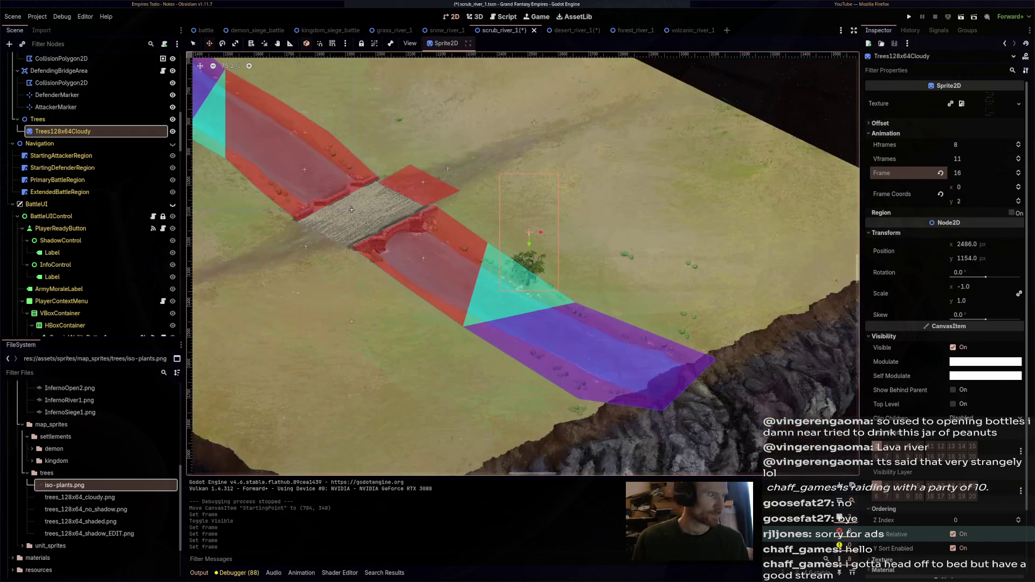
scroll(551, 284, "down", 1)
Duplicate the tree to the upper-left river end and give it a different frame
key("ctrl+d")
left_click_drag(531, 254, 705, 237)
scroll(705, 237, "down", 2)
mouse_move(765, 207)
left_mouse_down()
mouse_move(437, 180)
mouse_move(394, 102)
left_mouse_up()
scroll(294, 90, "up", 4)
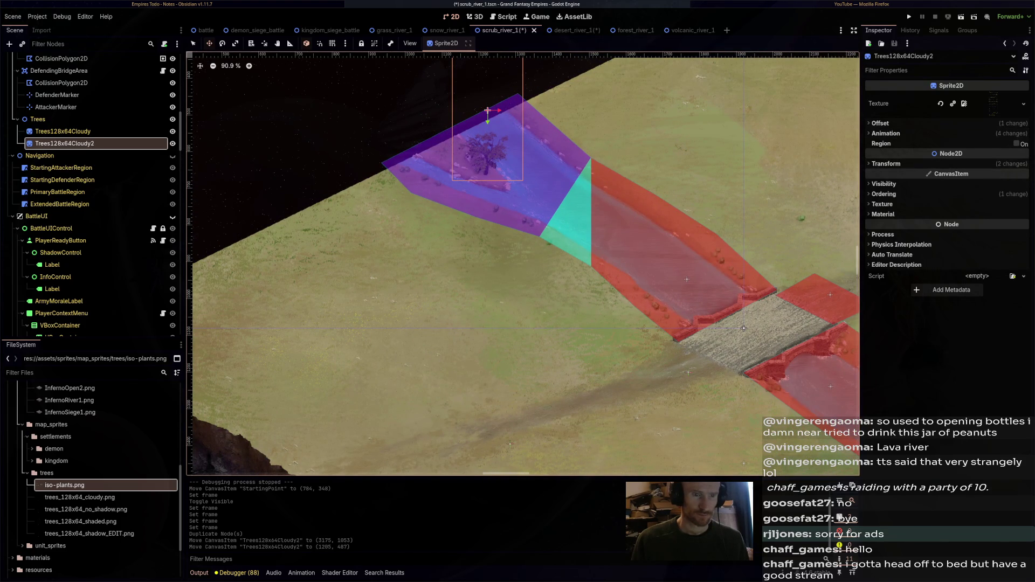
left_click(885, 133)
left_click(1023, 170)
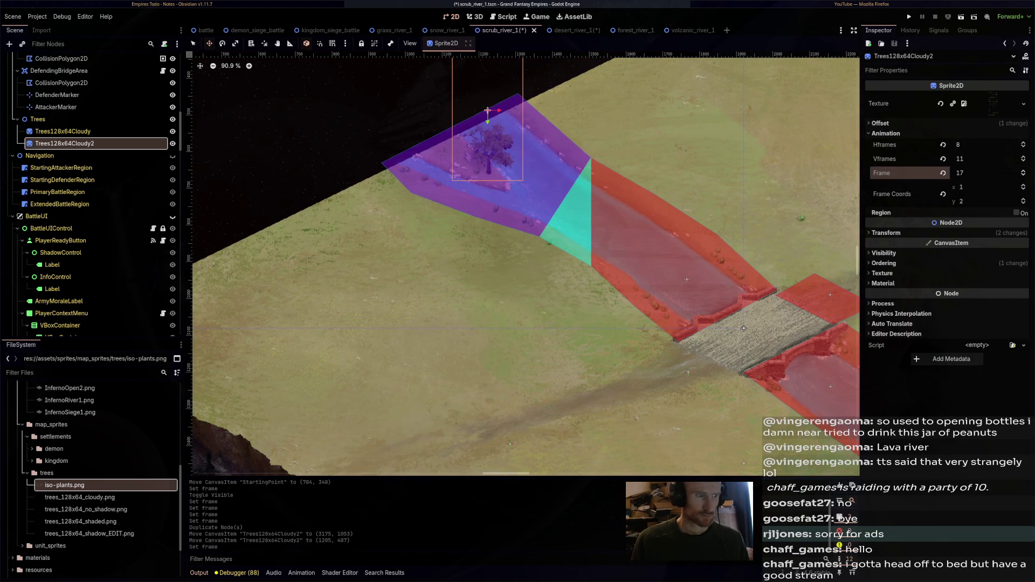
scroll(334, 89, "down", 3)
Add a third tree near the lower-left edge using frame 20
key("ctrl+d")
mouse_move(429, 102)
left_mouse_down()
mouse_move(483, 313)
mouse_move(588, 406)
mouse_move(435, 337)
mouse_move(411, 308)
mouse_move(480, 345)
mouse_move(483, 360)
left_mouse_up()
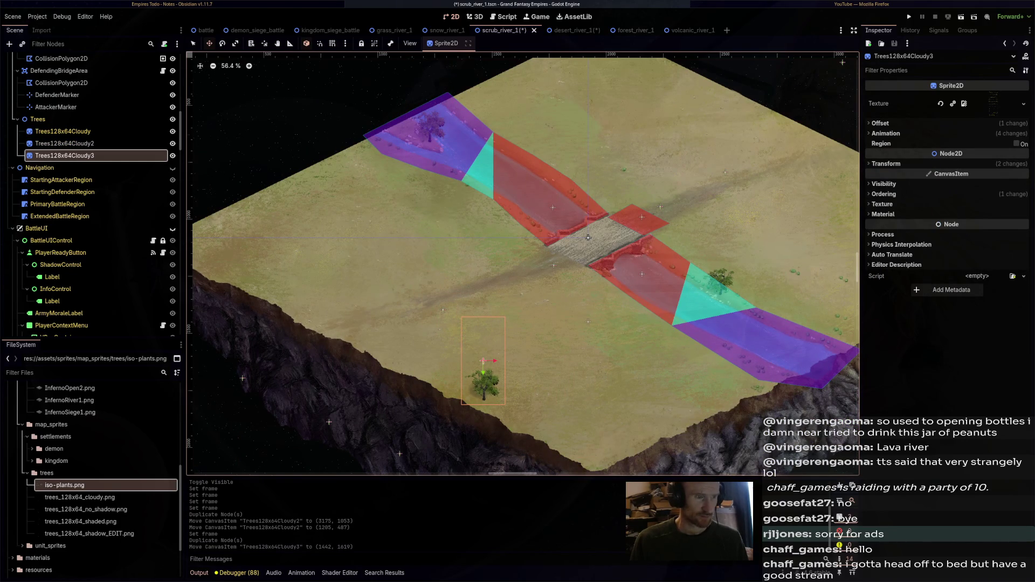
scroll(516, 244, "up", 3)
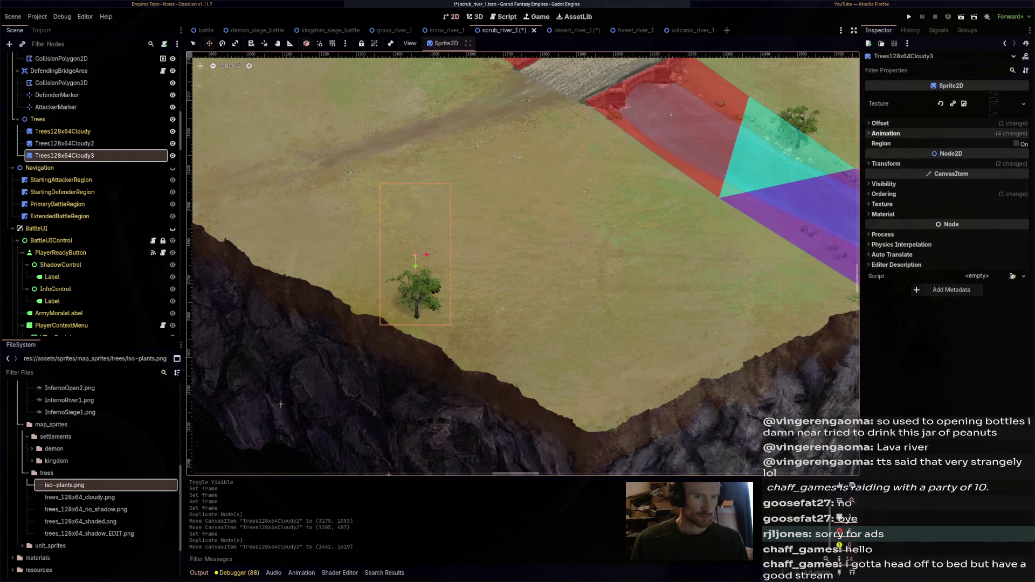
left_click(886, 134)
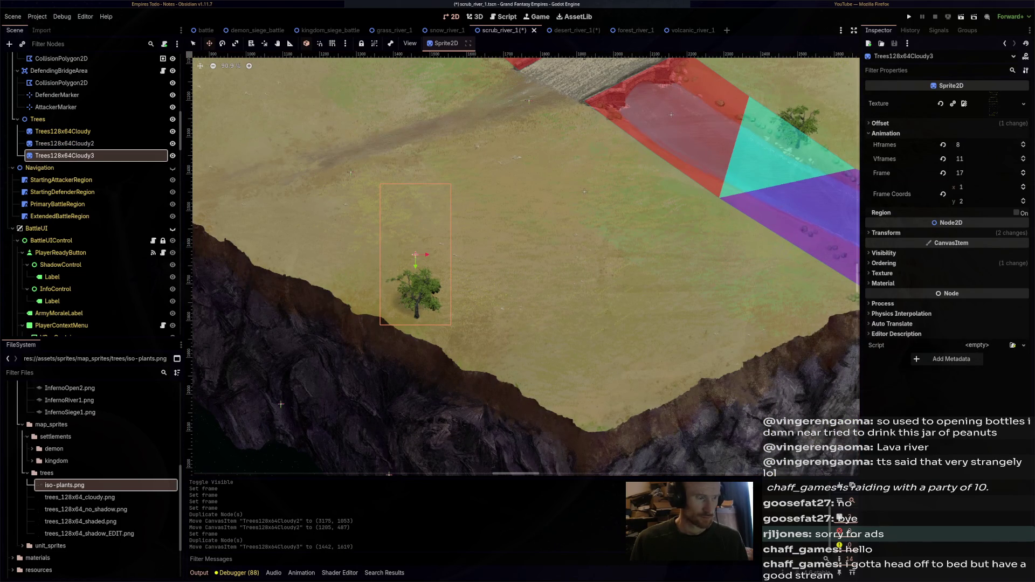
left_click(1023, 170)
left_click(1023, 171)
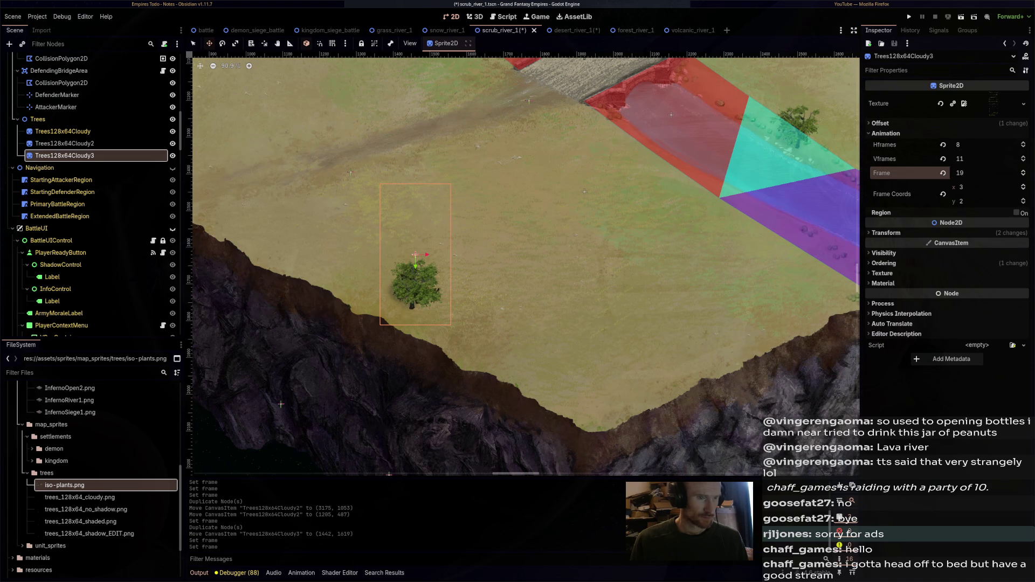
left_click(1022, 170)
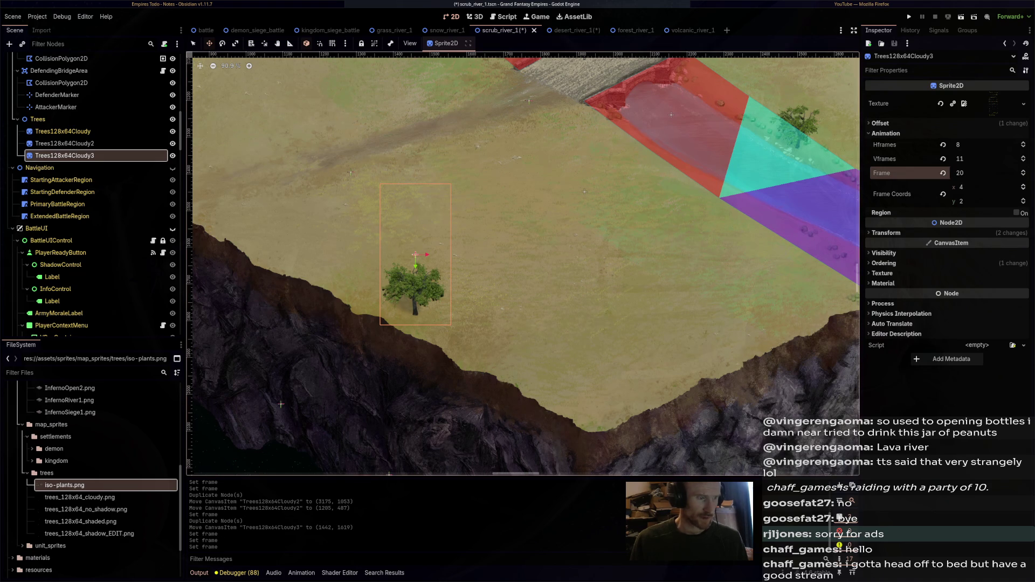
scroll(571, 296, "down", 5)
Save scrub_river_1 and switch to the desert_river_1 scene
key("ctrl+s")
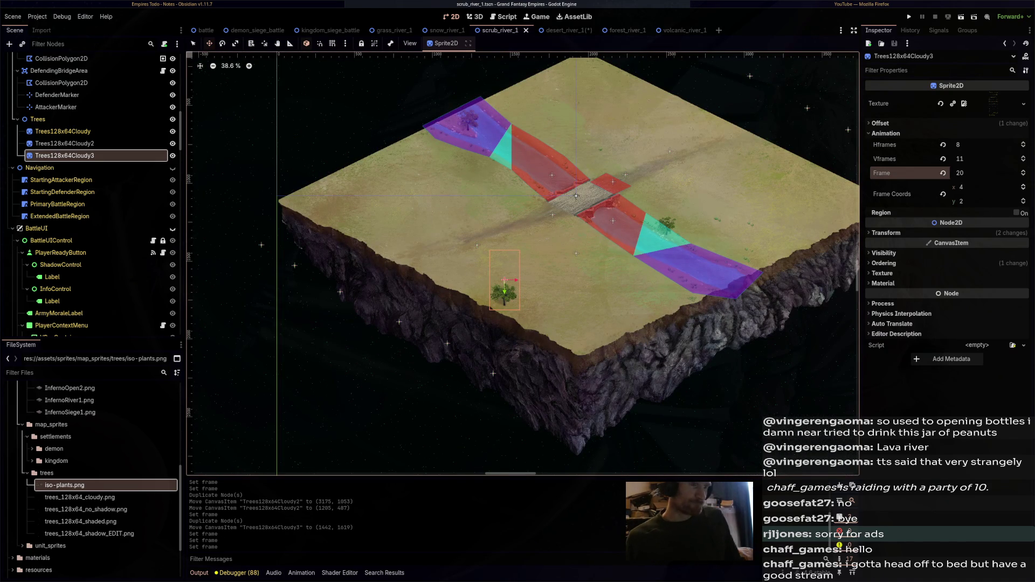
key("ctrl+Tab")
scroll(409, 149, "up", 5)
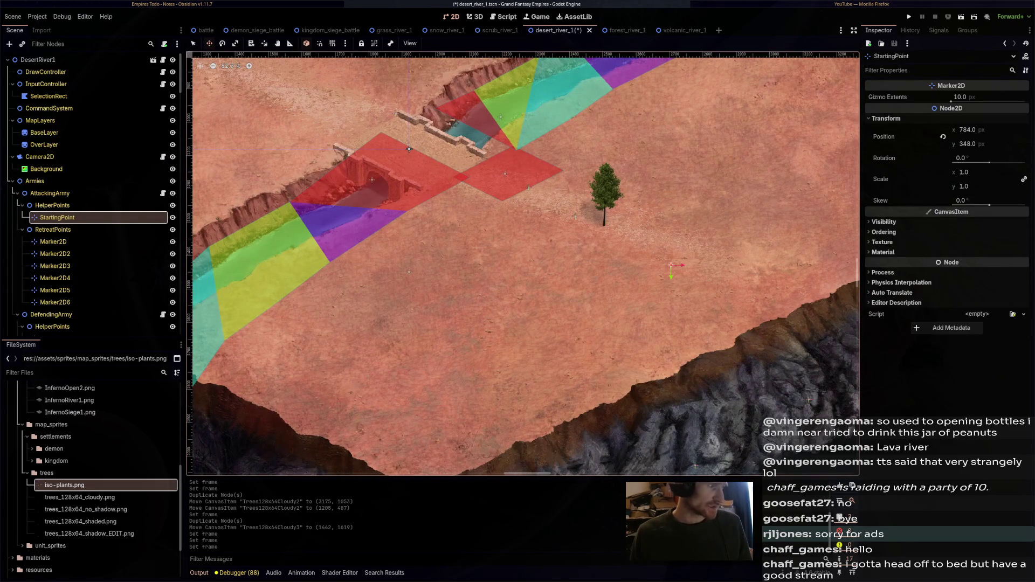
Set the desert tree to frame 2 and move it up near the upper river
scroll(92, 296, "down", 5)
scroll(92, 283, "up", 5)
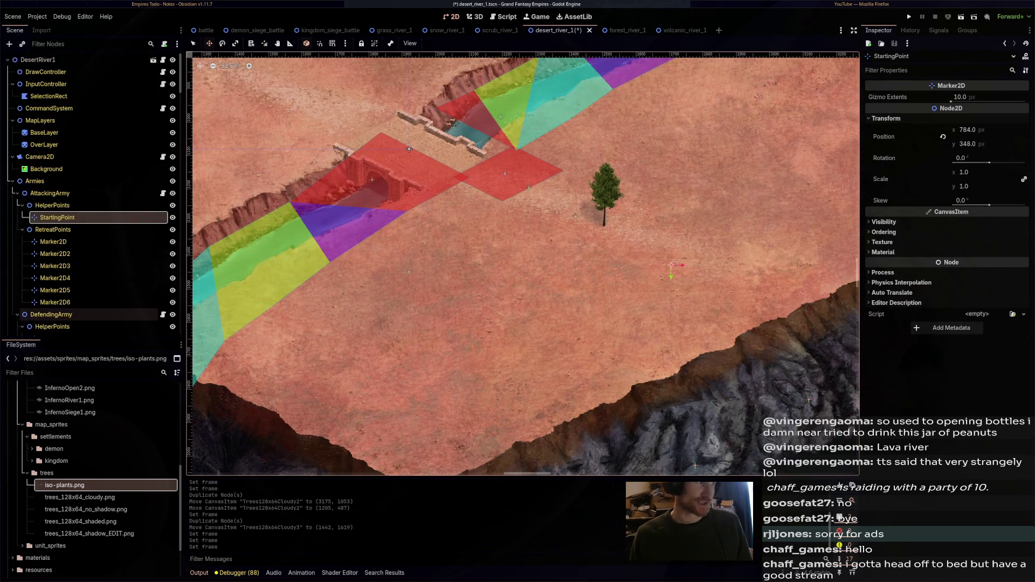
scroll(91, 215, "down", 5)
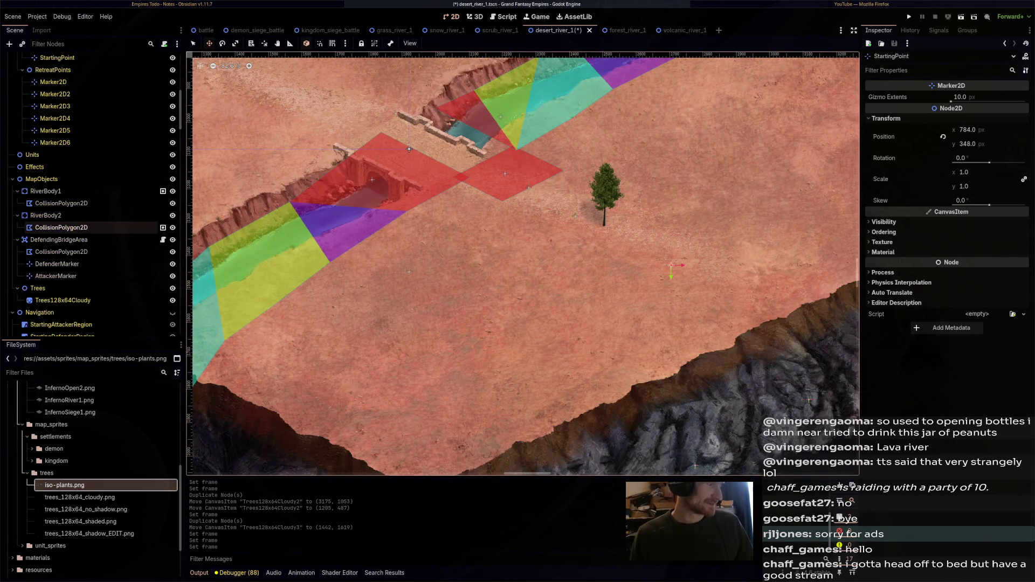
left_click(64, 300)
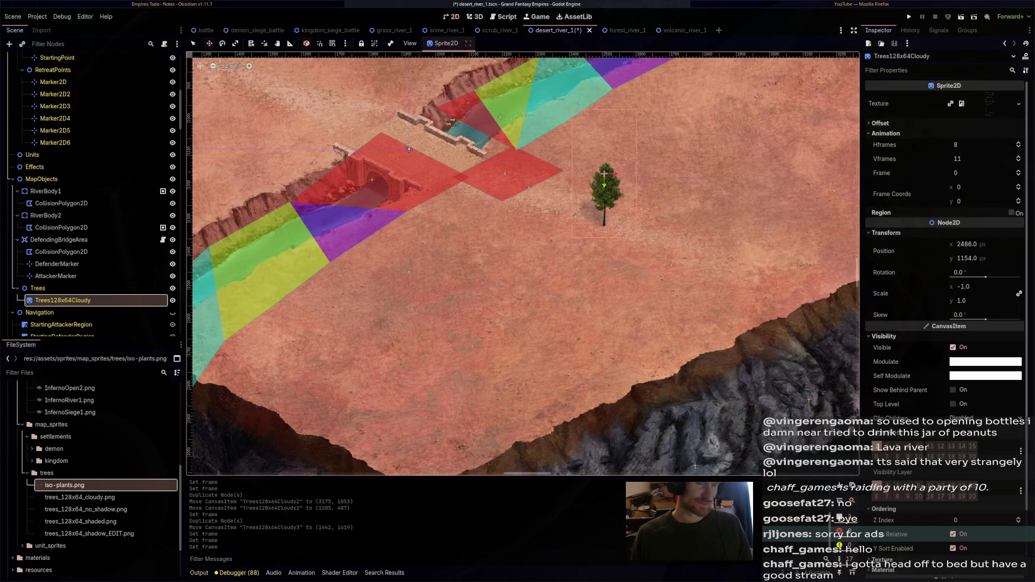
left_click_drag(970, 173, 1031, 172)
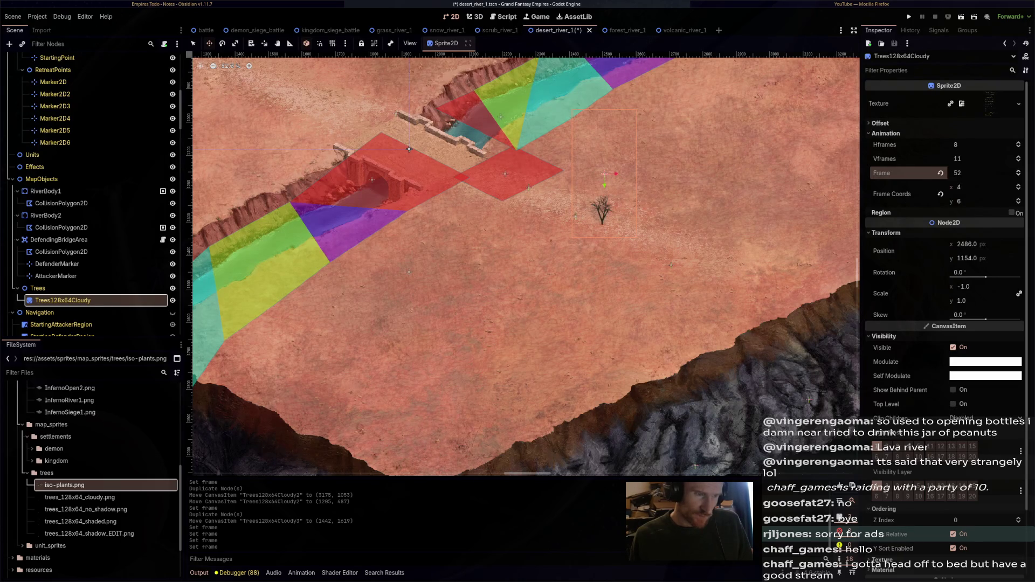
left_click_drag(603, 210, 706, 121)
scroll(523, 264, "up", 5)
left_click_drag(712, 269, 604, 227)
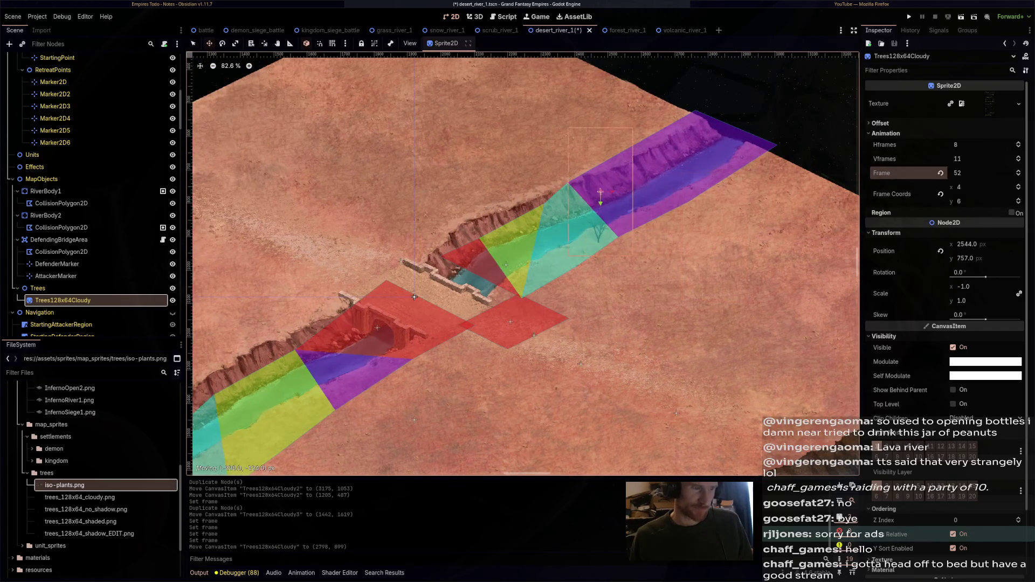
left_click_drag(596, 186, 594, 186)
scroll(739, 172, "down", 3)
scroll(92, 215, "down", 3)
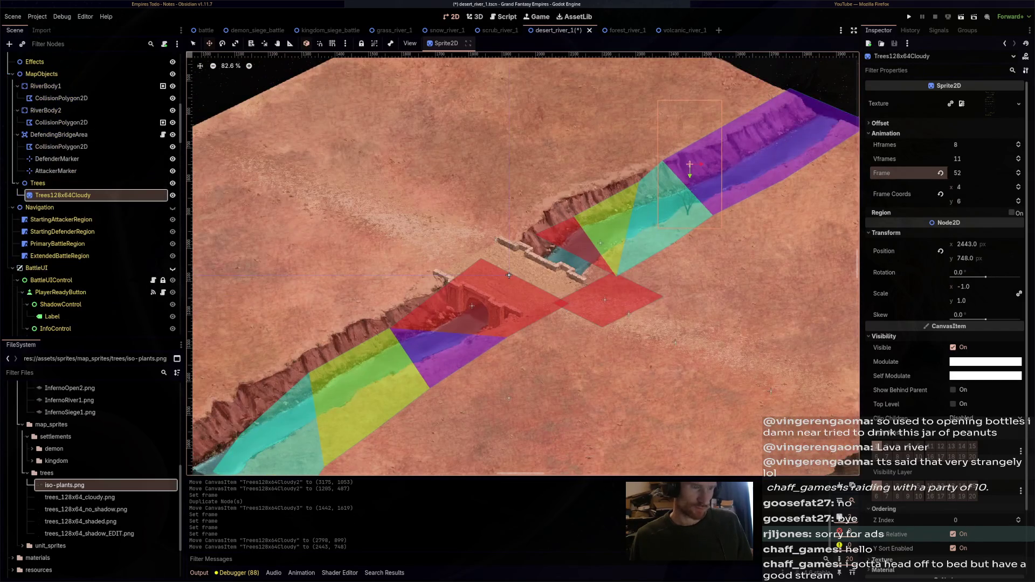
Duplicate the tree onto the map's left side at frame 53 and save
key("ctrl+d")
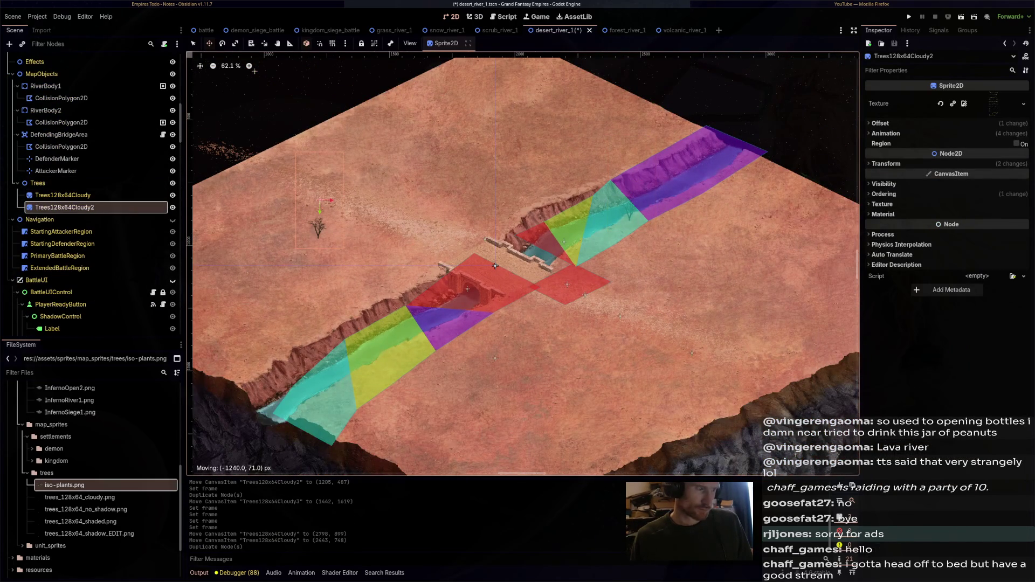
scroll(523, 264, "left", 5)
mouse_move(561, 197)
left_mouse_down()
mouse_move(383, 188)
mouse_move(400, 213)
left_mouse_up()
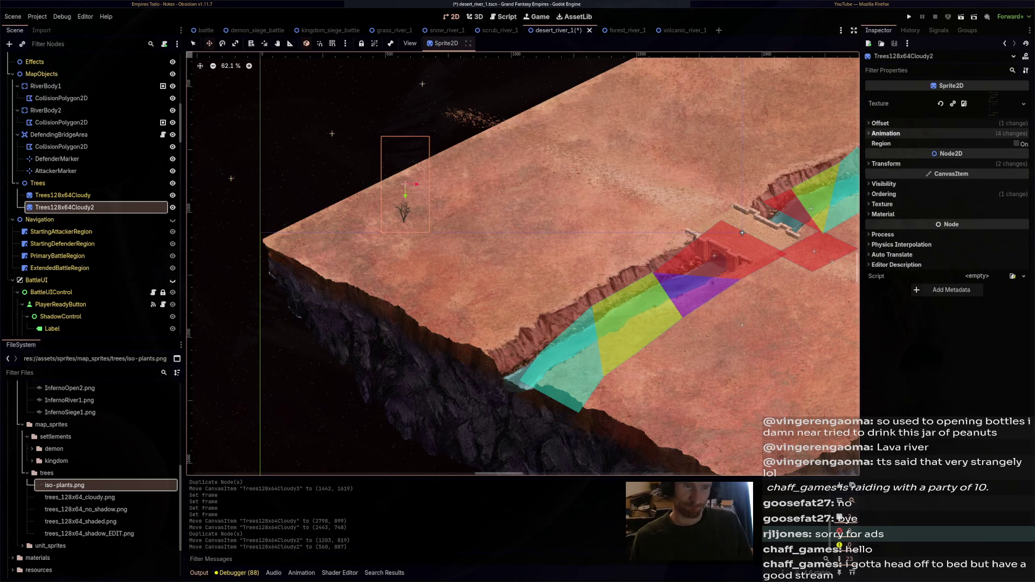
left_click(916, 133)
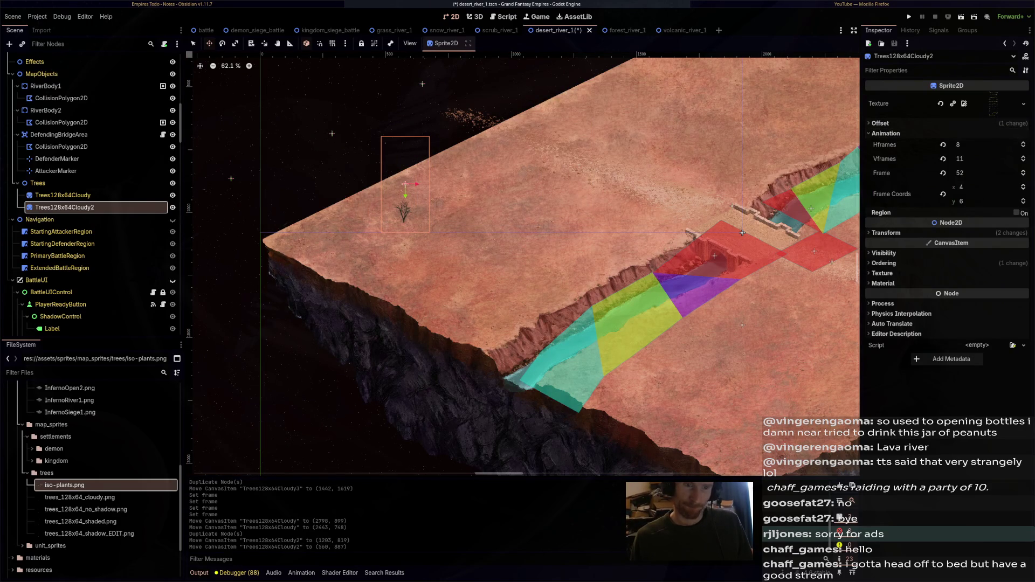
left_click(1022, 170)
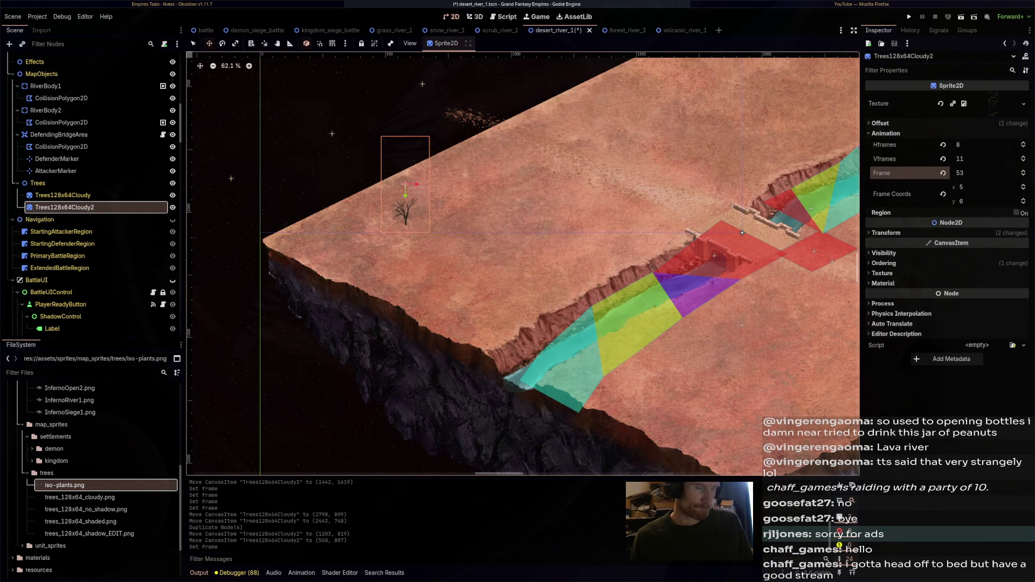
scroll(292, 242, "down", 3)
key("ctrl+s")
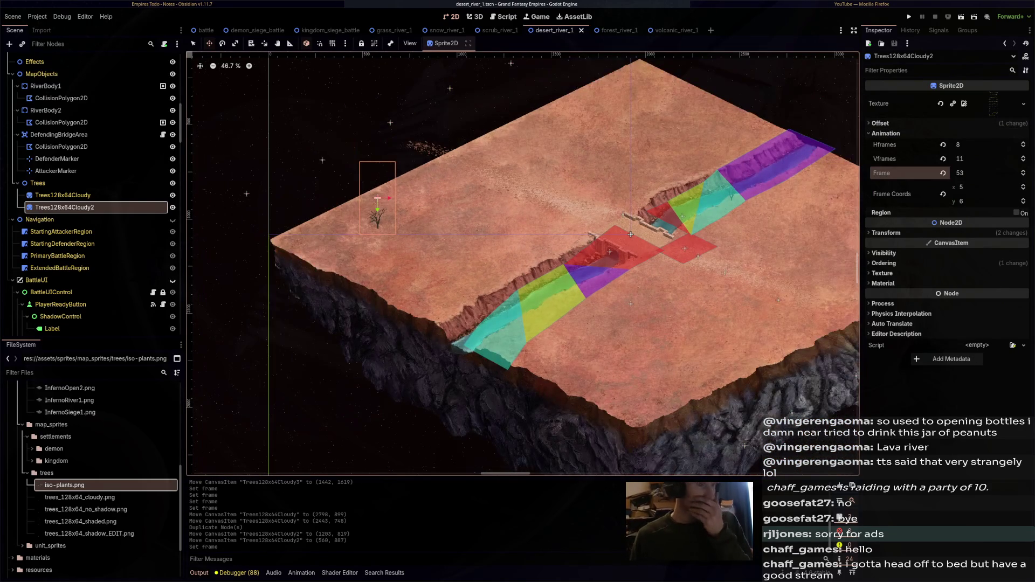
key("ctrl+Tab")
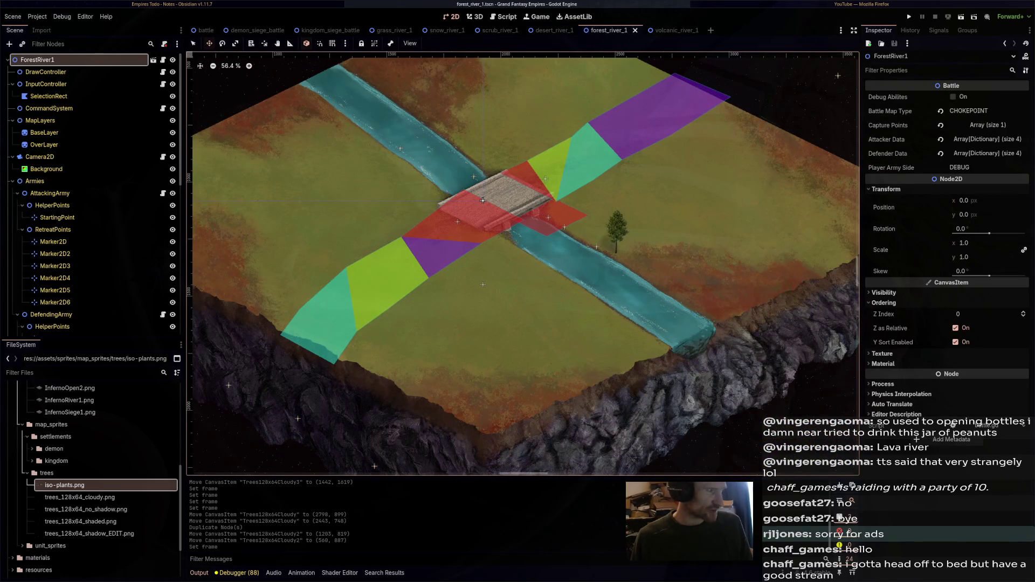
Set forest_river_1's Trees128x64Cloudy to frame 77 and nudge it right to (2611, 1200)
scroll(86, 248, "down", 4)
scroll(86, 248, "down", 3)
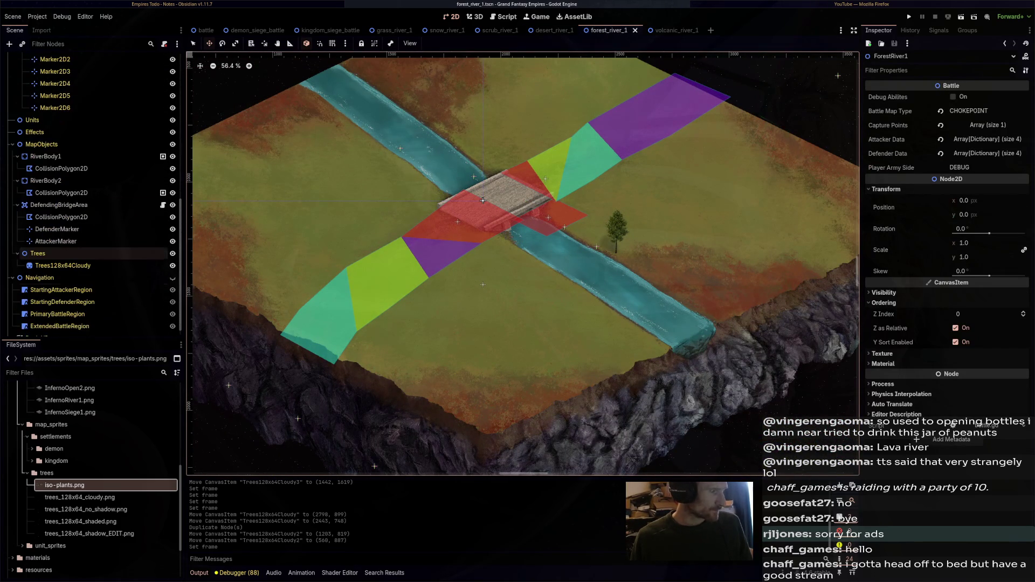
left_click(63, 255)
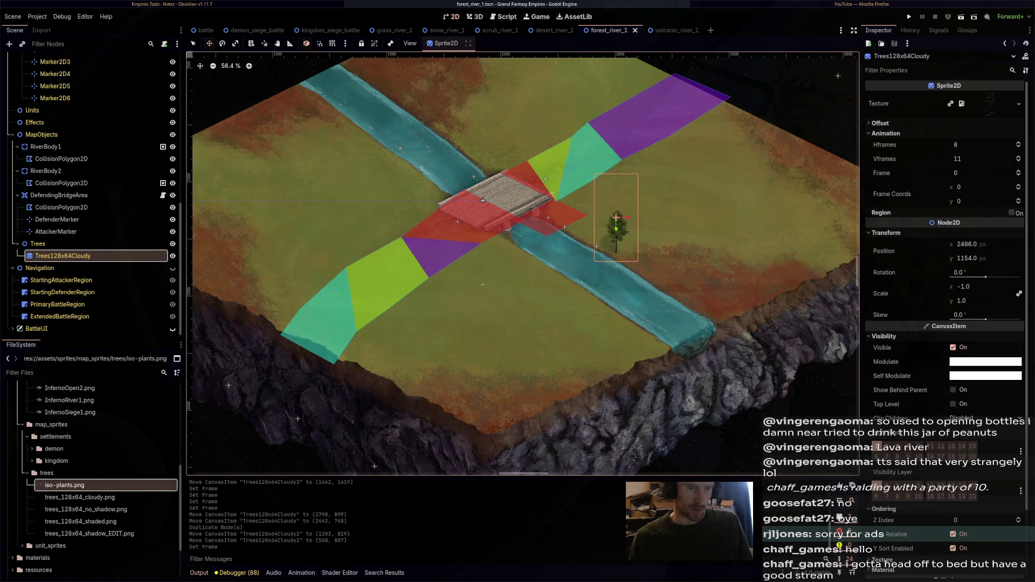
left_click(1018, 171)
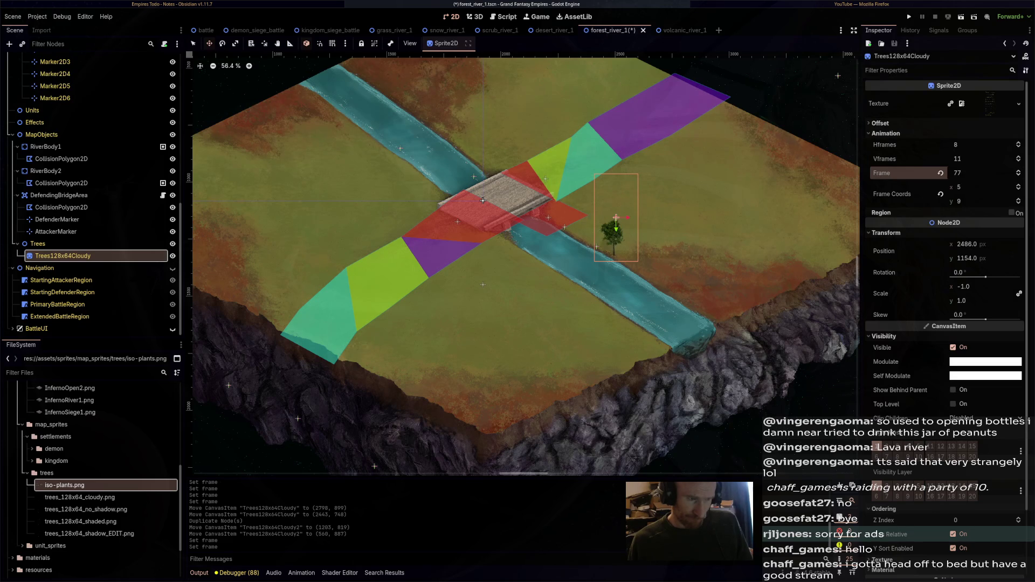
scroll(658, 208, "up", 4)
left_click_drag(593, 247, 641, 266)
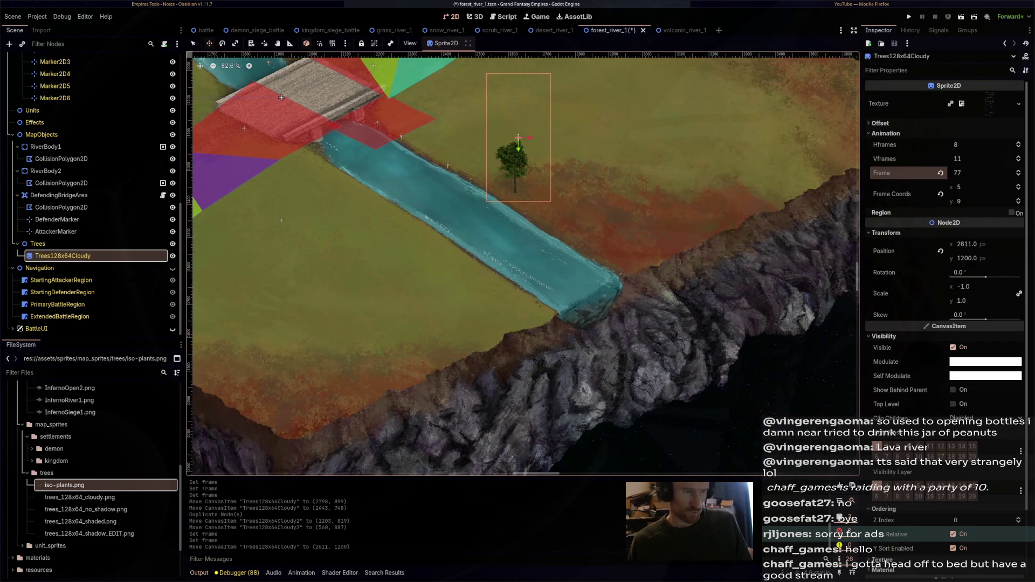
Duplicate the green tree and line copies along the top edge and upper-left corner
key("ctrl+d")
mouse_move(516, 161)
left_mouse_down()
mouse_move(566, 159)
mouse_move(545, 181)
mouse_move(548, 157)
left_mouse_up()
key("ctrl+d")
mouse_move(547, 158)
left_mouse_down()
mouse_move(581, 180)
mouse_move(570, 182)
mouse_move(593, 161)
mouse_move(639, 175)
left_mouse_up()
key("ctrl+d")
key("ctrl+d")
key("ctrl+d")
Add more tree copies across the upper middle and down toward the left edge
key("ctrl+d")
mouse_move(639, 175)
left_mouse_down()
mouse_move(622, 206)
mouse_move(674, 200)
mouse_move(673, 174)
mouse_move(729, 166)
mouse_move(750, 142)
left_mouse_up()
key("ctrl+d")
key("ctrl+d")
key("ctrl+d")
key("ctrl+d")
scroll(751, 142, "right", 3)
scroll(751, 142, "up", 2)
key("ctrl+d")
mouse_move(595, 235)
left_mouse_down()
mouse_move(714, 192)
mouse_move(763, 157)
mouse_move(708, 117)
mouse_move(695, 146)
mouse_move(647, 108)
mouse_move(662, 91)
mouse_move(615, 76)
mouse_move(663, 168)
mouse_move(589, 129)
mouse_move(638, 136)
mouse_move(295, 116)
mouse_move(309, 115)
left_mouse_up()
Scatter further tree copies along the lower edge and out to the right
key("ctrl+d")
key("ctrl+d")
key("ctrl+d")
key("ctrl+d")
key("ctrl+d")
key("ctrl+d")
key("ctrl+d")
key("ctrl+d")
key("ctrl+d")
key("ctrl+d")
scroll(590, 127, "down", 3)
key("ctrl+d")
scroll(309, 114, "left", 1)
scroll(309, 115, "left", 10)
key("ctrl+d")
mouse_move(664, 207)
left_mouse_down()
mouse_move(641, 191)
mouse_move(690, 176)
mouse_move(690, 146)
mouse_move(672, 146)
left_mouse_up()
key("ctrl+d")
key("ctrl+d")
key("ctrl+d")
key("ctrl+d")
mouse_move(672, 146)
left_mouse_down()
mouse_move(664, 152)
mouse_move(668, 127)
mouse_move(625, 140)
mouse_move(640, 160)
left_mouse_up()
key("ctrl+d")
key("ctrl+d")
key("ctrl+d")
key("ctrl+d")
mouse_move(640, 159)
left_mouse_down()
mouse_move(497, 190)
mouse_move(486, 215)
left_mouse_up()
key("ctrl+d")
key("ctrl+d")
key("ctrl+d")
key("ctrl+d")
mouse_move(486, 216)
left_mouse_down()
mouse_move(429, 235)
mouse_move(465, 239)
left_mouse_up()
key("ctrl+d")
key("ctrl+d")
mouse_move(627, 175)
left_mouse_down()
mouse_move(449, 234)
mouse_move(476, 248)
mouse_move(438, 250)
mouse_move(499, 290)
left_mouse_up()
key("ctrl+d")
key("ctrl+d")
key("ctrl+d")
key("ctrl+d")
key("ctrl+d")
key("ctrl+d")
mouse_move(499, 290)
left_mouse_down()
mouse_move(500, 264)
mouse_move(535, 267)
mouse_move(538, 296)
left_mouse_up()
key("ctrl+d")
key("ctrl+d")
key("ctrl+d")
key("ctrl+d")
mouse_move(561, 296)
left_mouse_down()
mouse_move(596, 312)
mouse_move(542, 317)
mouse_move(602, 341)
left_mouse_up()
key("ctrl+d")
key("ctrl+d")
scroll(602, 340, "down", 1)
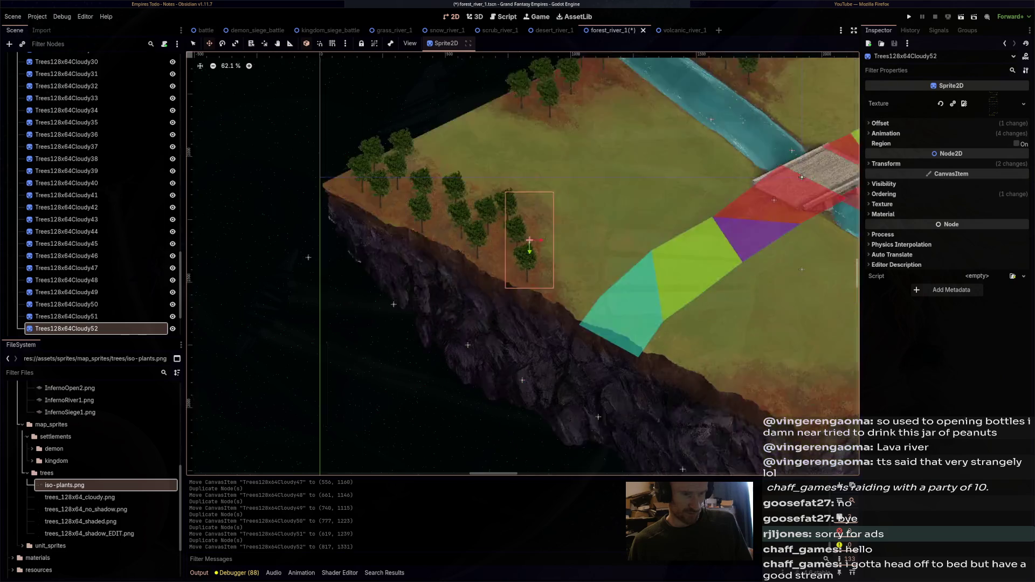
key("ctrl+d")
mouse_move(405, 161)
left_mouse_down()
mouse_move(635, 252)
mouse_move(614, 257)
mouse_move(636, 278)
mouse_move(677, 284)
mouse_move(667, 264)
mouse_move(705, 275)
mouse_move(728, 265)
left_mouse_up()
key("ctrl+d")
key("ctrl+d")
key("ctrl+d")
key("ctrl+d")
scroll(657, 281, "down", 5)
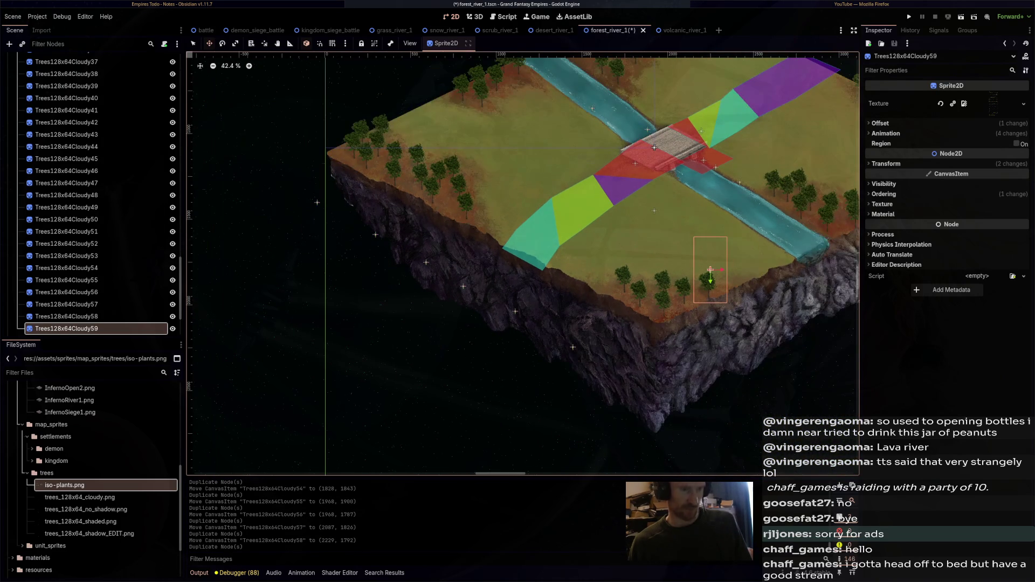
Select sixteen tree copies and enlarge their Transform scale slightly to 1.095
left_click(67, 280, "ctrl")
left_click(66, 220, "ctrl")
left_click(66, 171, "ctrl")
left_click(66, 122, "ctrl")
left_click(66, 110, "ctrl")
left_click(66, 86, "ctrl")
left_click(67, 73, "ctrl")
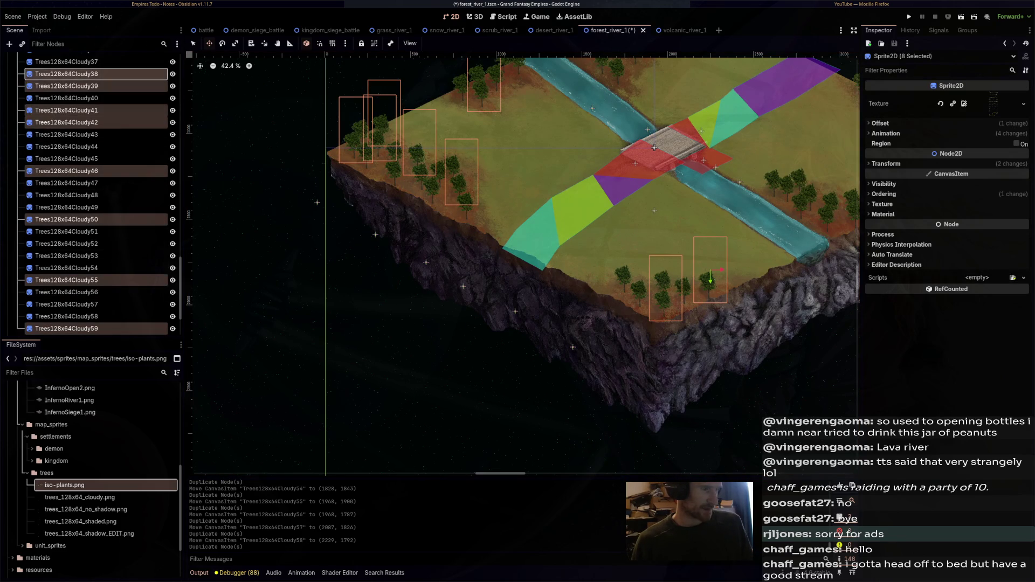
scroll(87, 107, "up", 5)
left_click(67, 188, "ctrl")
left_click(66, 140, "ctrl")
scroll(91, 194, "up", 7)
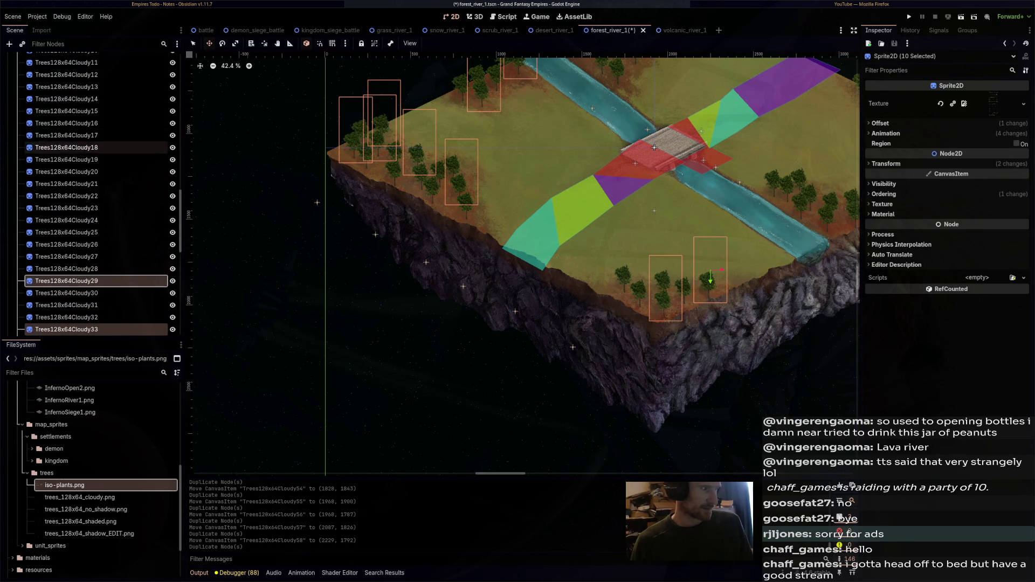
left_click(66, 253, "ctrl")
left_click(67, 216, "ctrl")
left_click(66, 144, "ctrl")
left_click(66, 119, "ctrl")
left_click(66, 95, "ctrl")
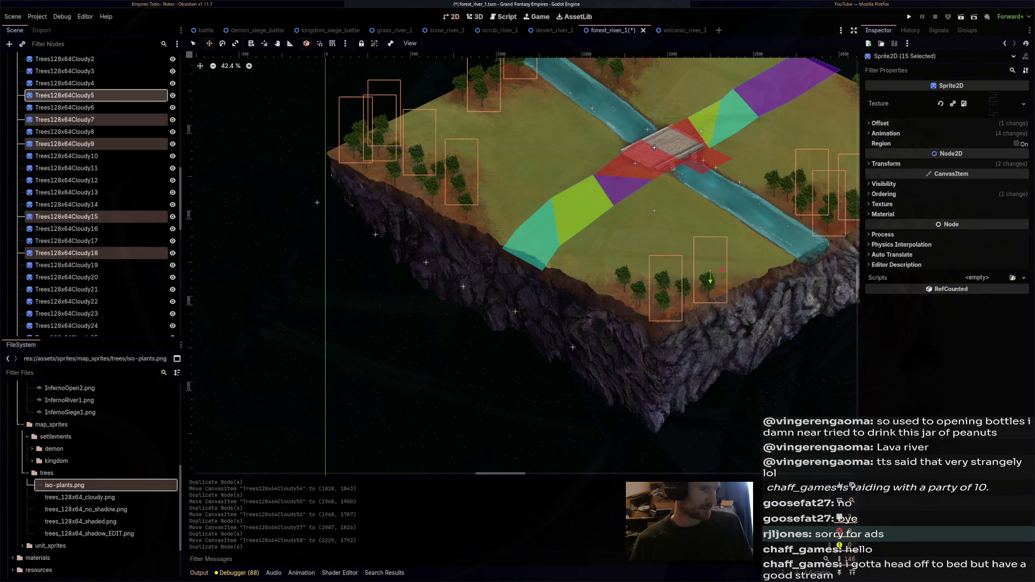
scroll(91, 194, "up", 4)
left_click(66, 212, "ctrl")
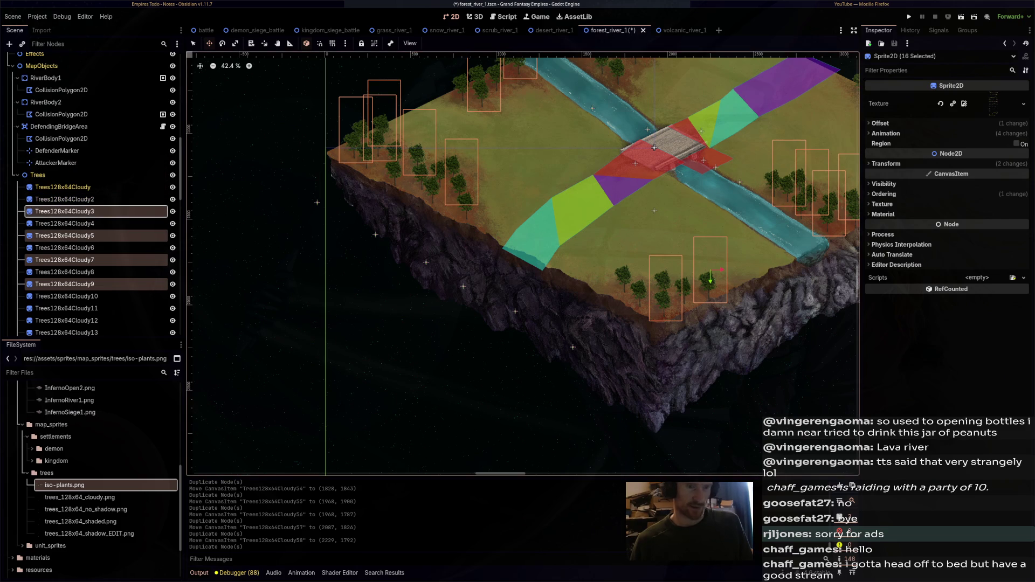
left_click(885, 163)
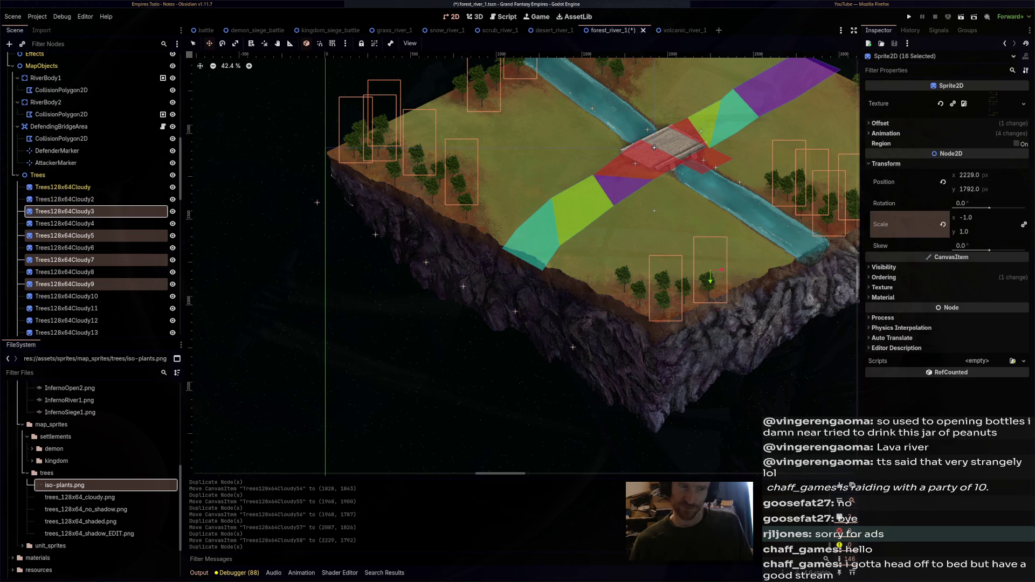
left_click_drag(970, 217, 986, 217)
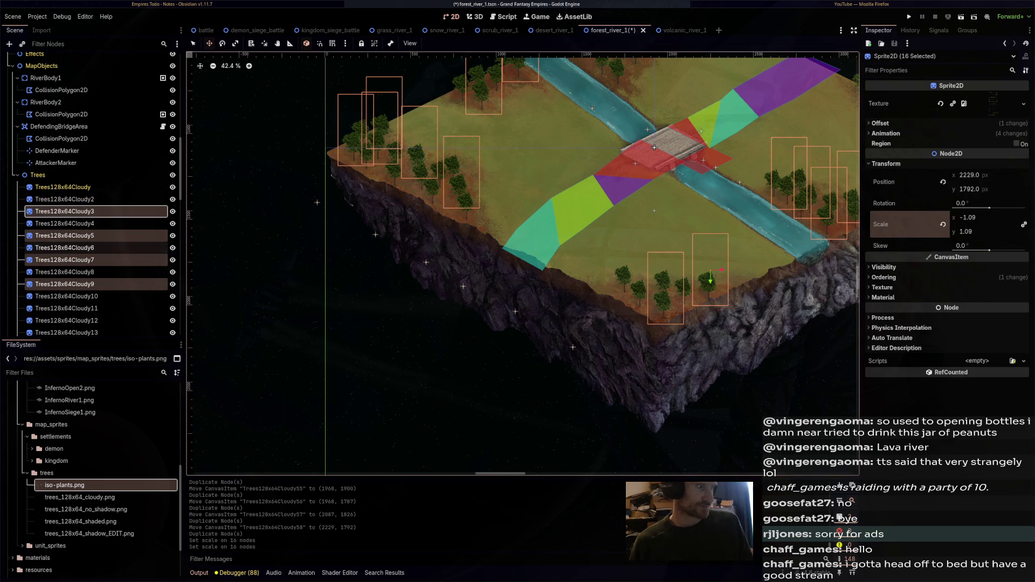
Select thirteen other trees and set their scale to -0.865, shrinking and mirroring them
left_click(65, 199)
scroll(65, 188, "down", 1)
left_click(65, 225, "ctrl")
left_click(65, 310, "ctrl")
scroll(65, 291, "down", 5)
left_click(64, 135, "ctrl")
left_click(64, 244)
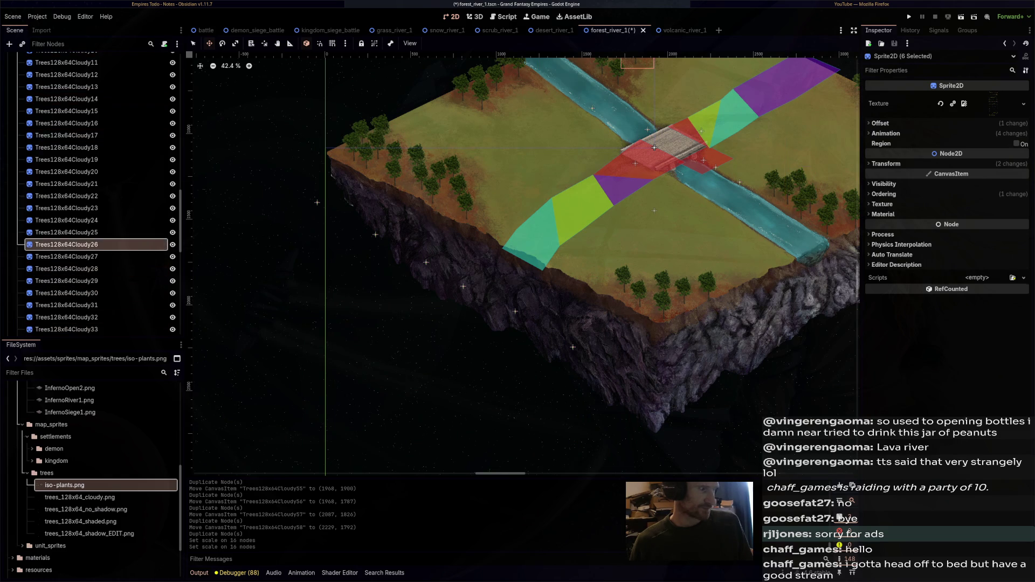
left_click(64, 184, "ctrl")
left_click(65, 268, "ctrl")
left_click(65, 147, "ctrl")
left_click(65, 99, "ctrl")
left_click(65, 75, "ctrl")
scroll(65, 162, "up", 1)
scroll(92, 194, "down", 8)
left_click(66, 170, "ctrl")
left_click(66, 231, "ctrl")
left_click(67, 267, "ctrl")
left_click(66, 303, "ctrl")
scroll(92, 194, "down", 3)
left_click(66, 243, "ctrl")
left_click(66, 231, "ctrl")
left_click(886, 164)
left_click(976, 218)
type("-0.865")
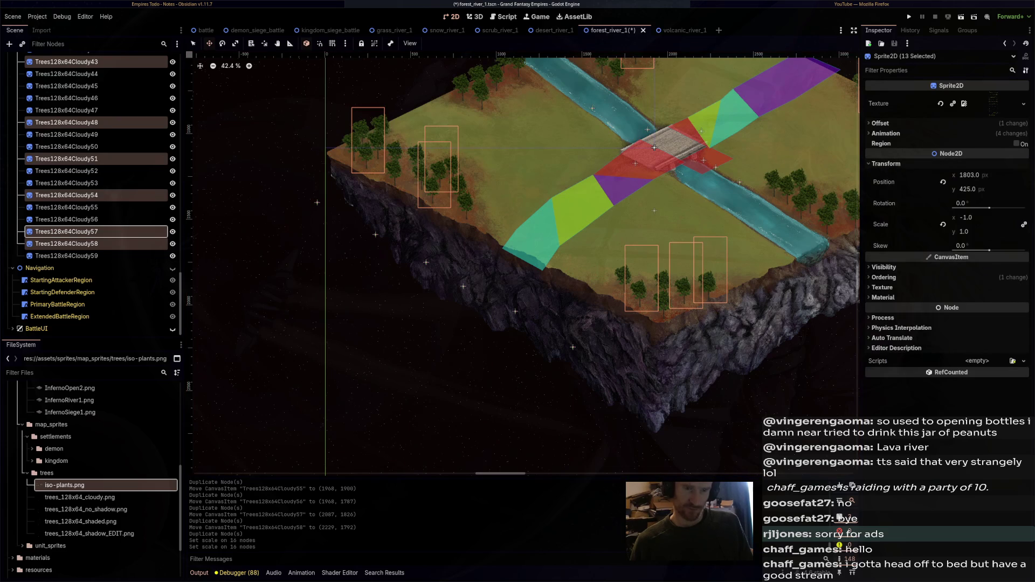
key("Return")
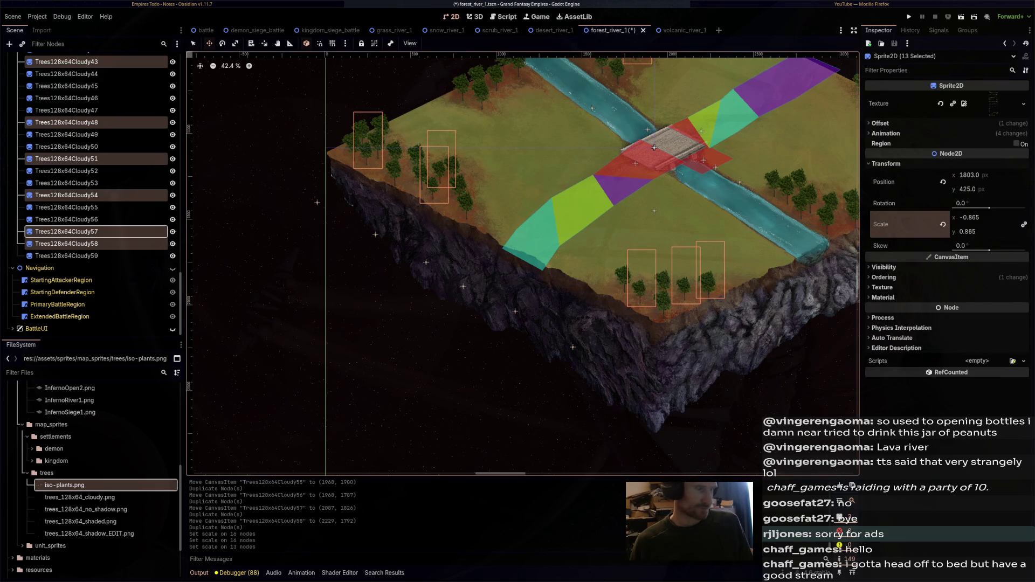
left_click(67, 255)
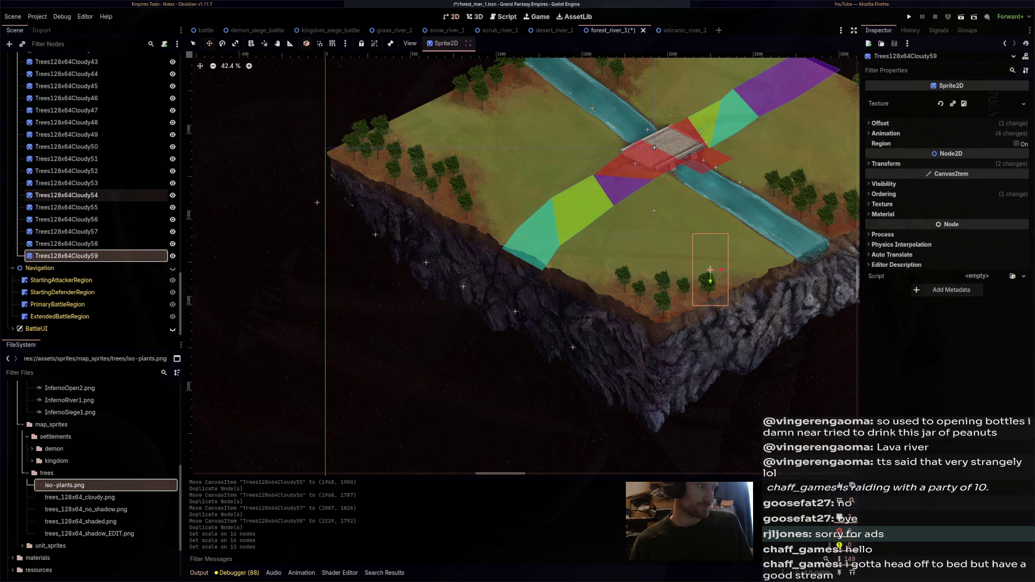
Switch a group of fifteen Trees128x64Cloudy sprites to the next animation frame
left_click(66, 195, "ctrl")
left_click(66, 122, "ctrl")
left_click(66, 98, "ctrl")
scroll(91, 194, "up", 8)
left_click(66, 188, "ctrl")
key("f")
left_click(66, 139, "ctrl")
left_click(66, 91, "ctrl")
left_click(66, 236, "ctrl")
left_click(67, 285, "ctrl")
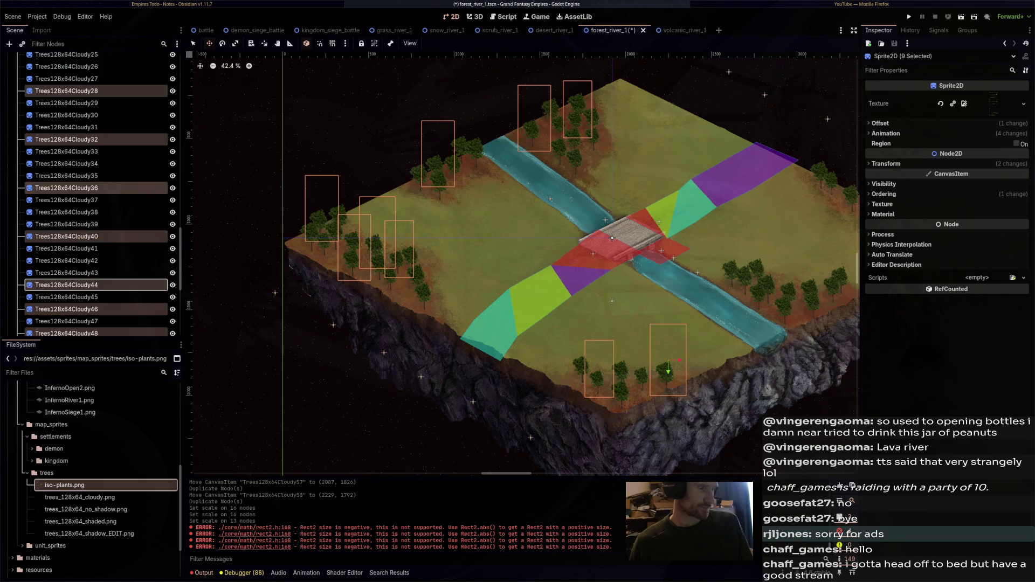
scroll(91, 194, "up", 5)
left_click(66, 133, "ctrl")
left_click(66, 97, "ctrl")
left_click(66, 194, "ctrl")
left_click(66, 169, "ctrl")
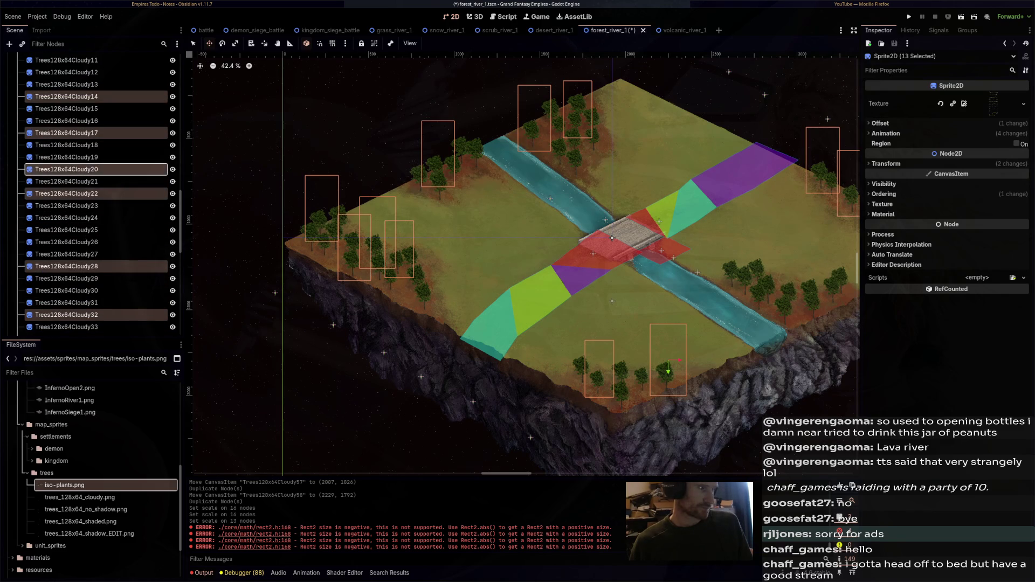
scroll(66, 151, "up", 7)
left_click(66, 151, "ctrl")
left_click(66, 212, "ctrl")
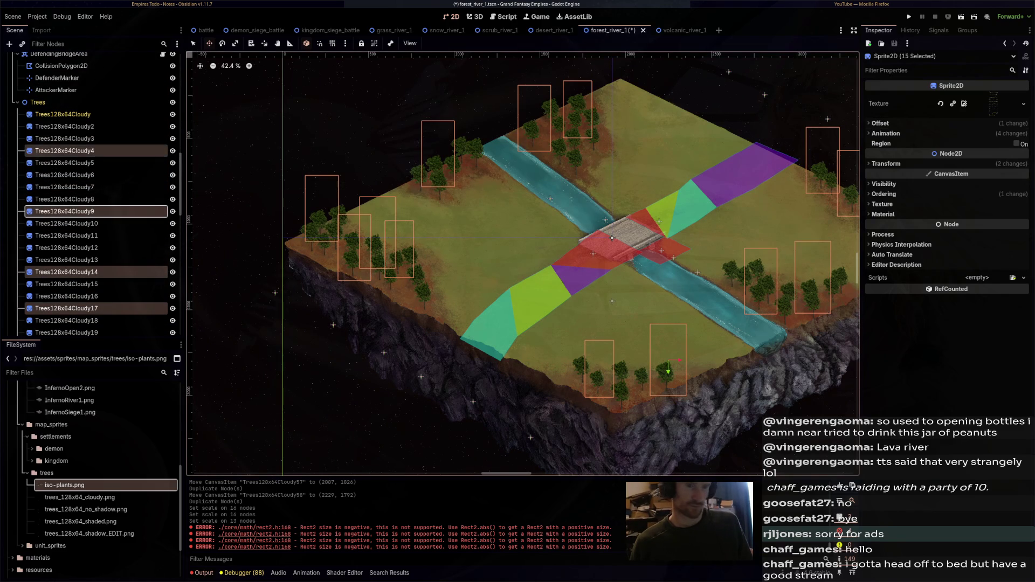
left_click(886, 133)
left_click(1022, 170)
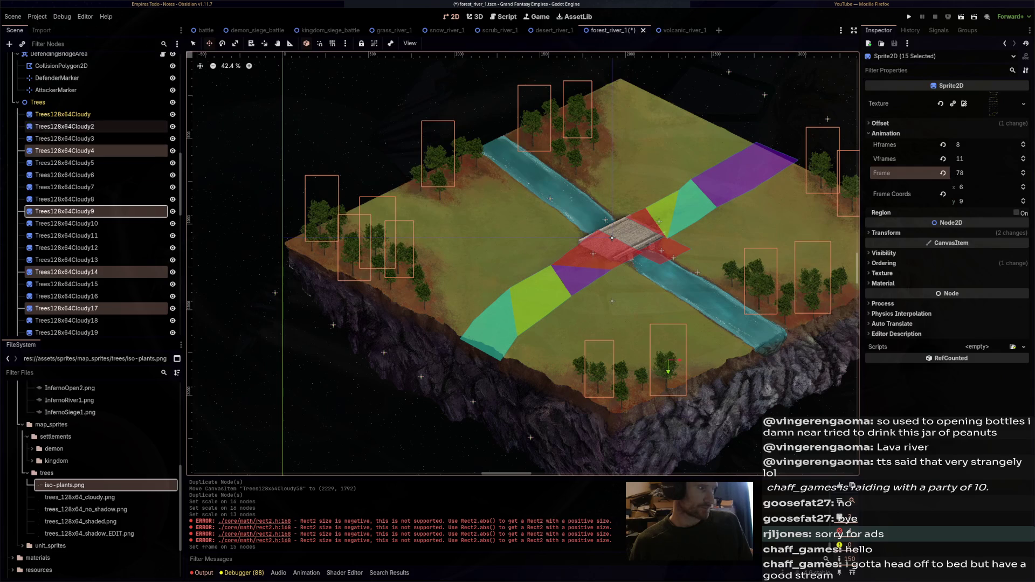
Advance another group of tree sprites two animation frames forward
left_click(65, 126)
left_click(65, 163, "ctrl")
left_click(66, 224, "ctrl")
left_click(66, 260, "ctrl")
scroll(92, 216, "down", 4)
left_click(66, 216, "ctrl")
left_click(66, 265, "ctrl")
left_click(66, 313, "ctrl")
scroll(66, 313, "down", 3)
left_click(67, 245, "ctrl")
left_click(66, 305, "ctrl")
left_click(66, 329, "ctrl")
scroll(91, 242, "down", 4)
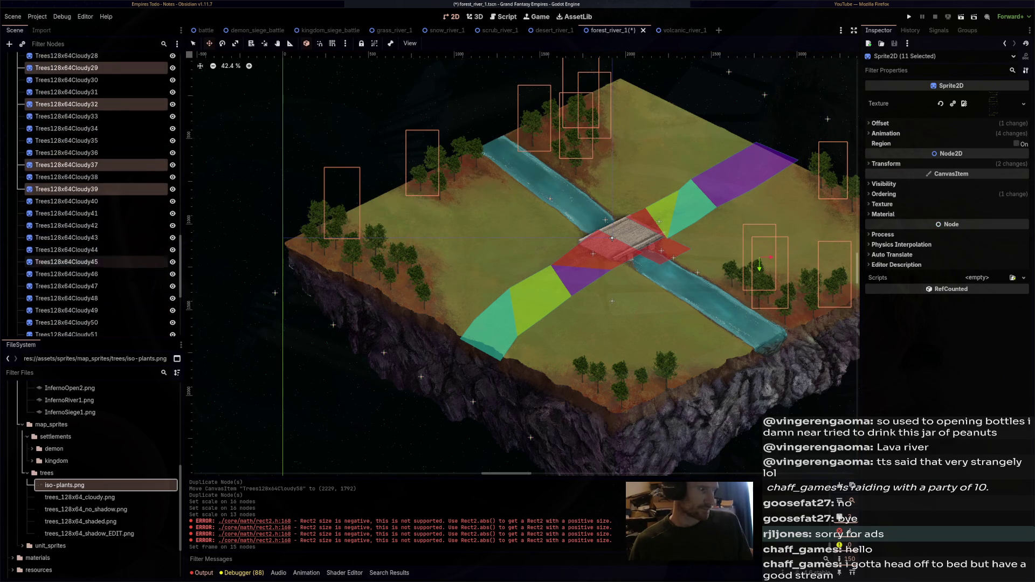
left_click(67, 310, "ctrl")
left_click(66, 274, "ctrl")
left_click(67, 238, "ctrl")
scroll(91, 242, "down", 3)
left_click(67, 265, "ctrl")
left_click(66, 301, "ctrl")
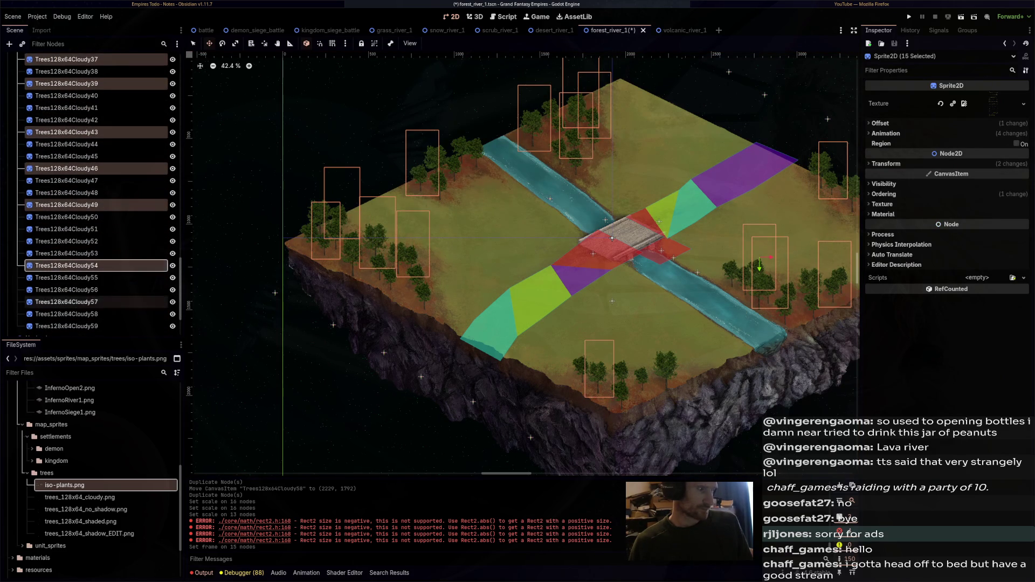
left_click(886, 134)
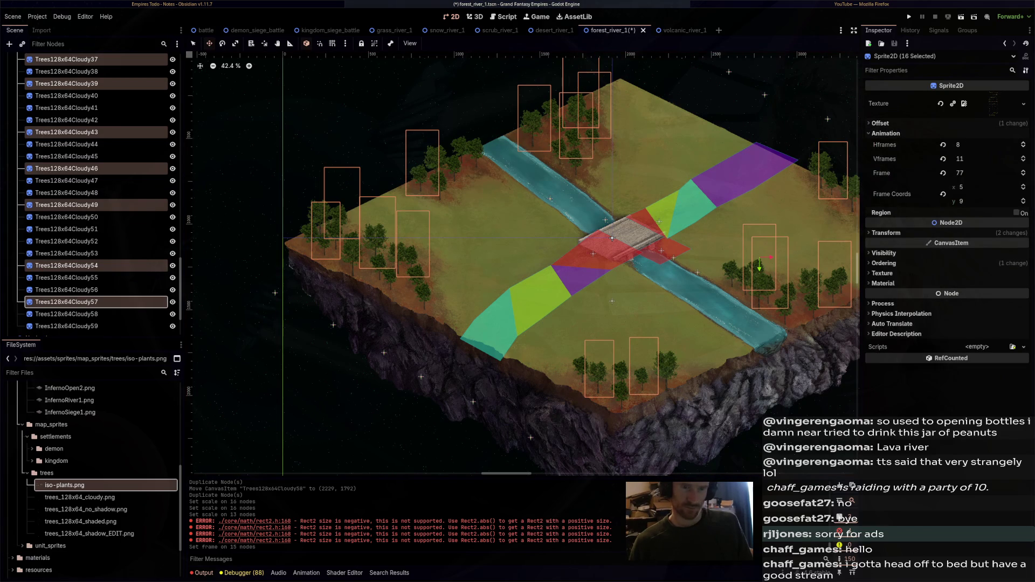
left_click(1023, 171)
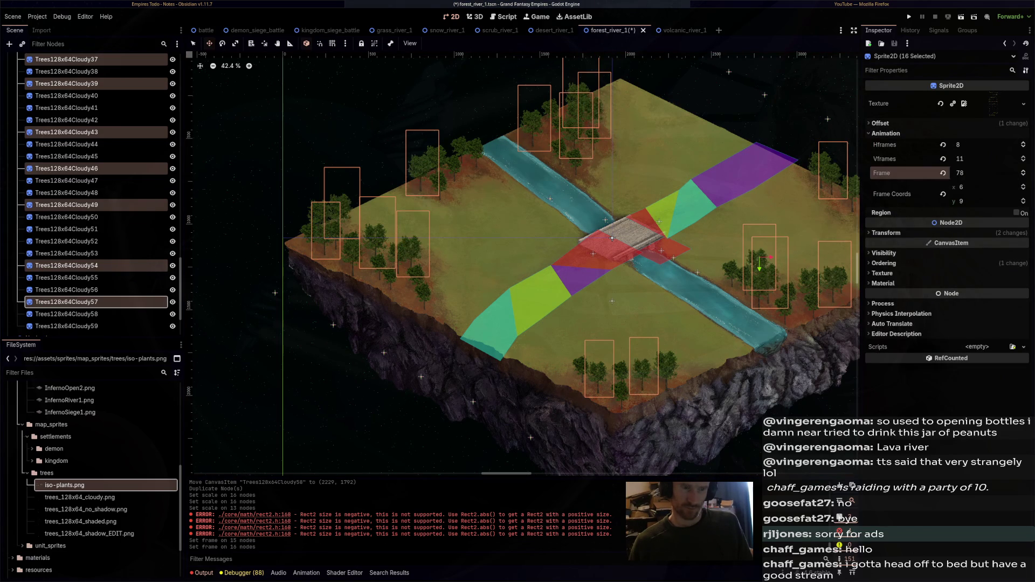
left_click(1022, 171)
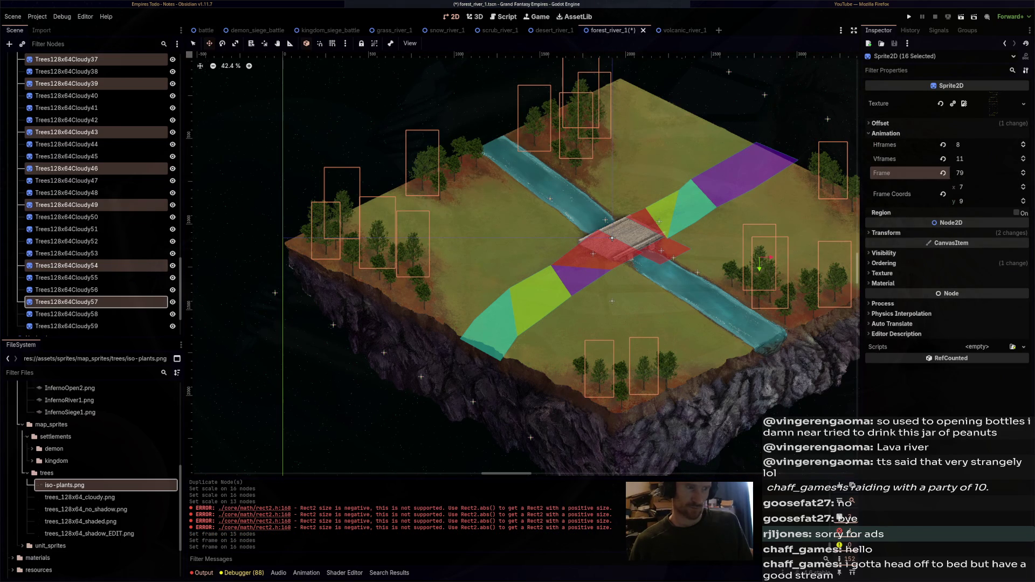
Advance a third group of trees, including Cloudy59, Cloudy32, Cloudy10 and Cloudy8, one frame
scroll(81, 227, "down", 3)
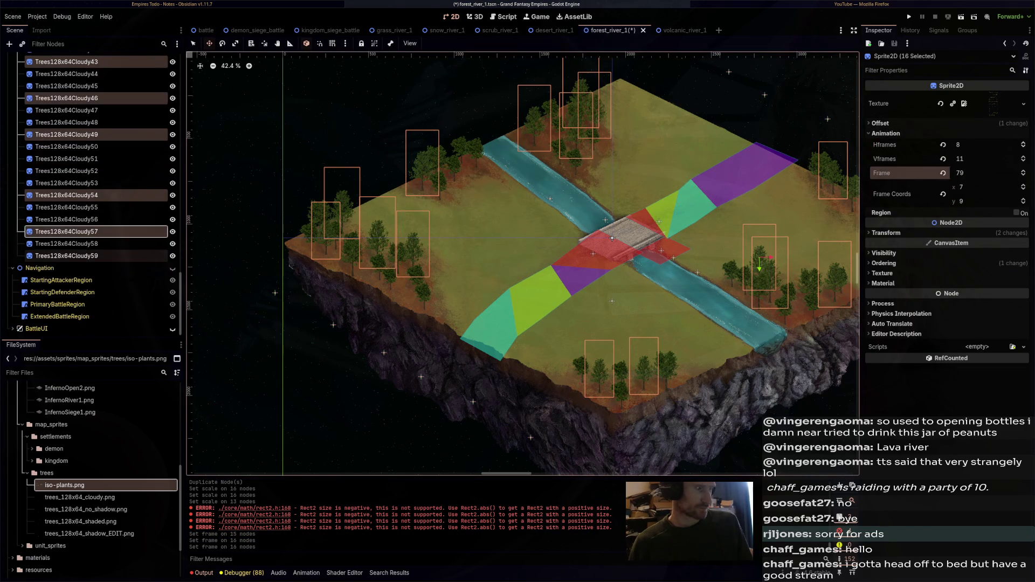
left_click(65, 256)
left_click(67, 219, "ctrl")
left_click(66, 158, "ctrl")
left_click(66, 122, "ctrl")
scroll(66, 161, "up", 2)
left_click(67, 177, "ctrl")
left_click(67, 140, "ctrl")
left_click(66, 104, "ctrl")
scroll(92, 194, "up", 3)
left_click(66, 173, "ctrl")
left_click(66, 136, "ctrl")
left_click(67, 112, "ctrl")
scroll(91, 194, "up", 6)
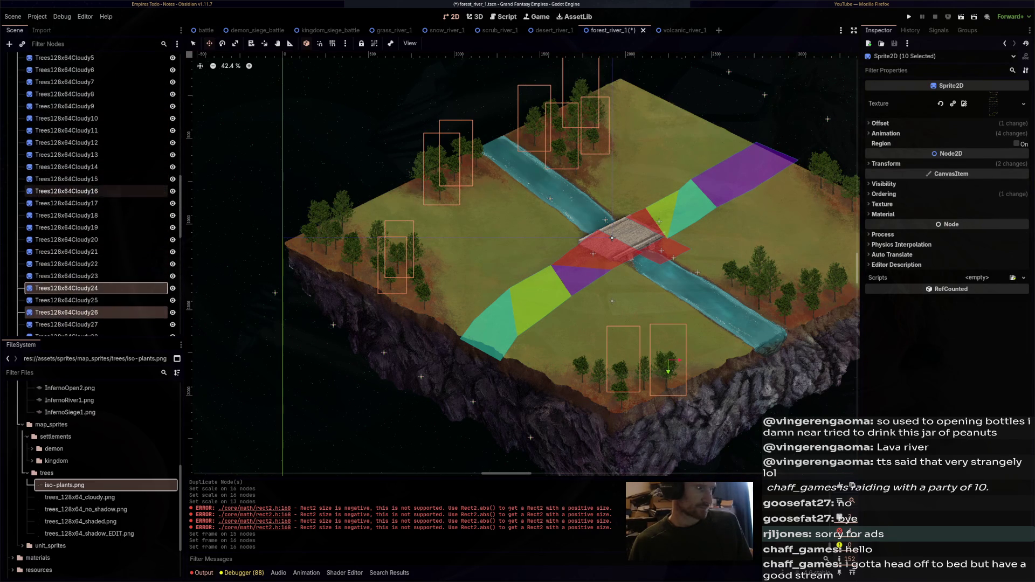
left_click(66, 189, "ctrl")
key("f")
left_click(66, 164, "ctrl")
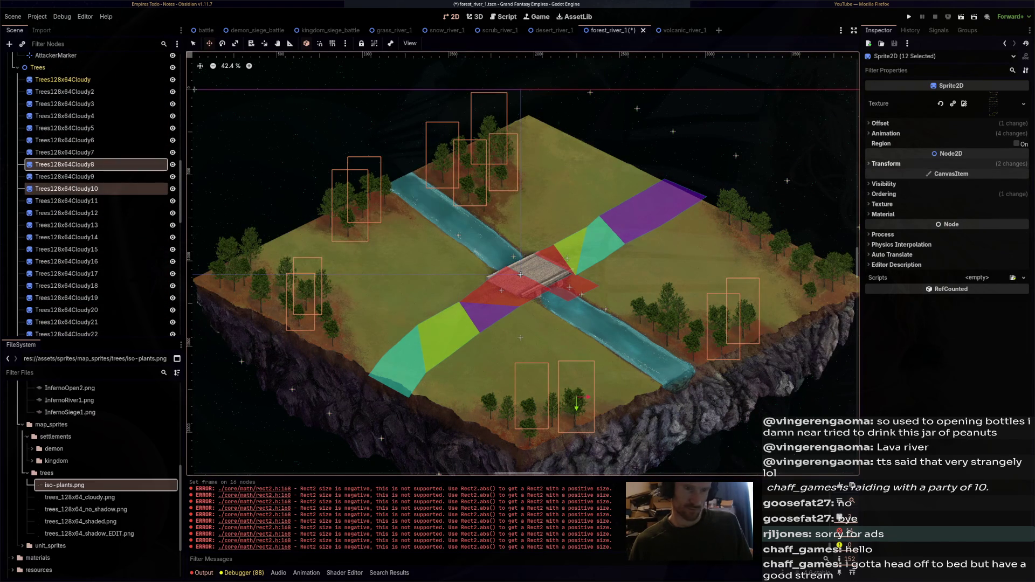
left_click(885, 133)
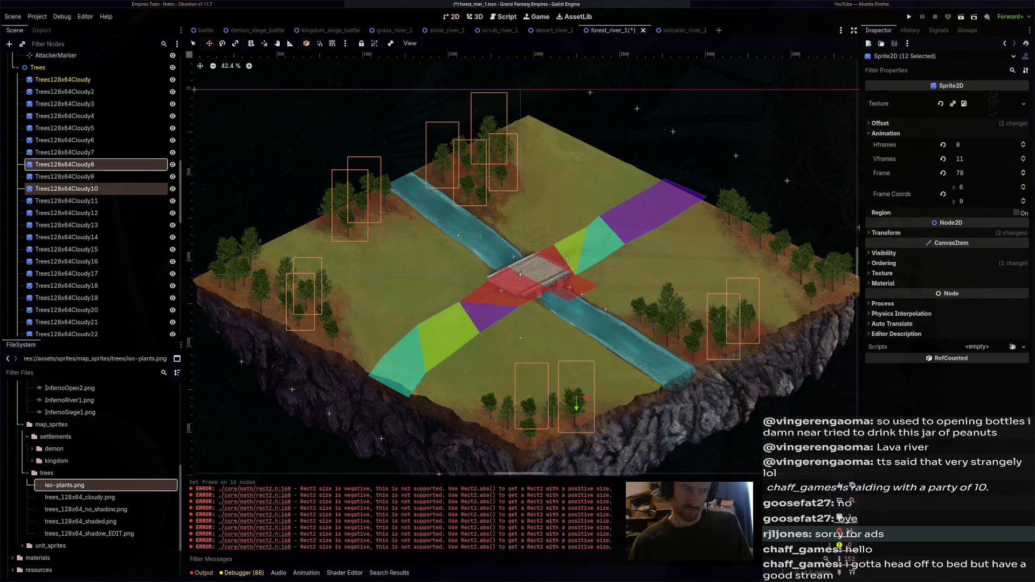
left_click(1022, 170)
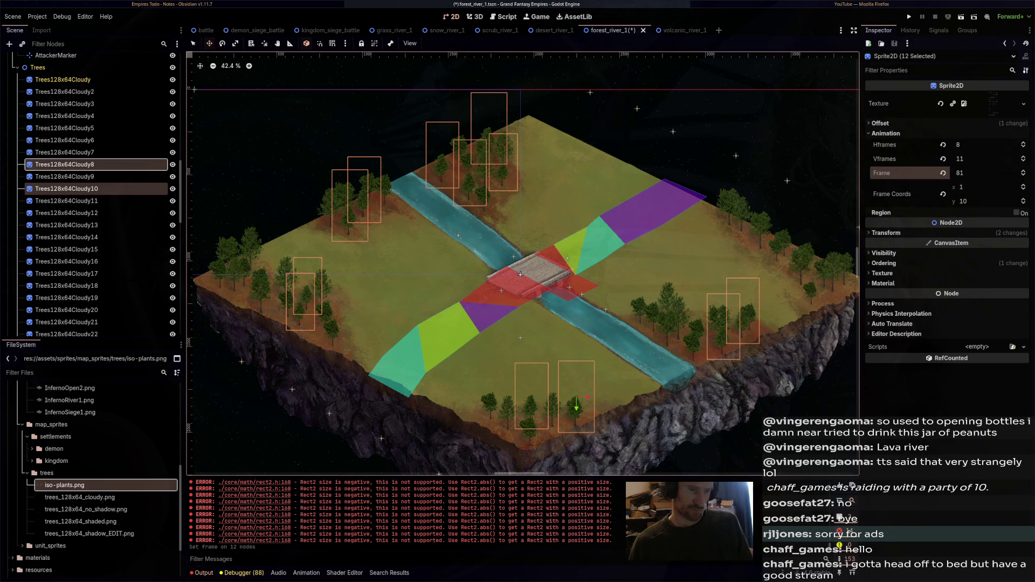
Reposition the Trees128x64Cloudy55 tree cluster to (1942, 1858)
scroll(539, 410, "up", 5)
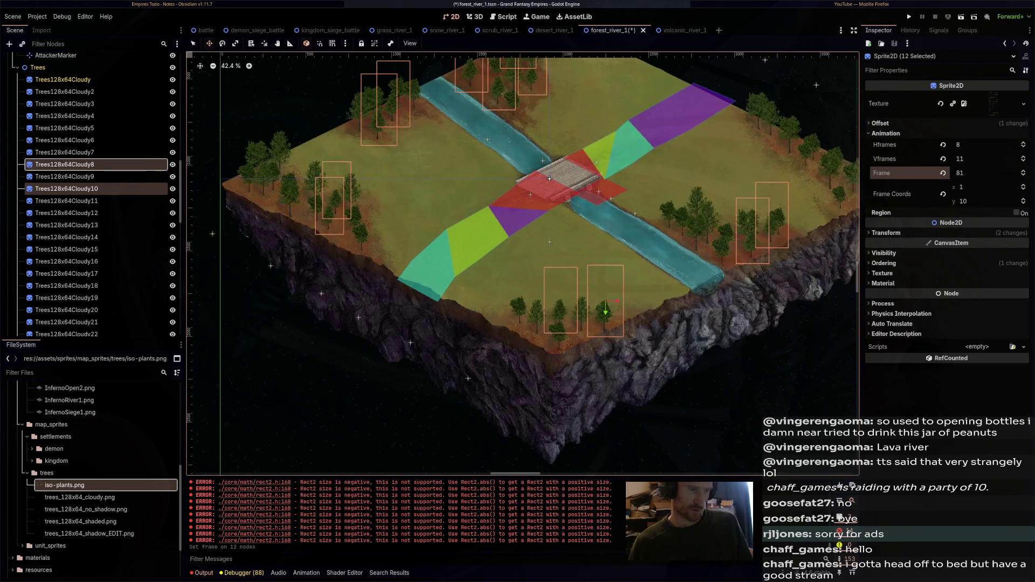
key("Up")
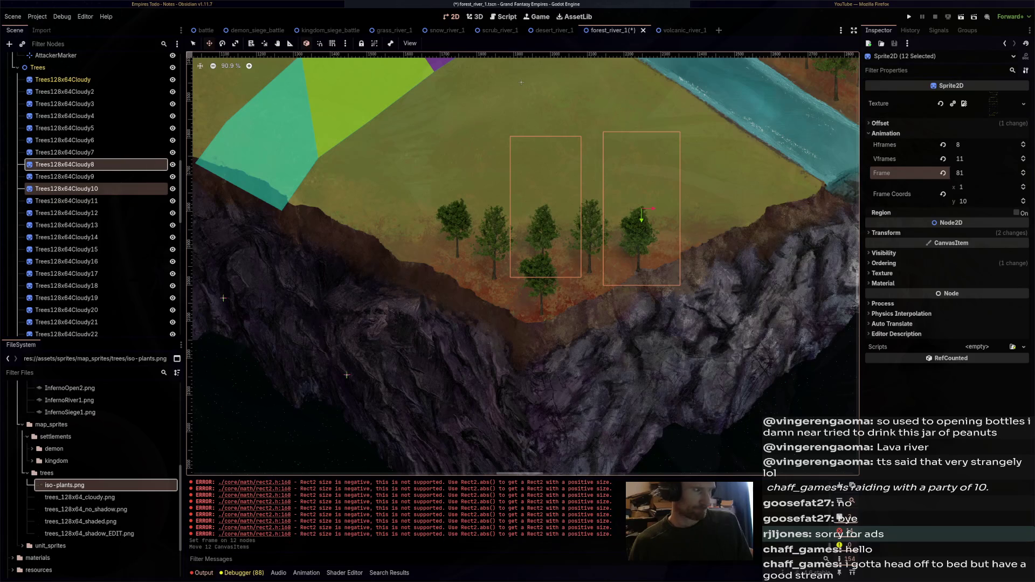
mouse_move(539, 235)
left_mouse_down()
mouse_move(520, 231)
mouse_move(522, 221)
mouse_move(536, 232)
left_mouse_up()
Save the forest_river_1 scene
scroll(536, 233, "down", 3)
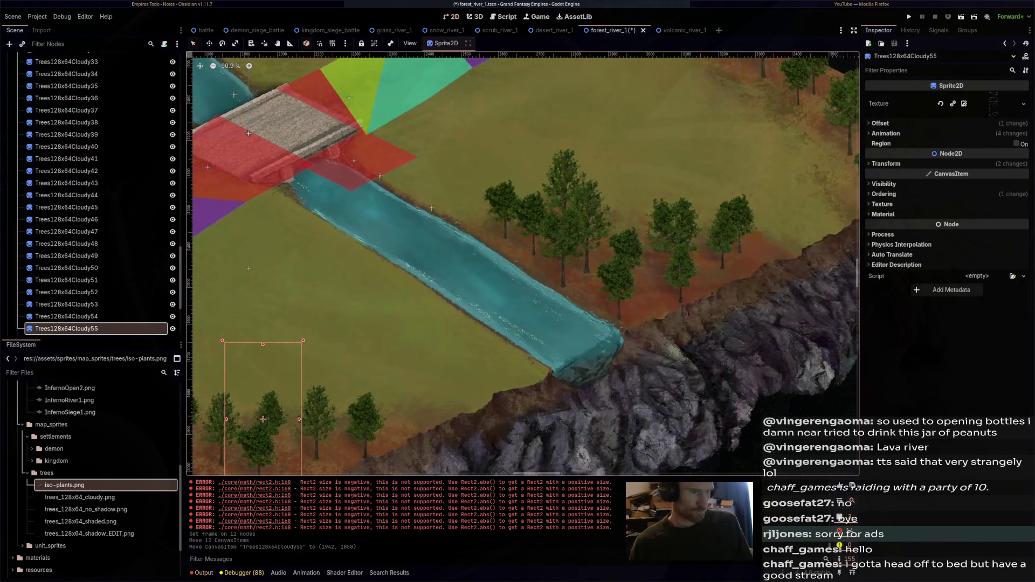
scroll(523, 264, "down", 1)
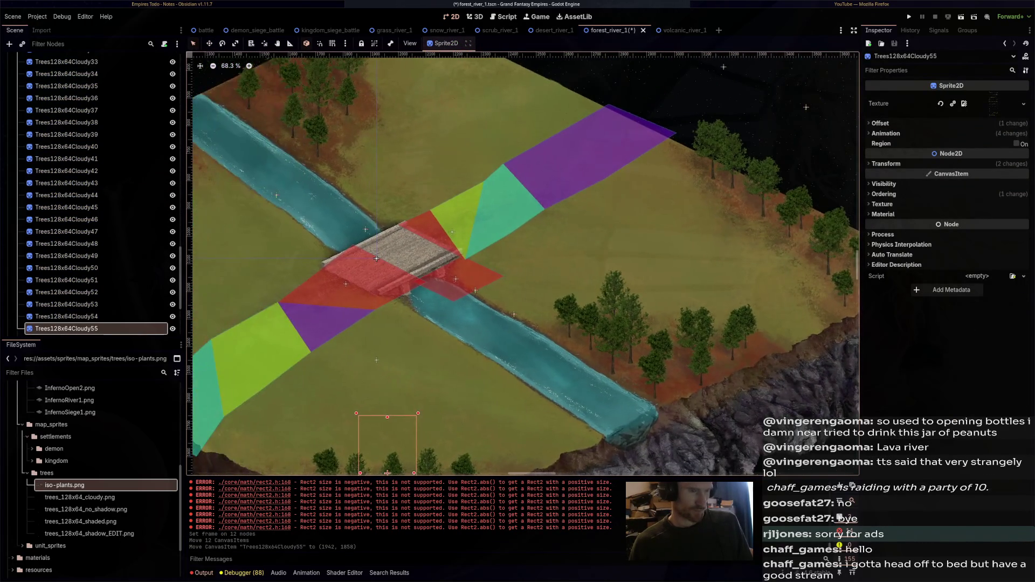
scroll(523, 264, "down", 2)
scroll(568, 91, "up", 14)
key("ctrl+s")
scroll(610, 322, "down", 14)
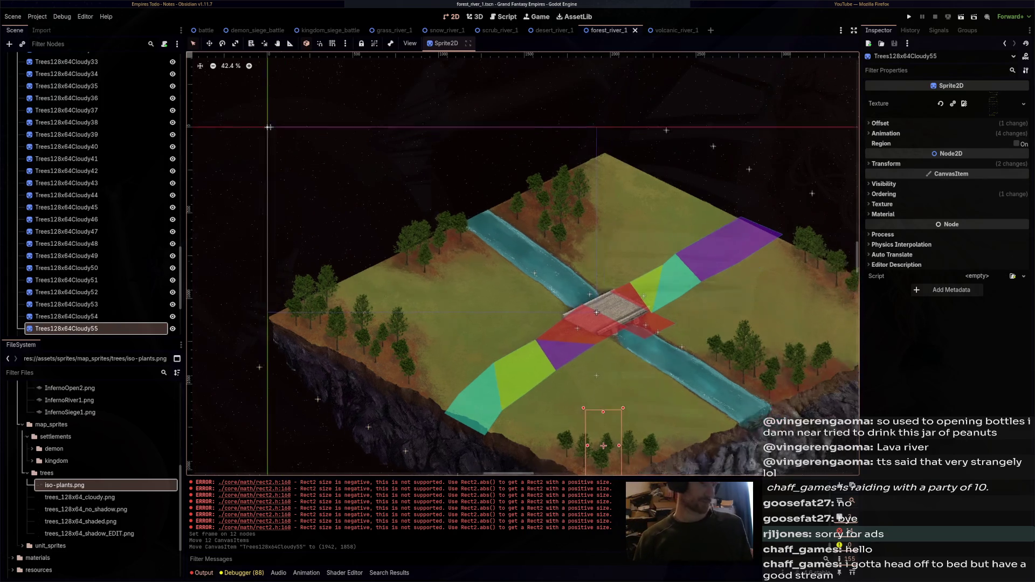
scroll(523, 264, "up", 4)
Select RiverBody2 under MapObjects and drag it down-left to (2146, 1259)
left_click(539, 119)
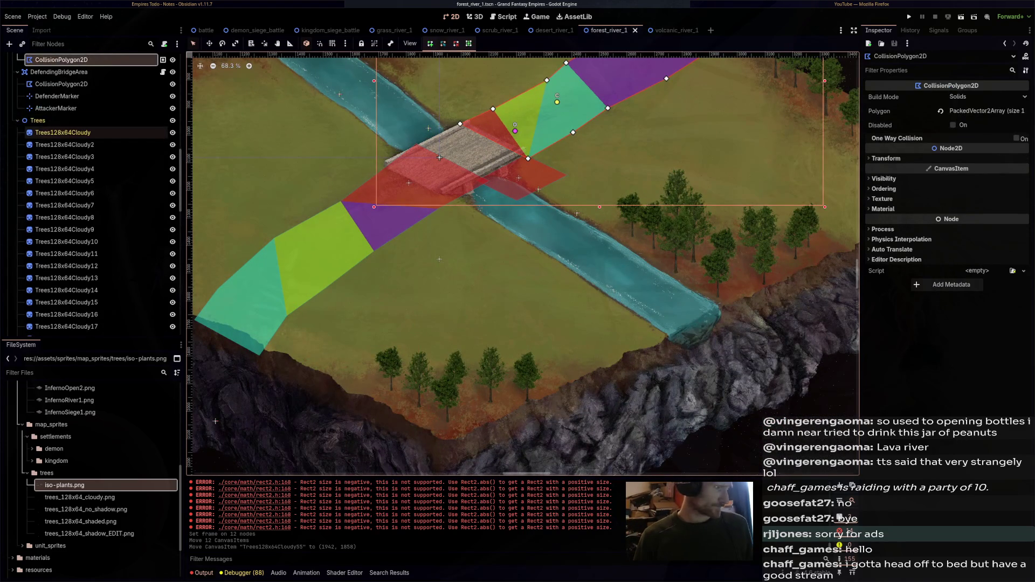
scroll(522, 264, "up", 4)
scroll(577, 309, "up", 4)
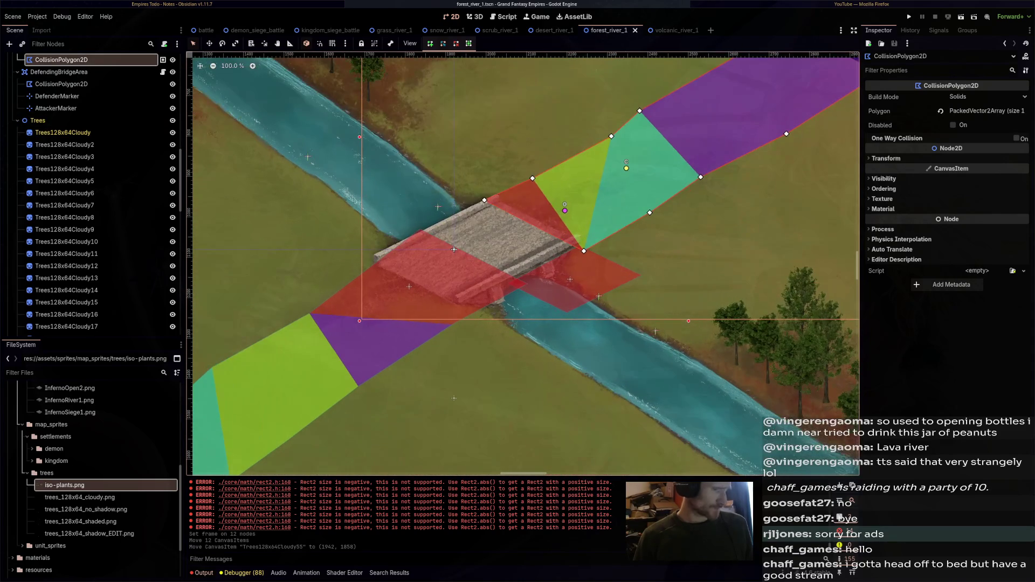
scroll(454, 249, "down", 3)
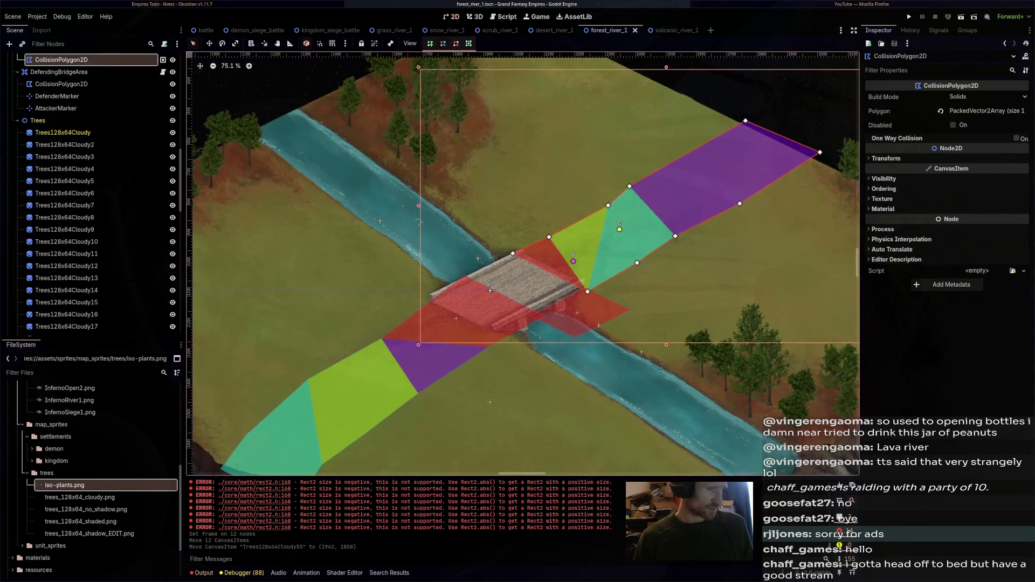
scroll(81, 188, "up", 1)
left_click(49, 187)
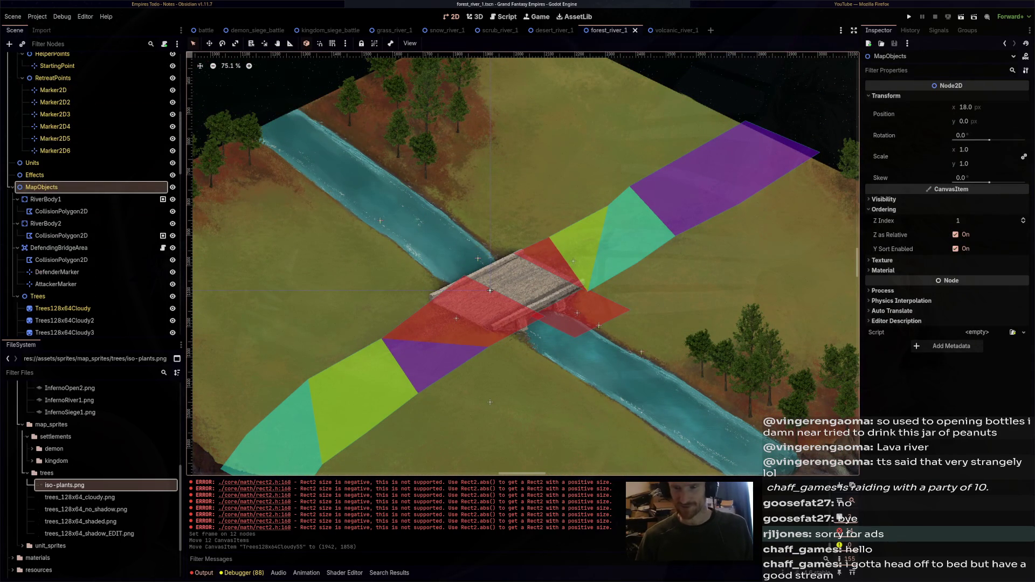
key("Down")
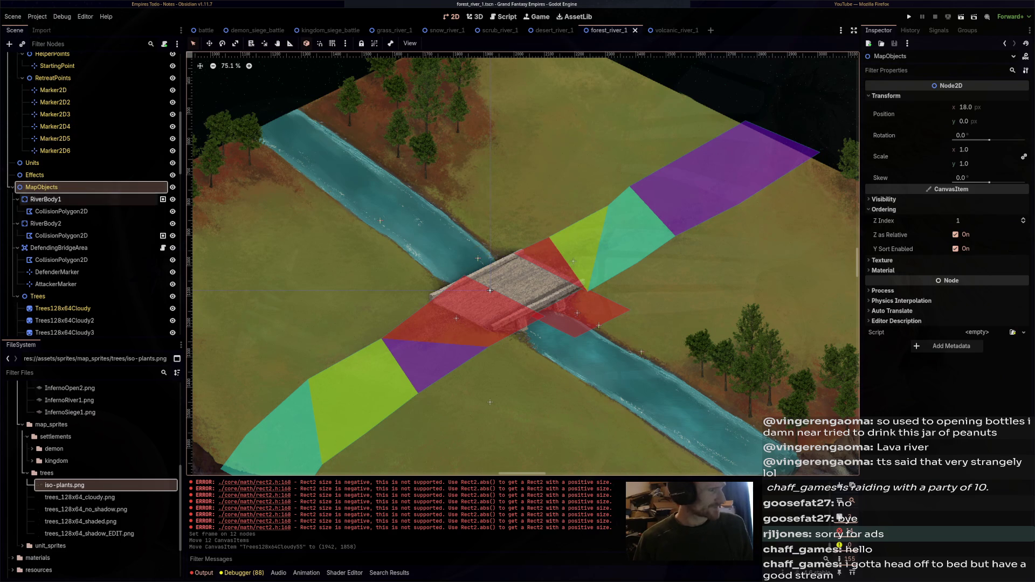
scroll(499, 248, "down", 1)
scroll(491, 286, "down", 1)
key("Down")
key("Down")
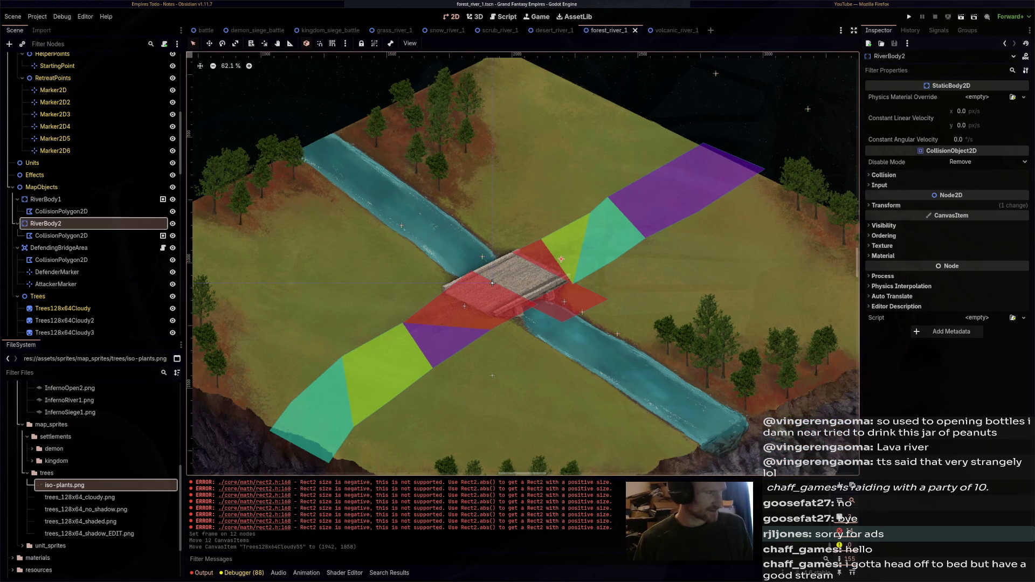
scroll(624, 254, "up", 3)
mouse_move(624, 253)
left_mouse_down()
mouse_move(610, 342)
mouse_move(609, 329)
left_mouse_up()
scroll(522, 264, "up", 1)
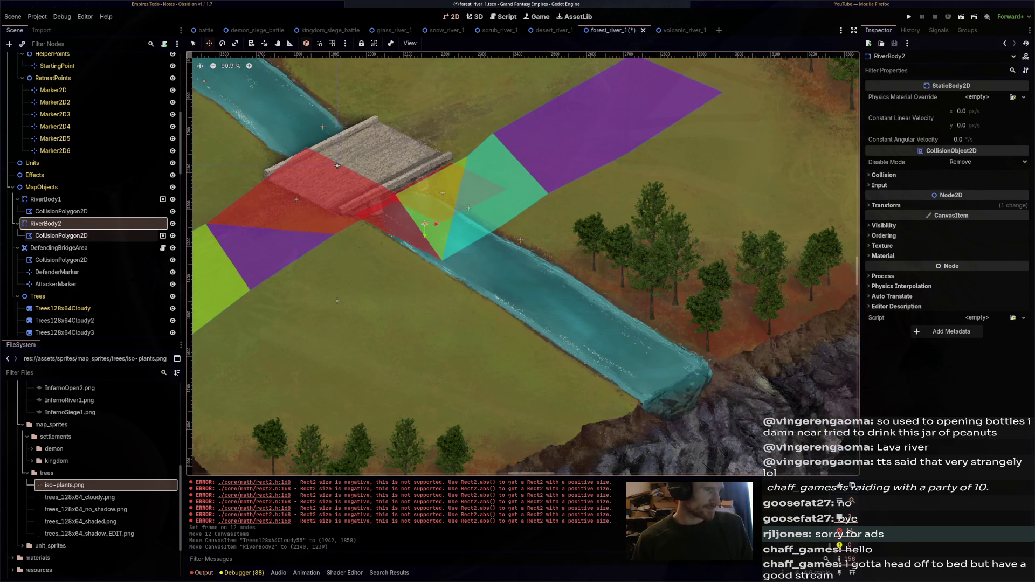
Clear RiverBody2's collision polygon and redraw a closed polygon around the lower river
double_click(61, 235)
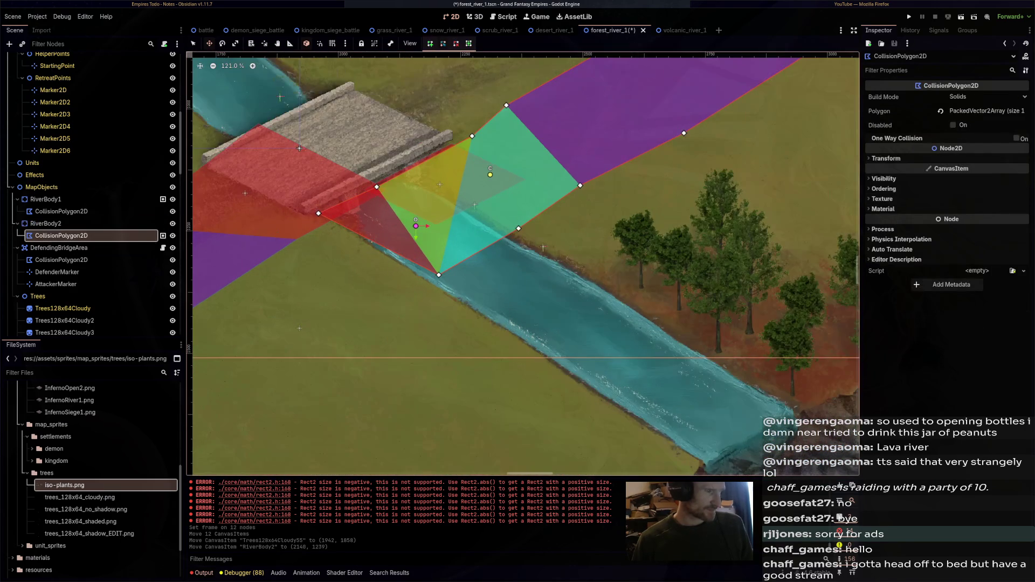
left_click(941, 110)
scroll(434, 215, "down", 2)
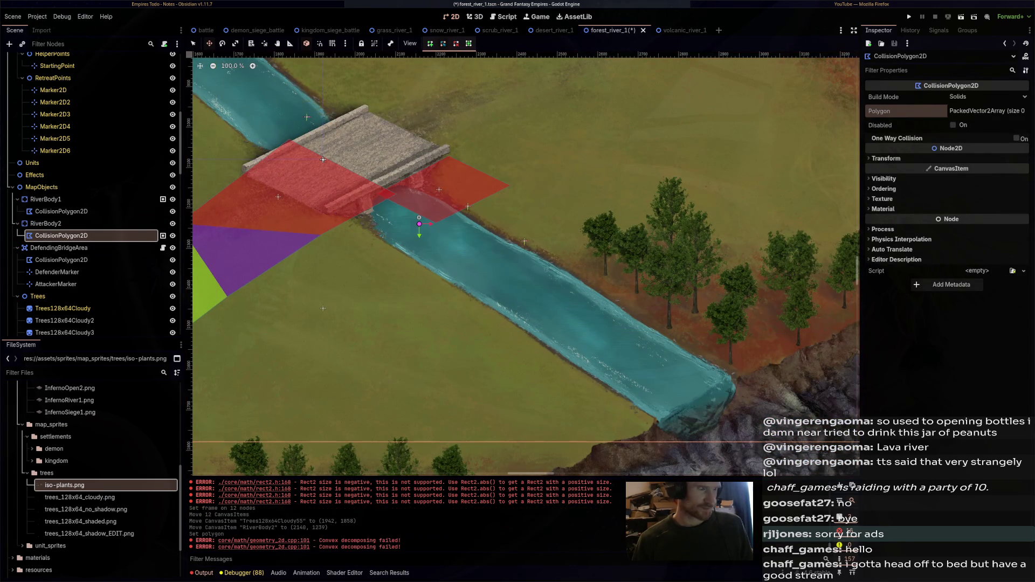
left_click(542, 444)
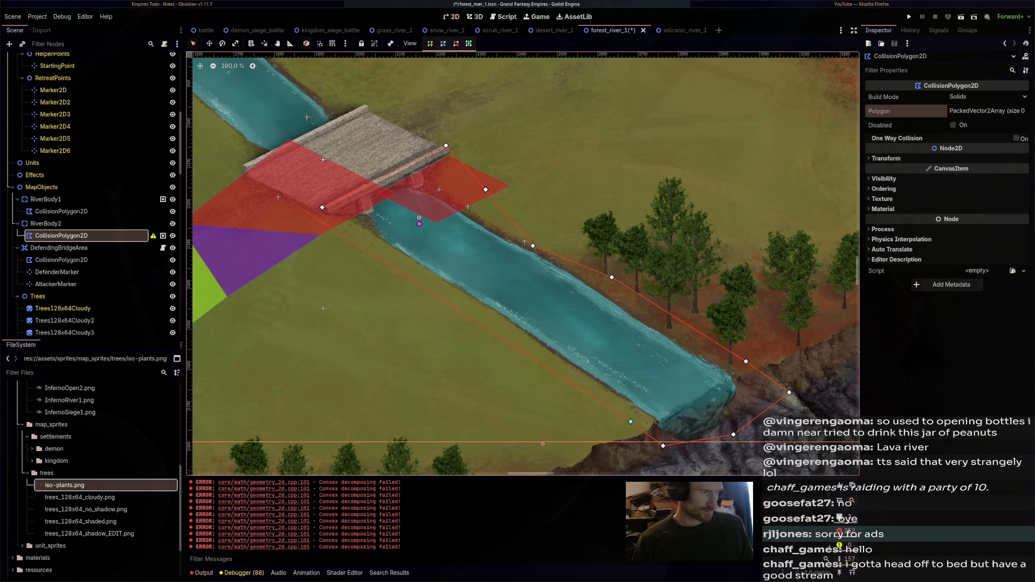
left_click(631, 422)
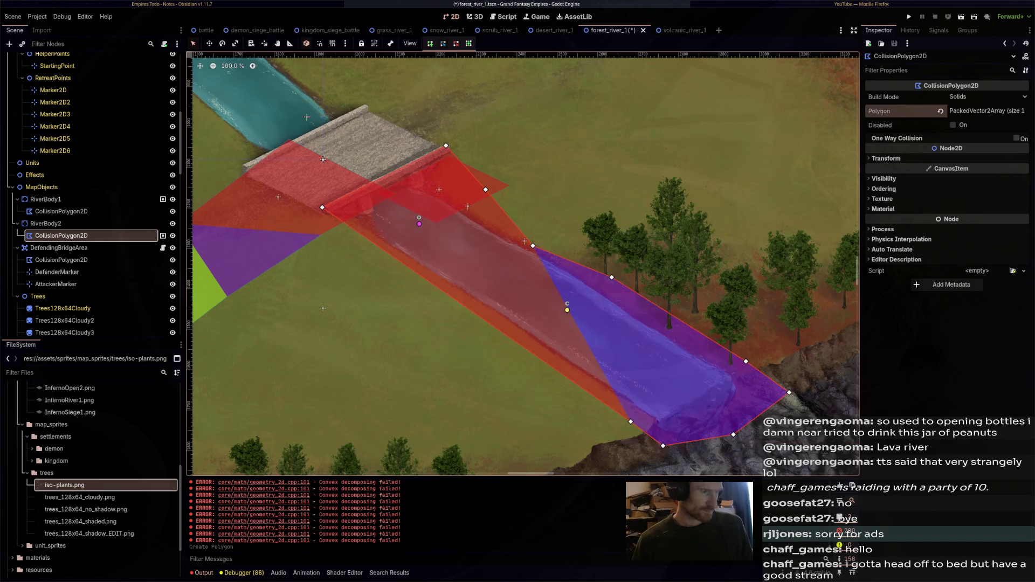
Save the scene and move RiverBody1's collision shapes up to (1792, 980)
left_click_drag(432, 243, 537, 297)
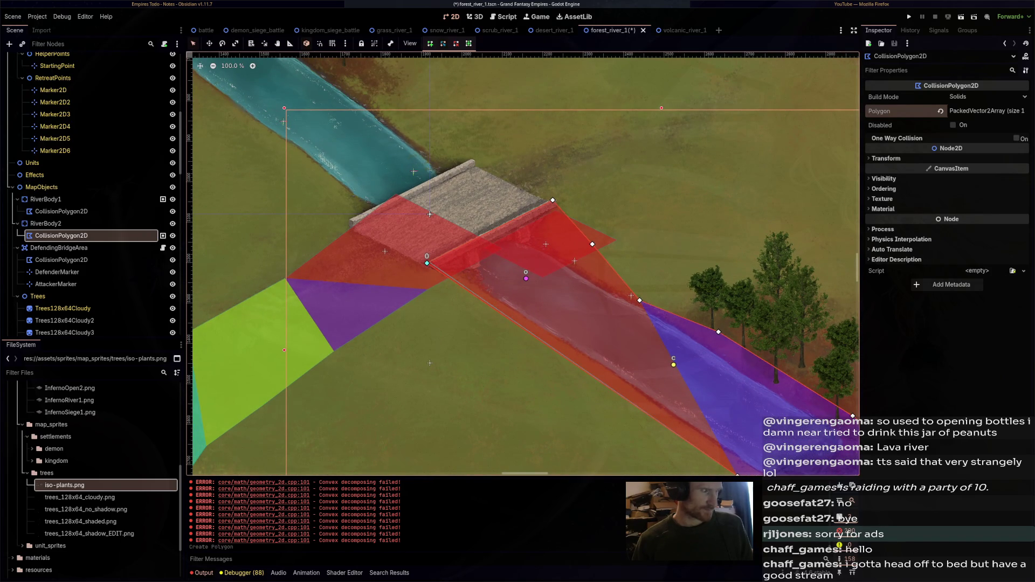
left_click(45, 199)
key("ctrl+s")
left_click_drag(385, 252, 385, 173)
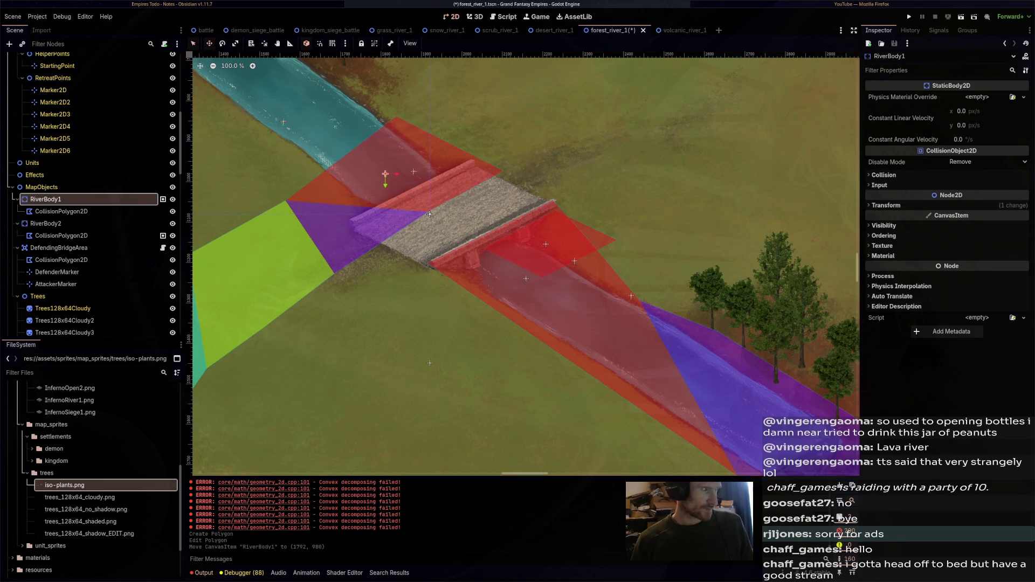
Redraw RiverBody1's collision polygon as an 8-point shape over the upper river, then save
left_click(61, 210)
left_click_drag(429, 214, 575, 259)
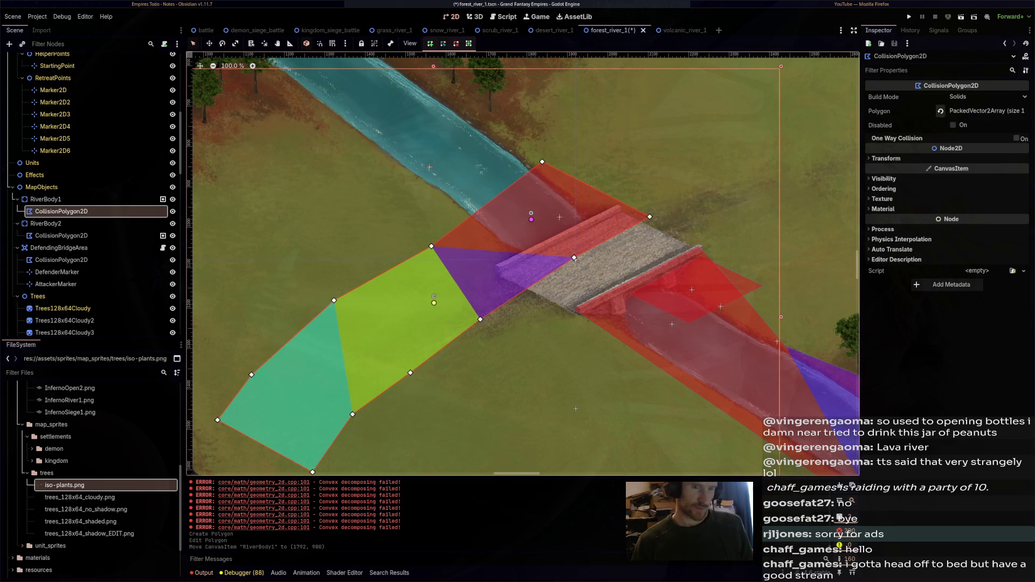
right_click(574, 258)
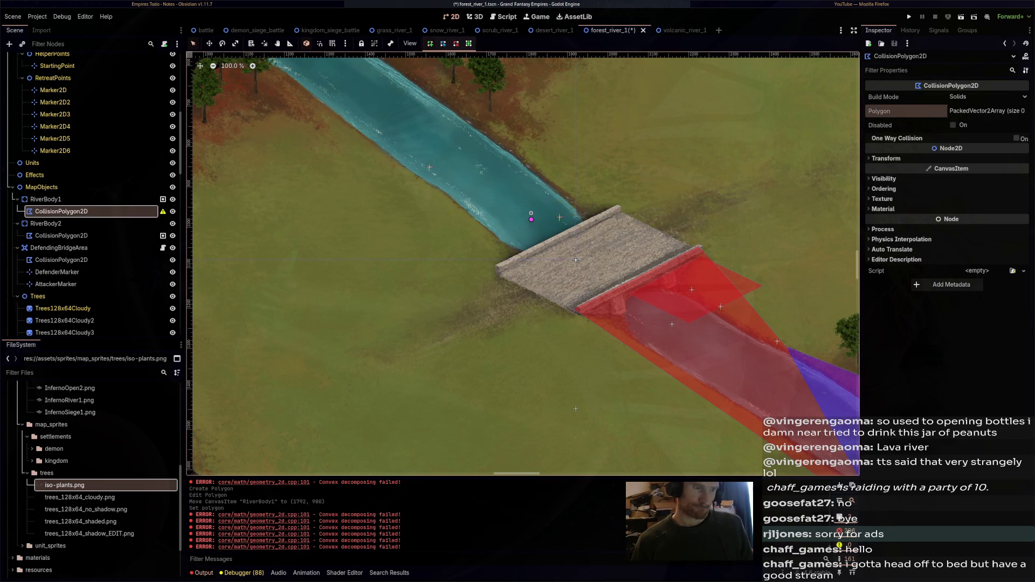
left_click(499, 264)
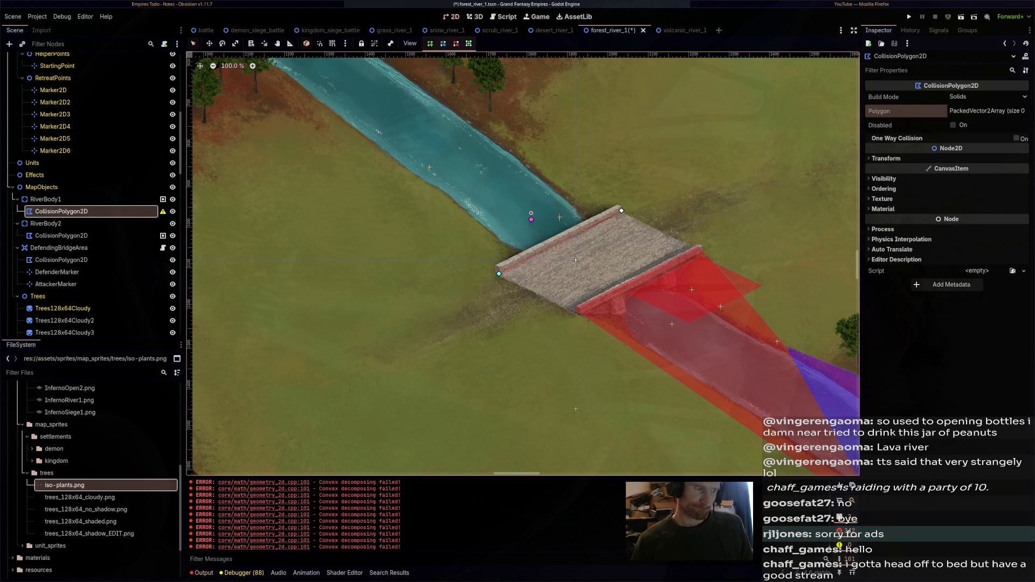
left_click_drag(575, 259, 752, 394)
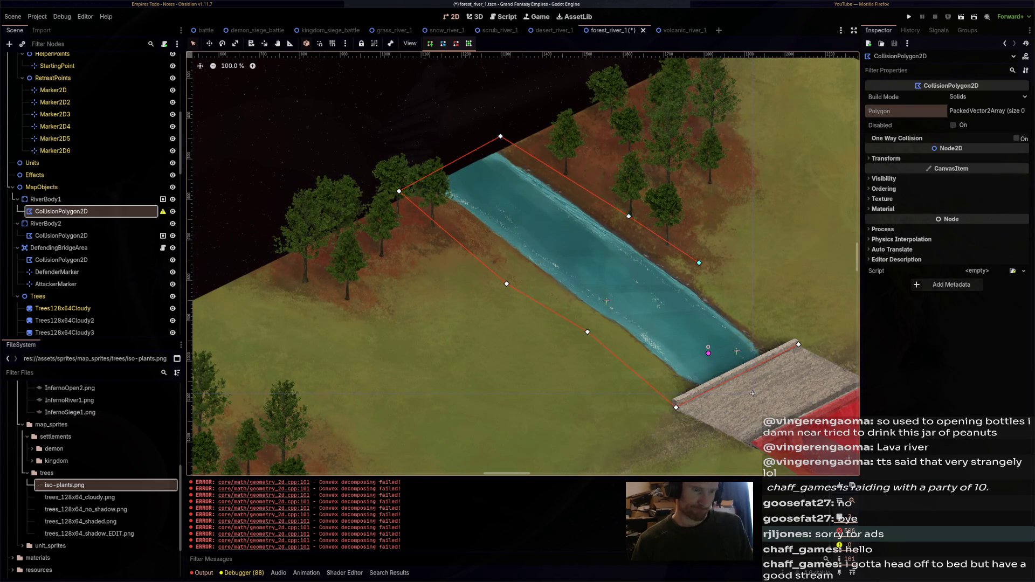
left_click(675, 408)
scroll(439, 153, "up", 3)
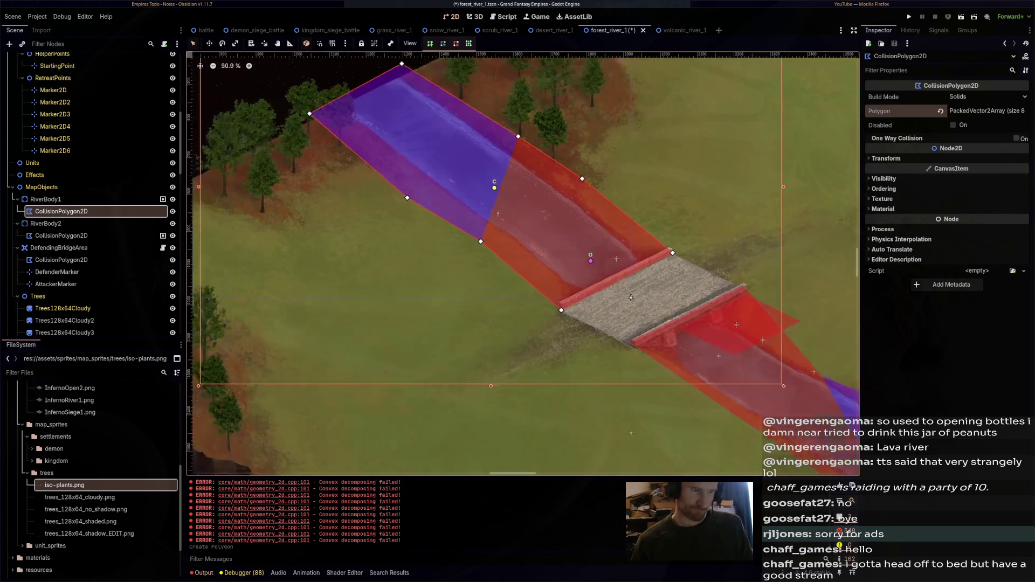
scroll(439, 153, "down", 10)
key("ctrl+s")
Select DefendingBridgeArea to show its CaptureArea properties, with the view zoomed on the bridge
scroll(635, 307, "up", 3)
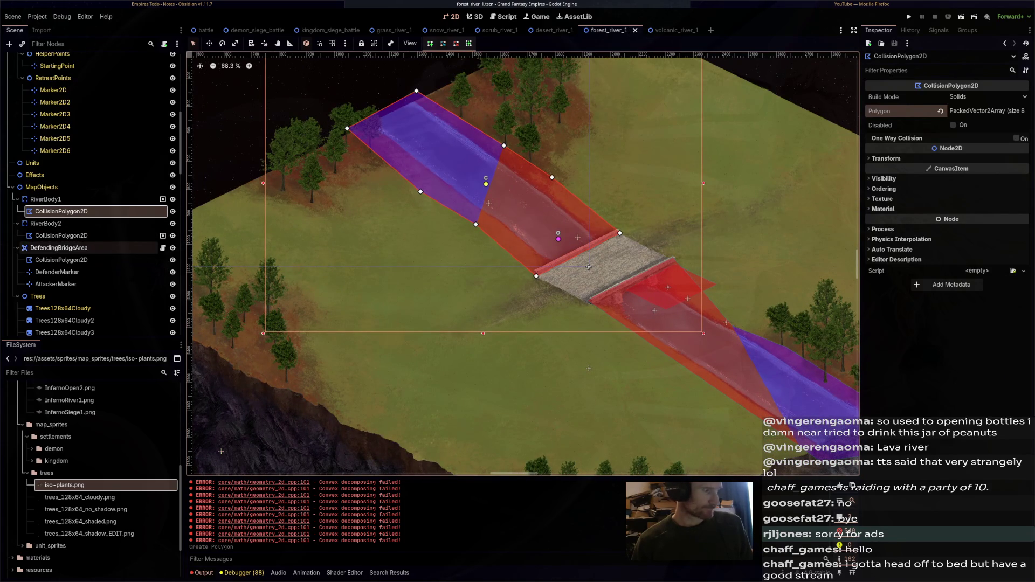
left_click(59, 247)
scroll(680, 299, "up", 5)
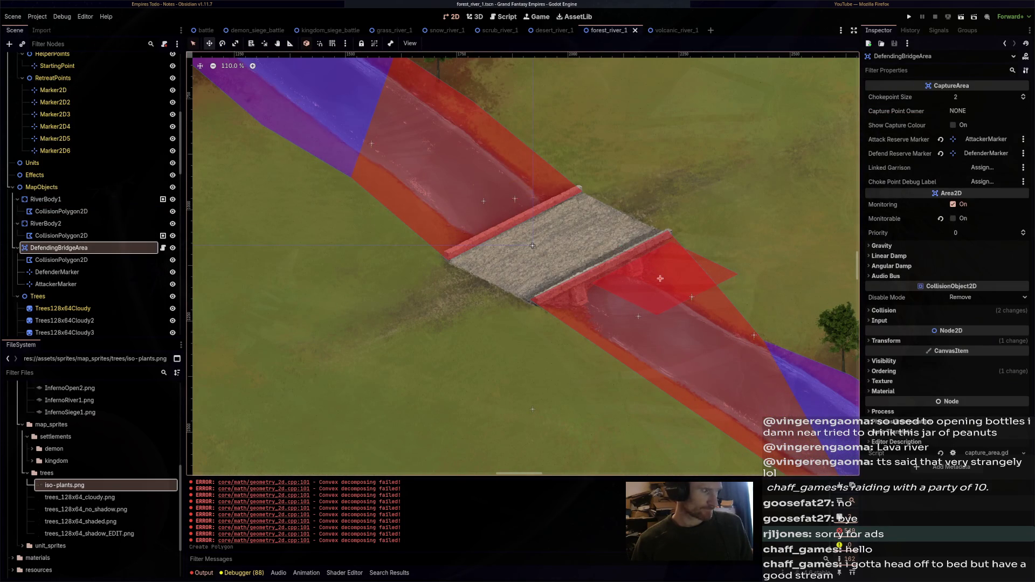
Drag the DefendingBridgeArea capture area beside the bridge
scroll(533, 245, "down", 8)
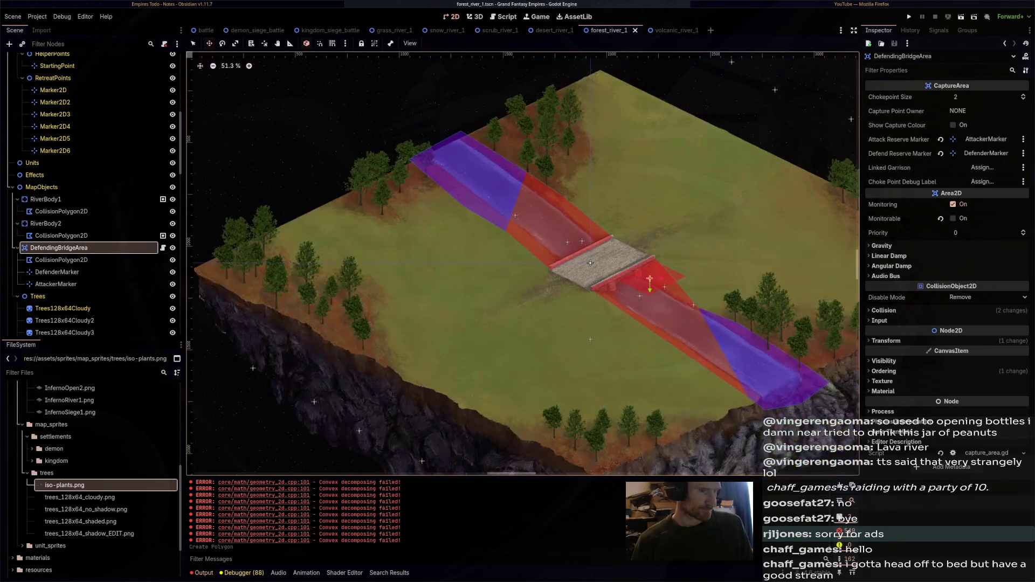
scroll(523, 264, "up", 1)
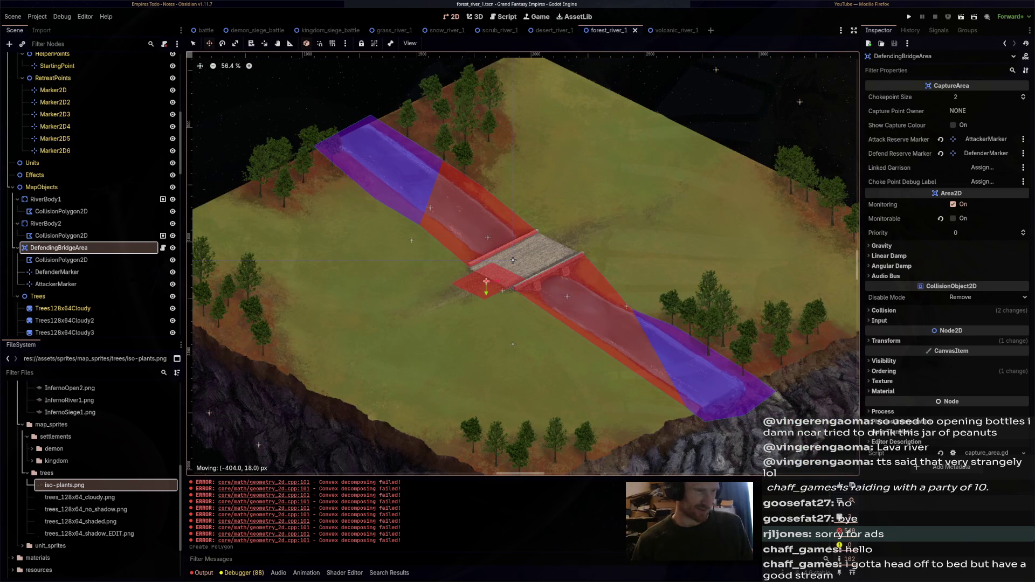
left_click_drag(513, 260, 512, 260)
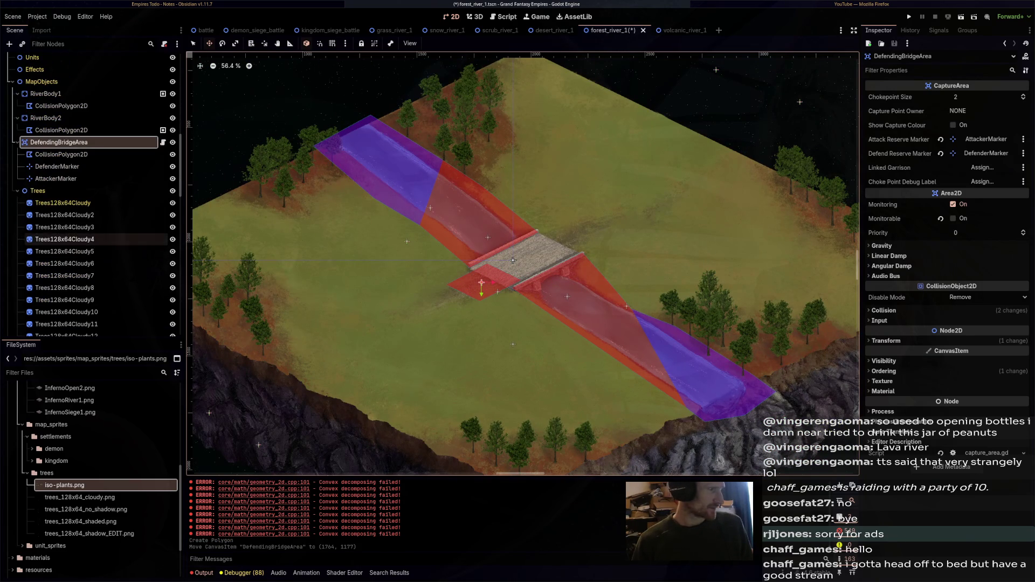
scroll(91, 205, "up", 5)
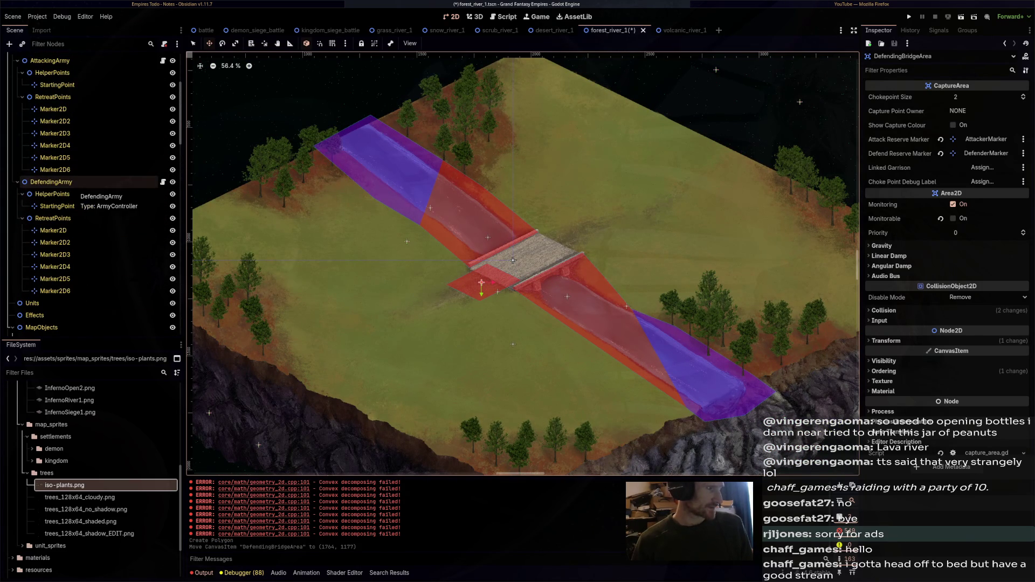
Select the defending army's starting point at (-552, 313) and save the scene
left_click(70, 230)
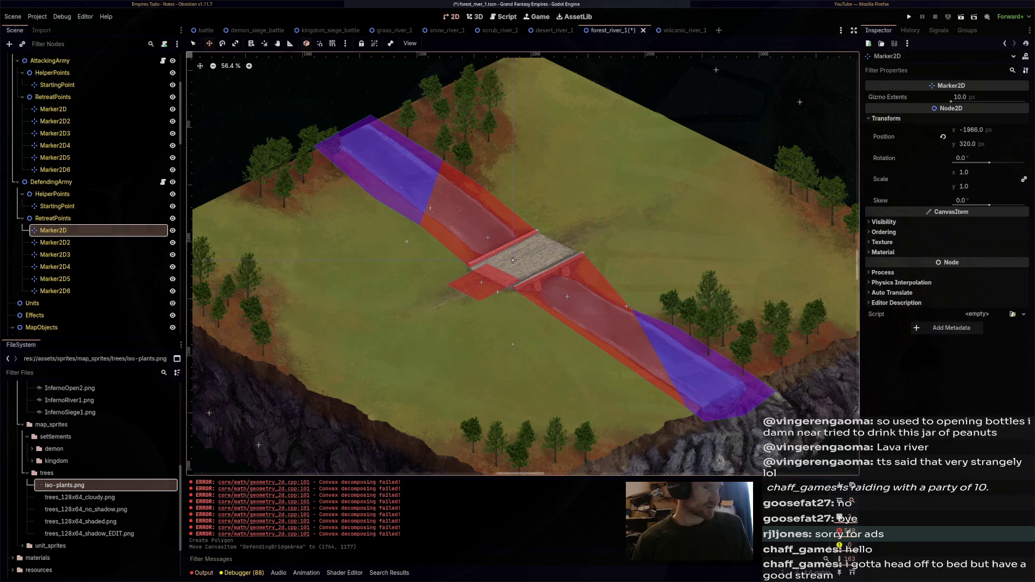
scroll(567, 221, "down", 3)
left_click_drag(567, 221, 621, 176)
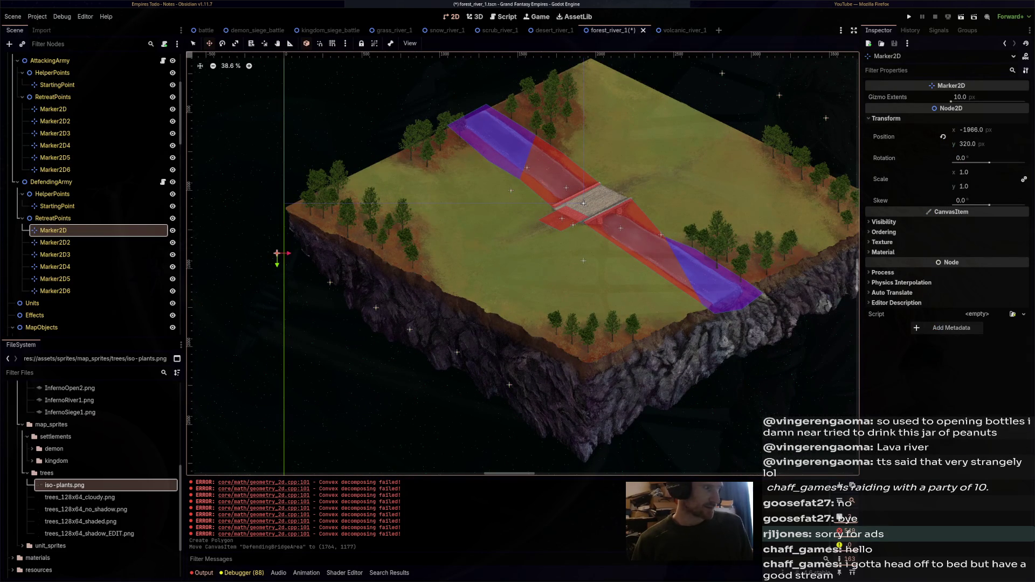
key("Up")
key("Up")
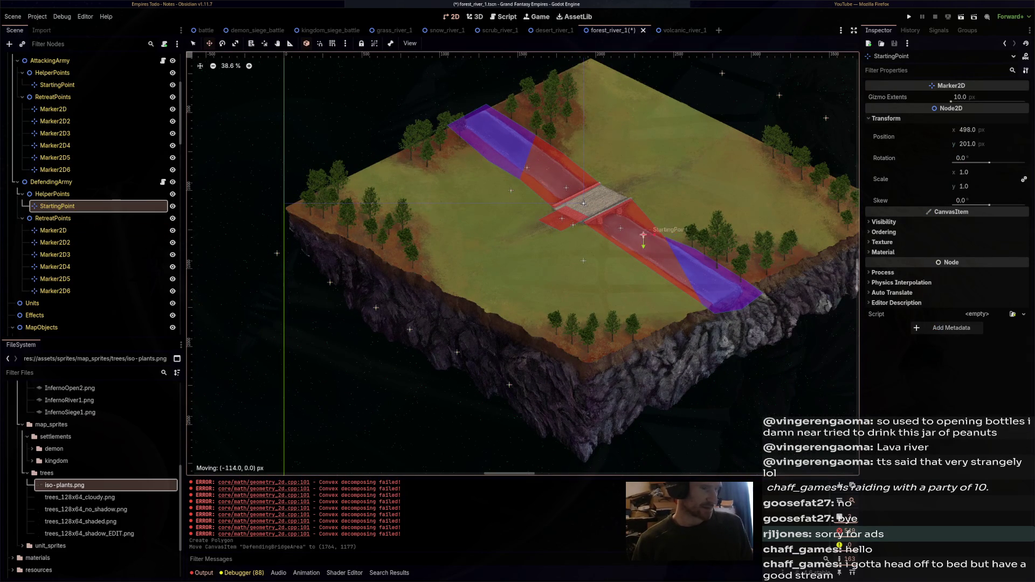
key("ctrl+s")
Move the attacking army's starting point onto the far bank at (665, -334)
key("Up")
key("Up")
key("Up")
left_click_drag(527, 168, 536, 166)
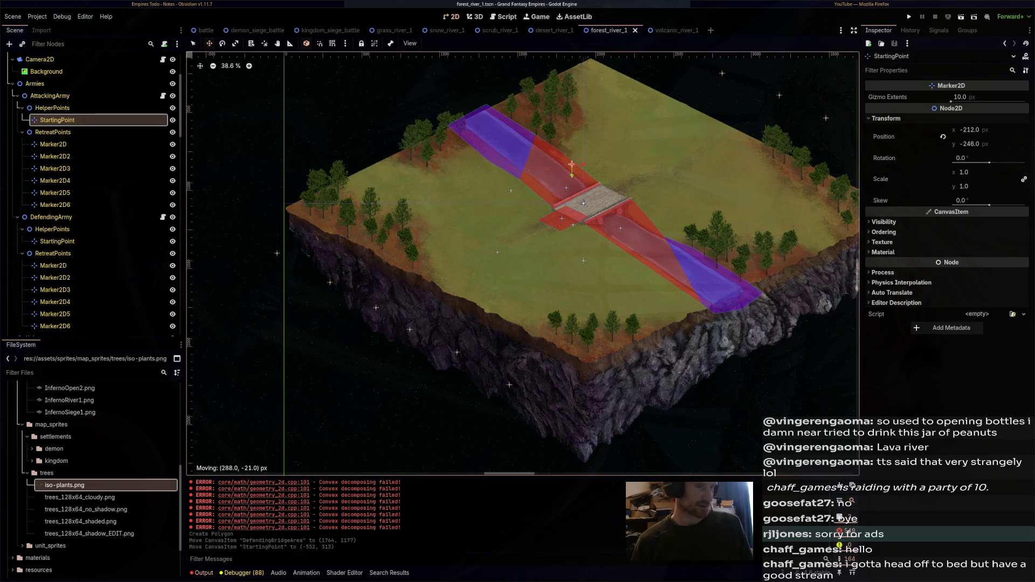
key("shift+Right")
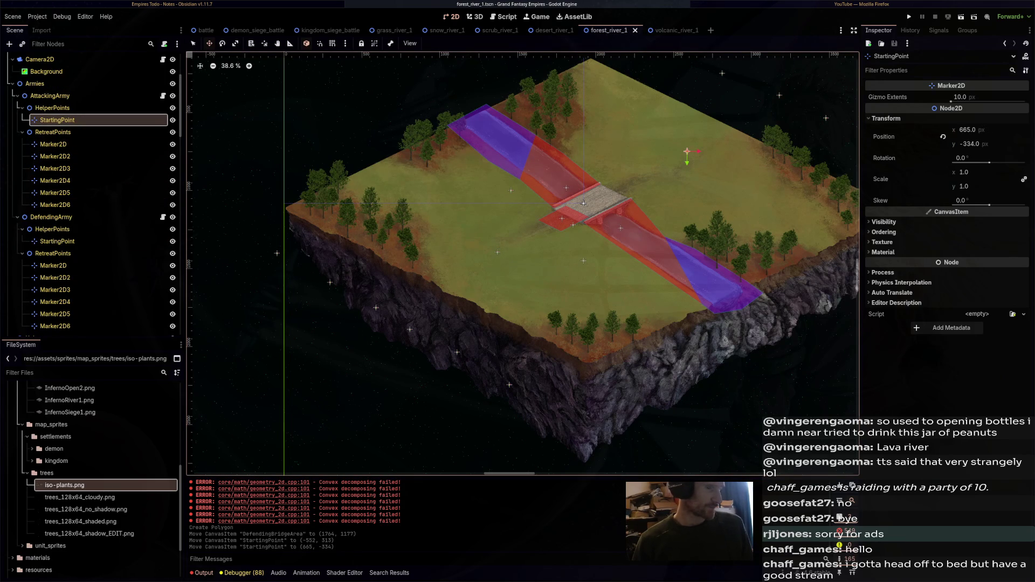
scroll(584, 203, "up", 3)
scroll(590, 197, "up", 3)
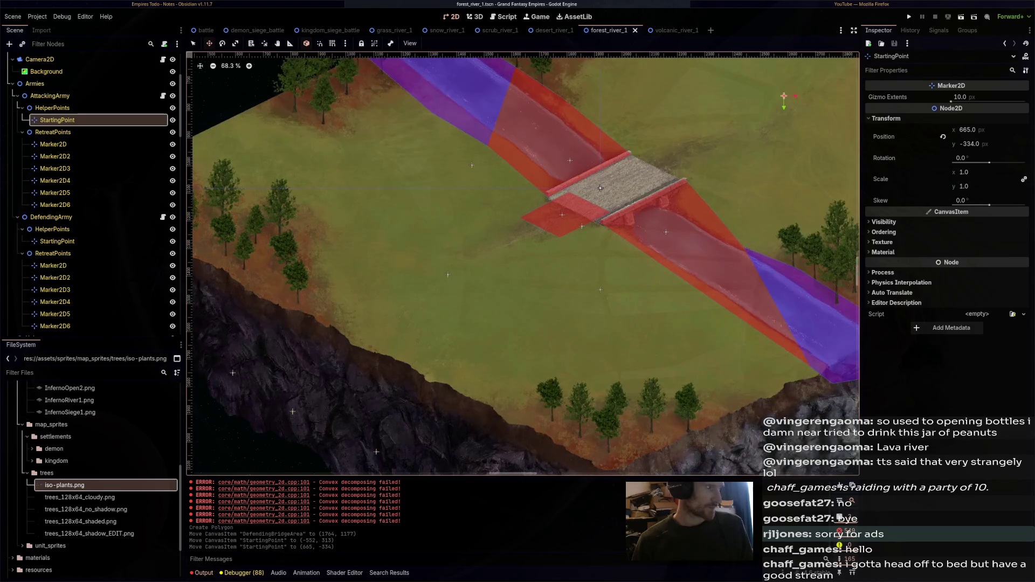
scroll(91, 247, "down", 5)
scroll(92, 237, "down", 5)
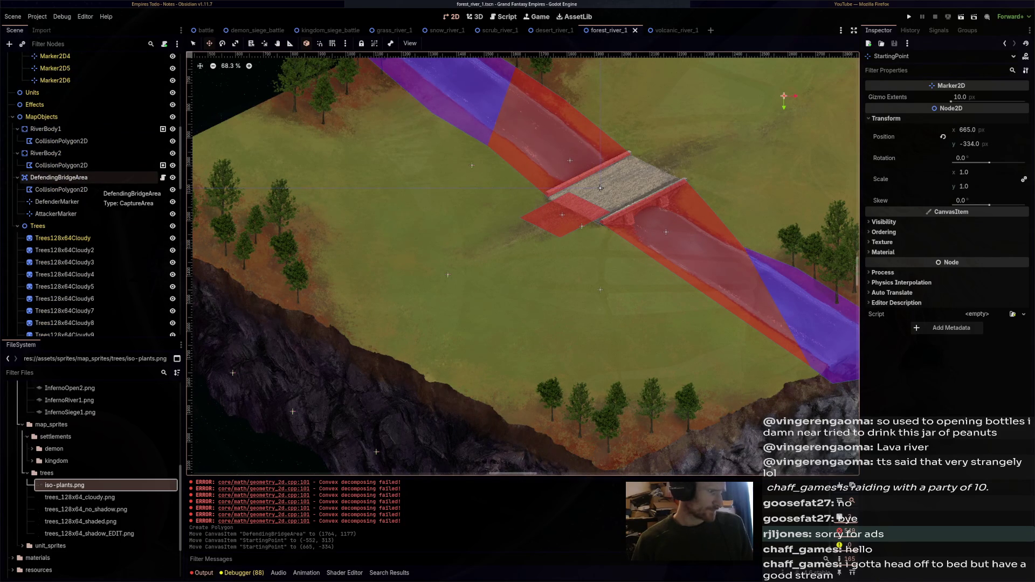
Reshape DefendingBridgeArea's collision polygon so its corners fit the bridge end
left_click(89, 178)
key("f")
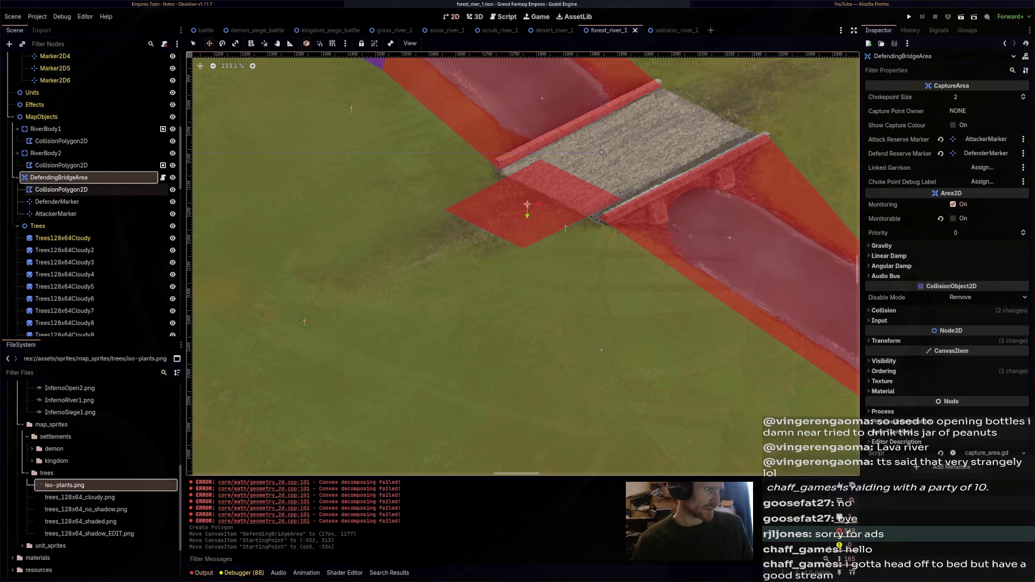
left_click(60, 189)
left_click_drag(531, 212, 528, 213)
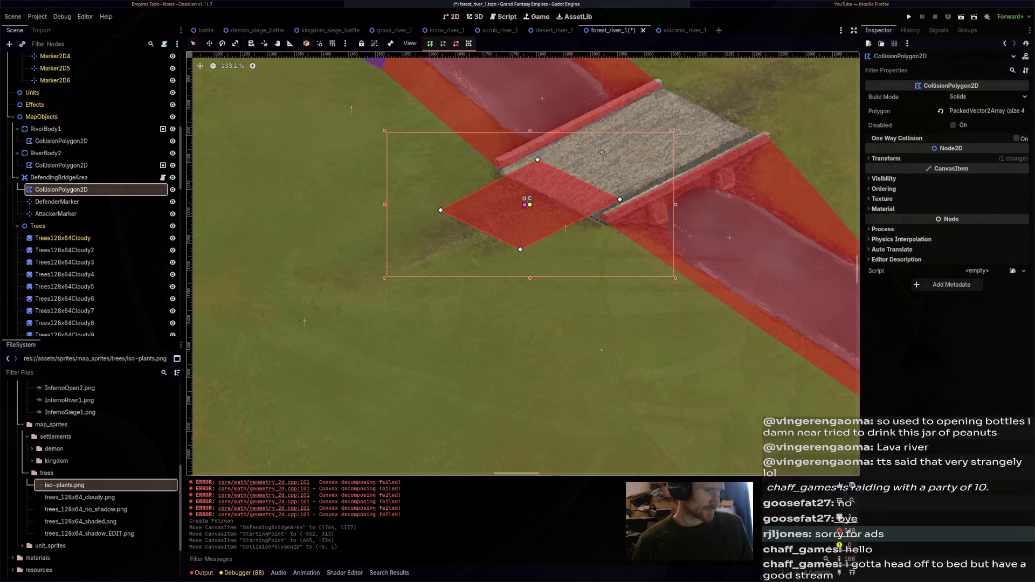
left_click_drag(537, 159, 511, 168)
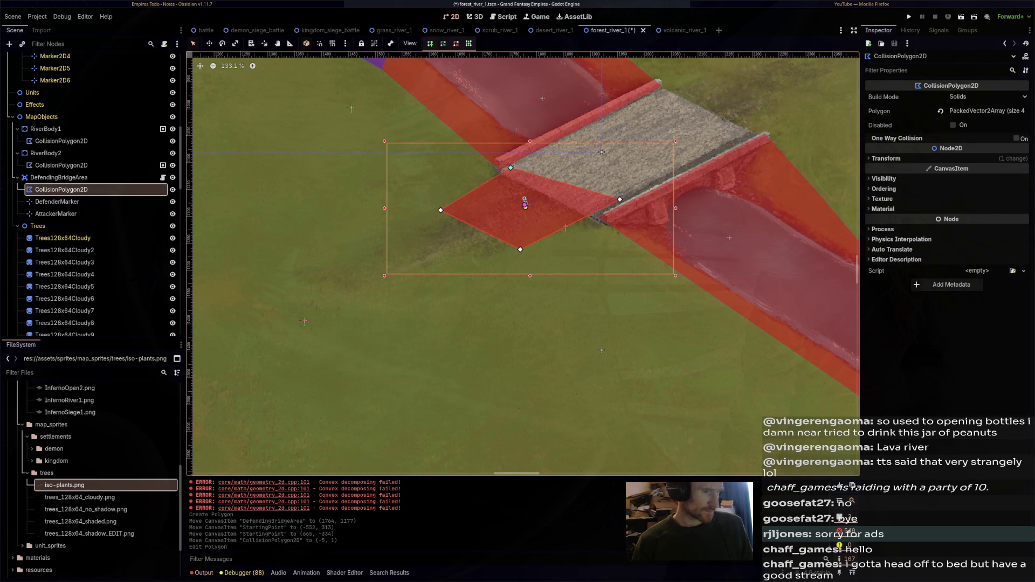
left_click_drag(619, 199, 594, 213)
left_click_drag(520, 249, 529, 246)
left_click_drag(440, 210, 443, 199)
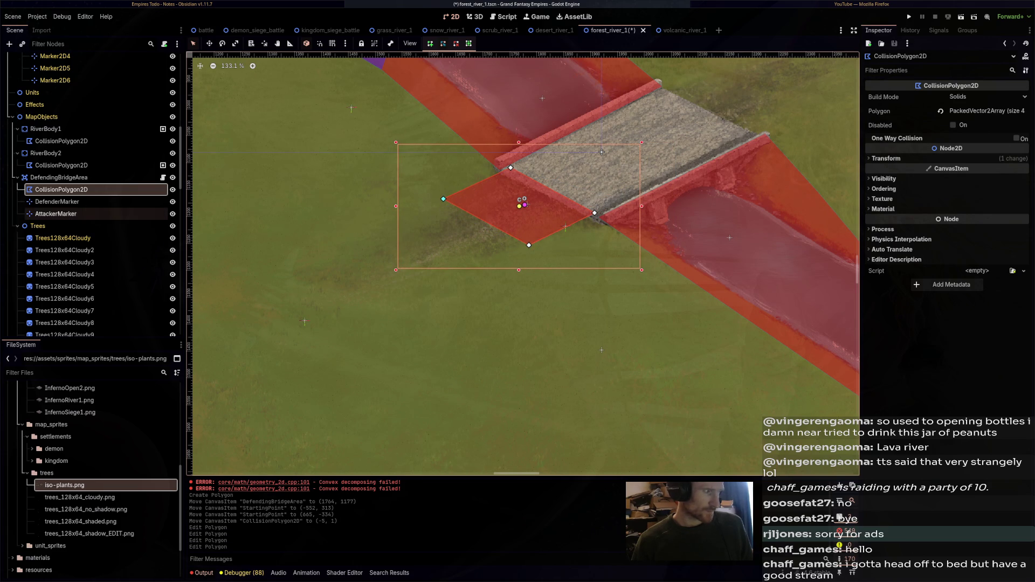
Move DefenderMarker to (-107, 57) and AttackerMarker to (615, -227), then save
left_click(57, 202)
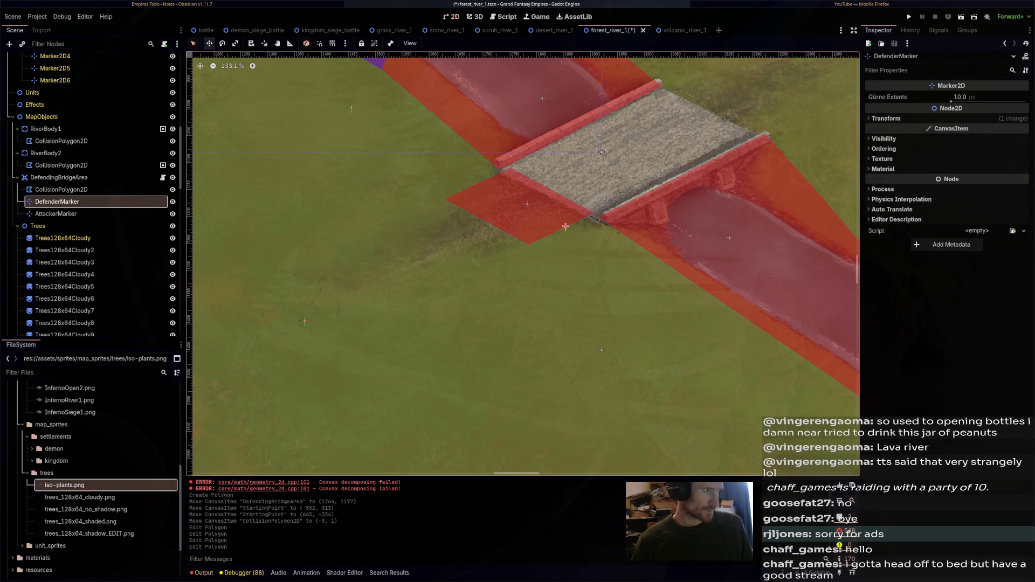
scroll(565, 226, "up", 1)
left_click_drag(493, 274, 389, 282)
left_click(56, 213)
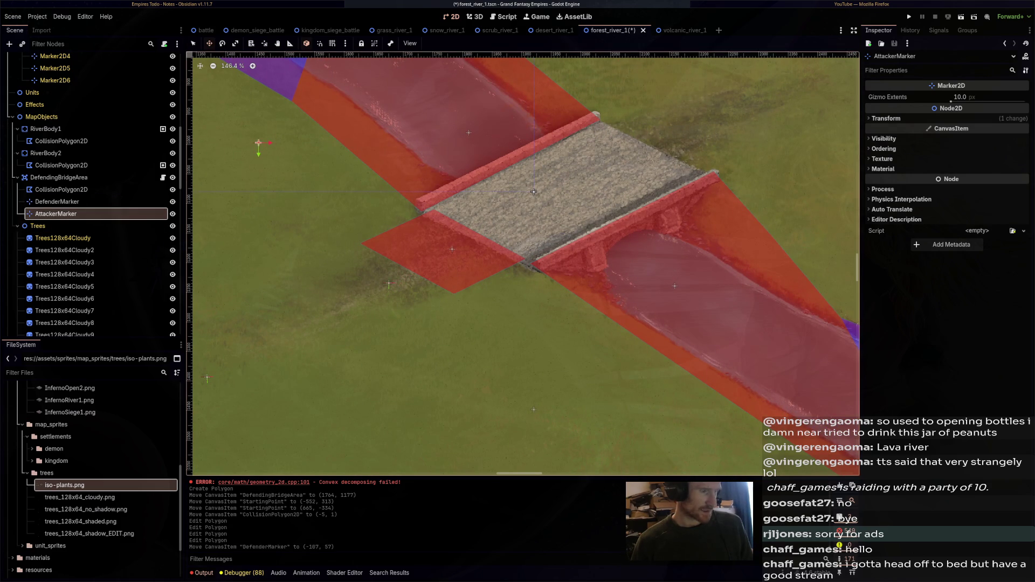
mouse_move(483, 203)
left_mouse_down()
mouse_move(568, 206)
mouse_move(600, 174)
left_mouse_up()
key("ctrl+s")
scroll(569, 241, "down", 11)
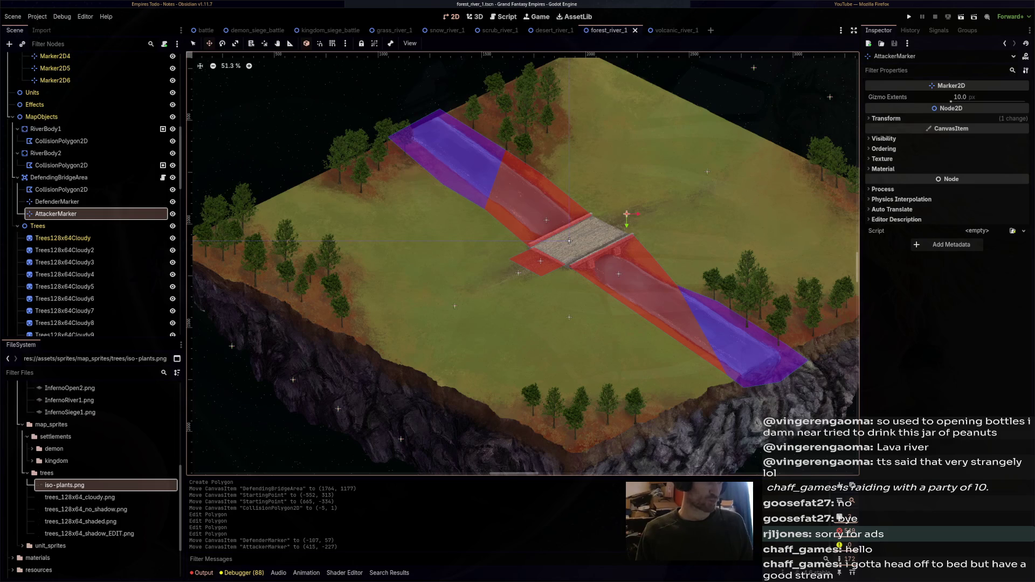
scroll(81, 129, "down", 10)
scroll(81, 129, "down", 15)
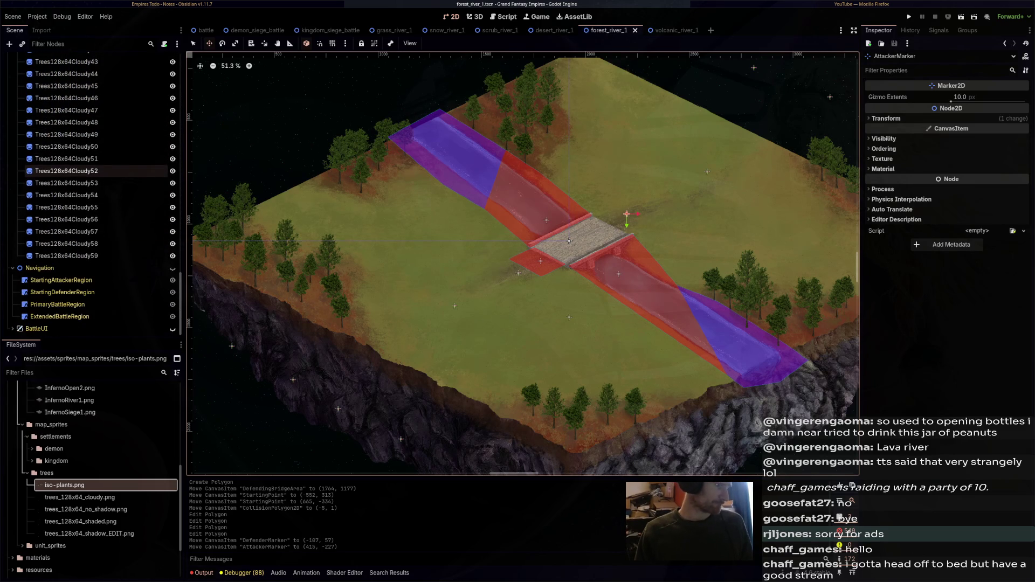
Show navigation, then clear the StartingAttackerRegion and StartingDefenderRegion navigation polygons
left_click(173, 268)
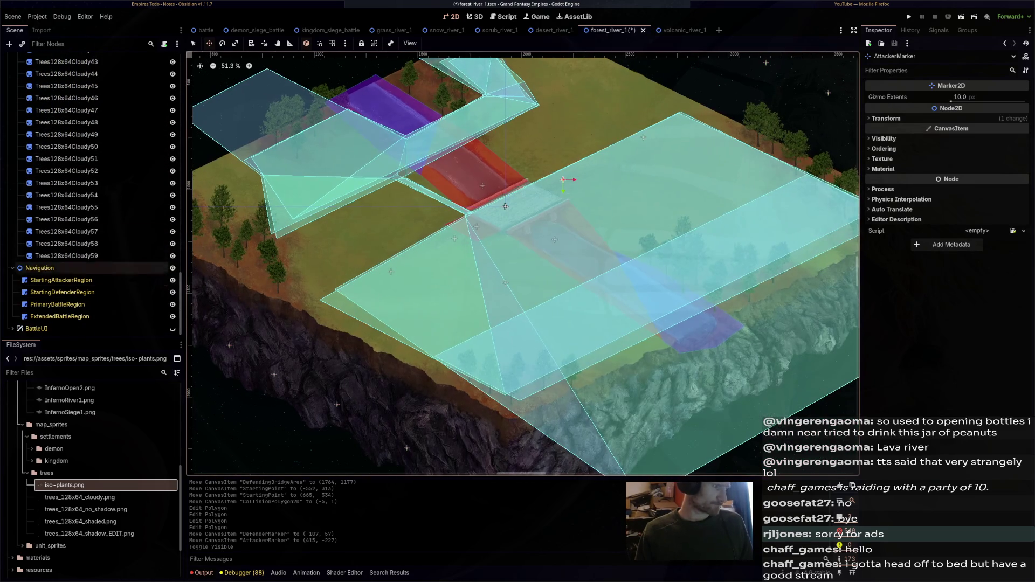
left_click(61, 280)
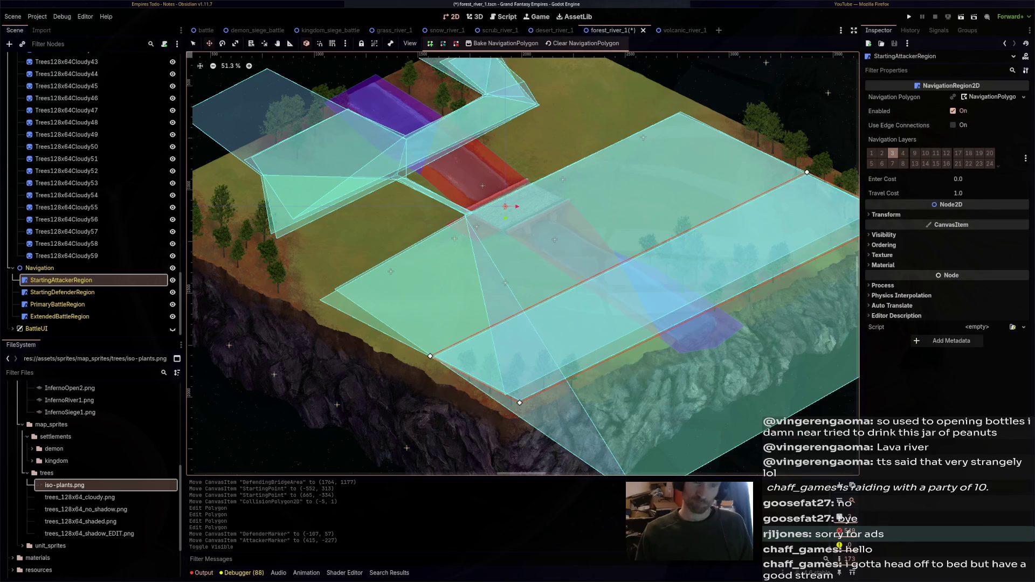
left_click(1023, 97)
left_click(992, 158)
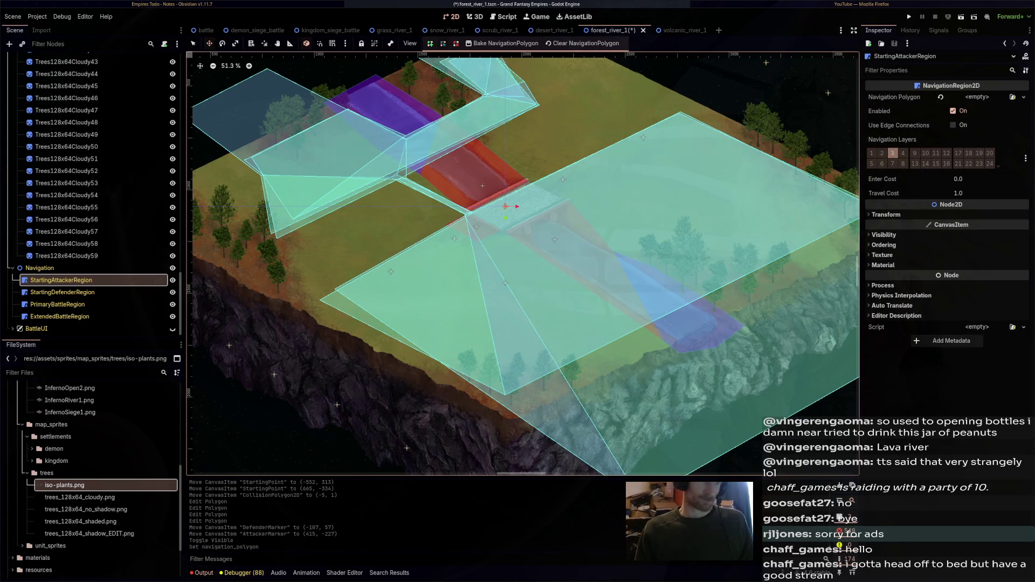
left_click(62, 293)
left_click(1023, 97)
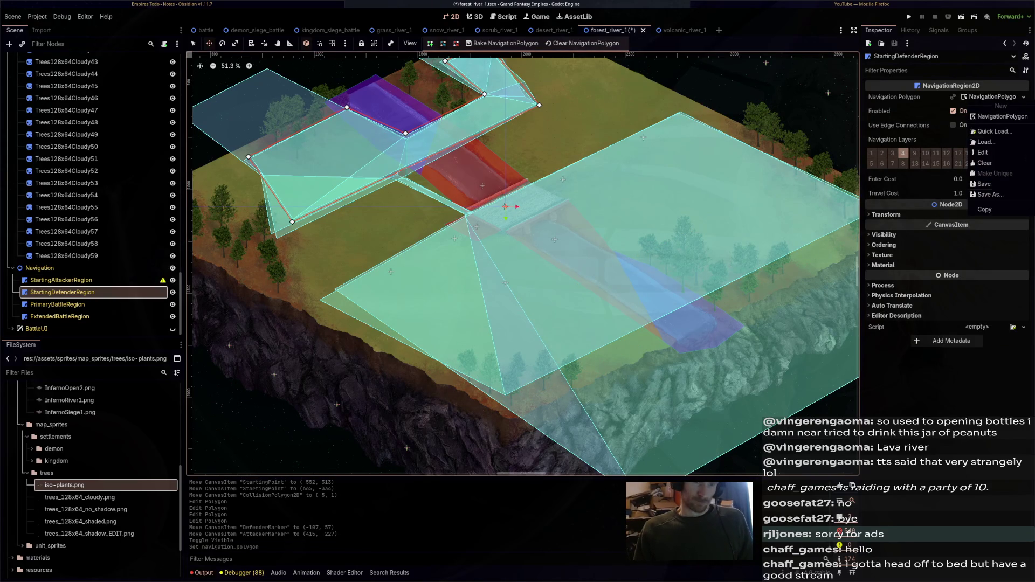
left_click(984, 163)
Clear the PrimaryBattleRegion and ExtendedBattleRegion navigation polygons
left_click(57, 304)
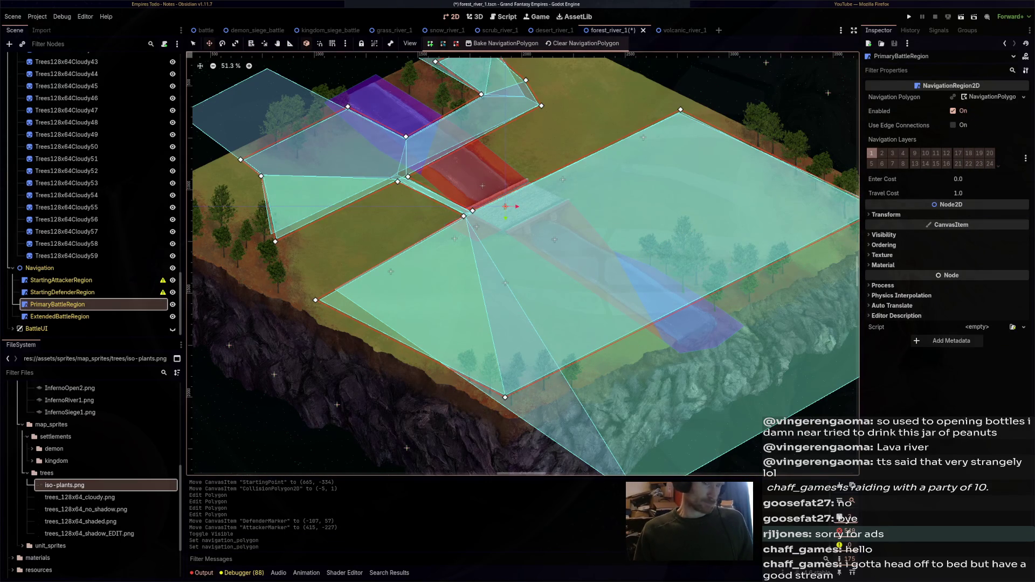
left_click(1023, 97)
left_click(992, 157)
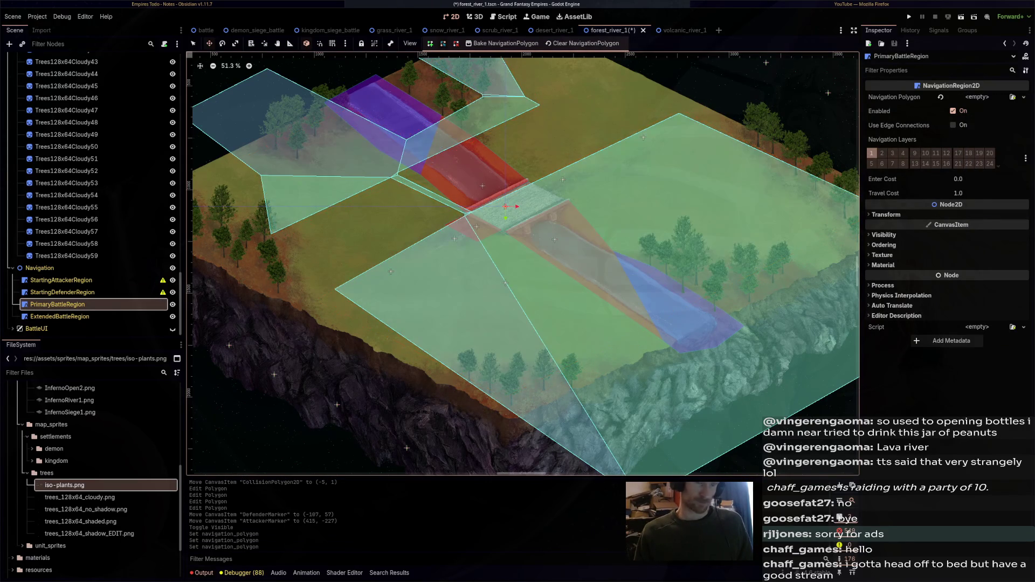
left_click(60, 317)
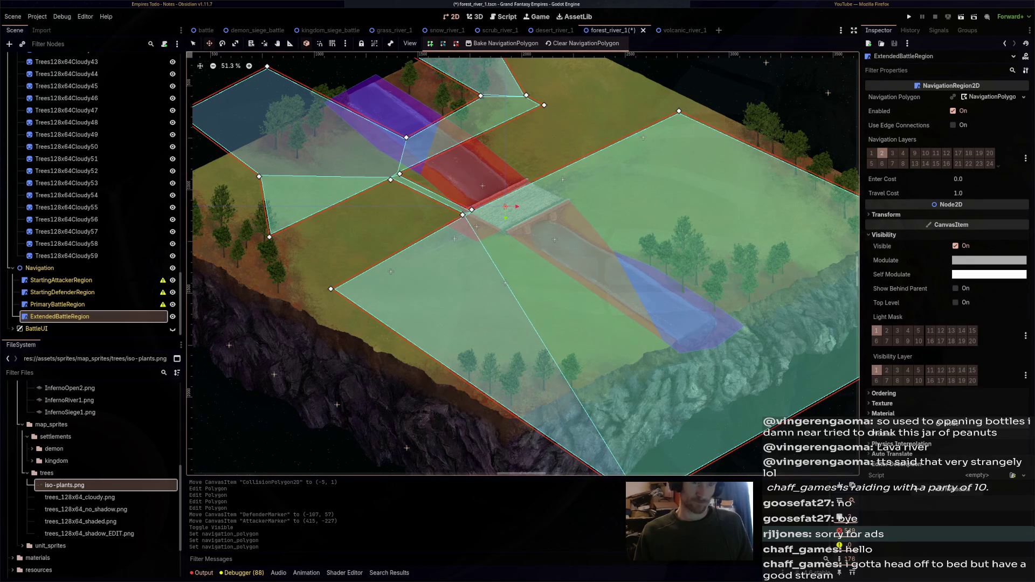
left_click(1023, 97)
left_click(991, 156)
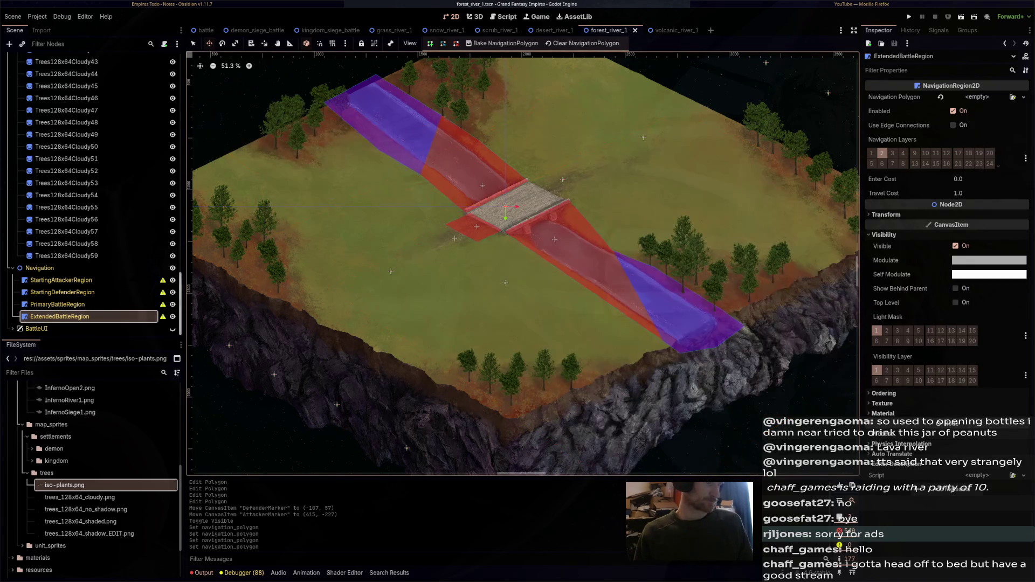
left_click(61, 280)
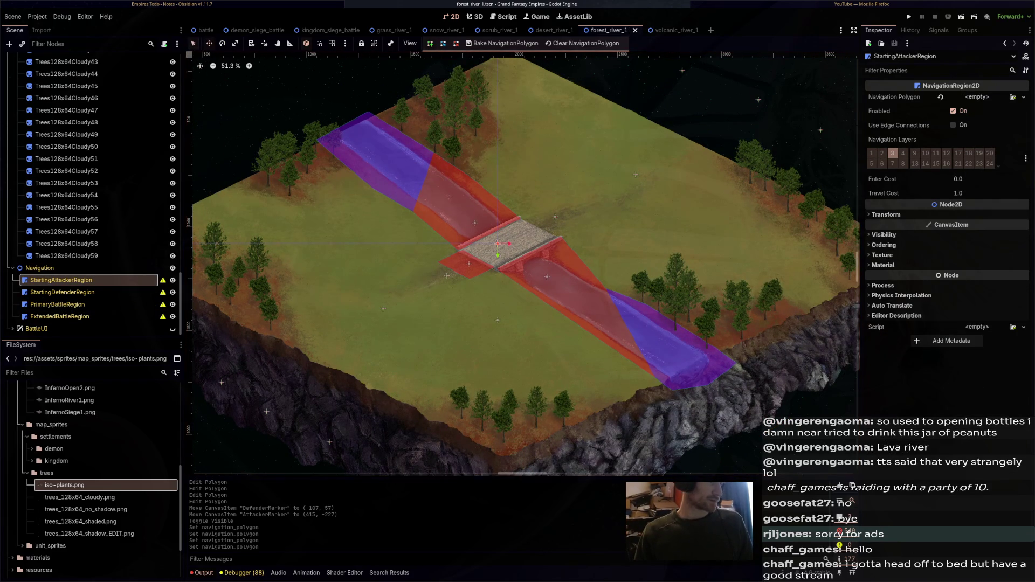
Create StartingAttackerRegion's navigation polygon and draw its four-point strip along the island edge
scroll(523, 265, "up", 1)
left_click_drag(523, 264, 496, 318)
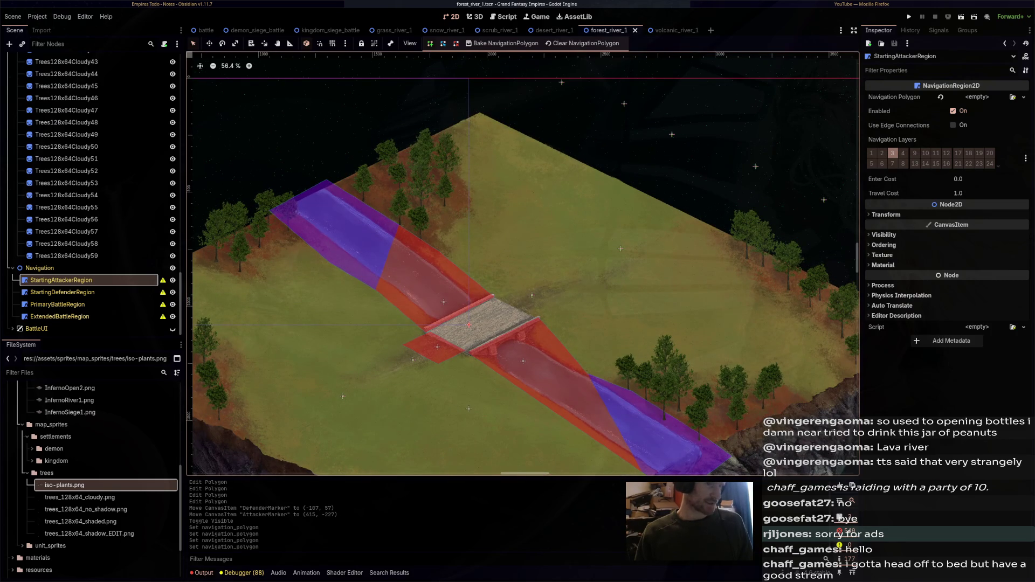
left_click(496, 318)
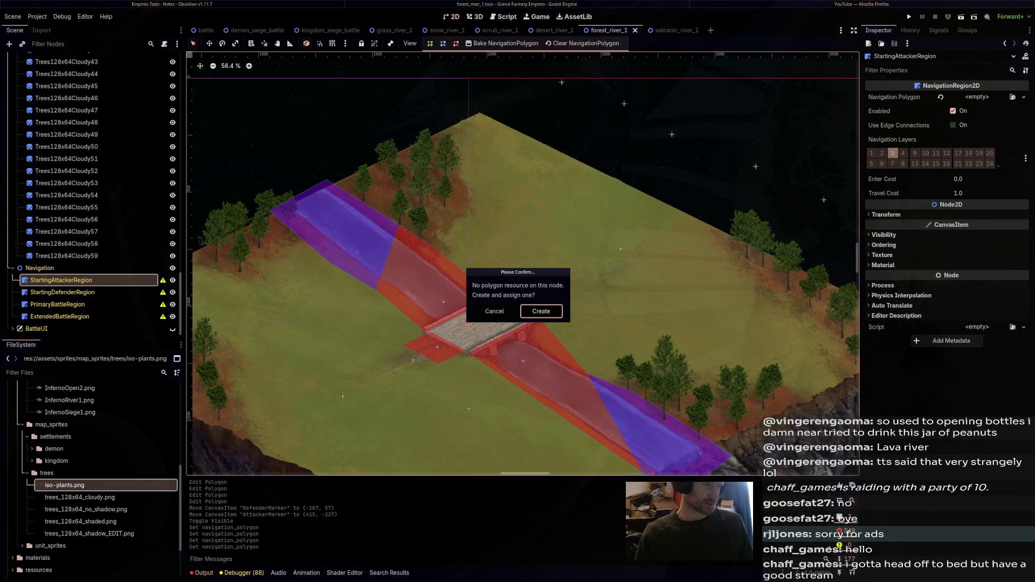
left_click(541, 311)
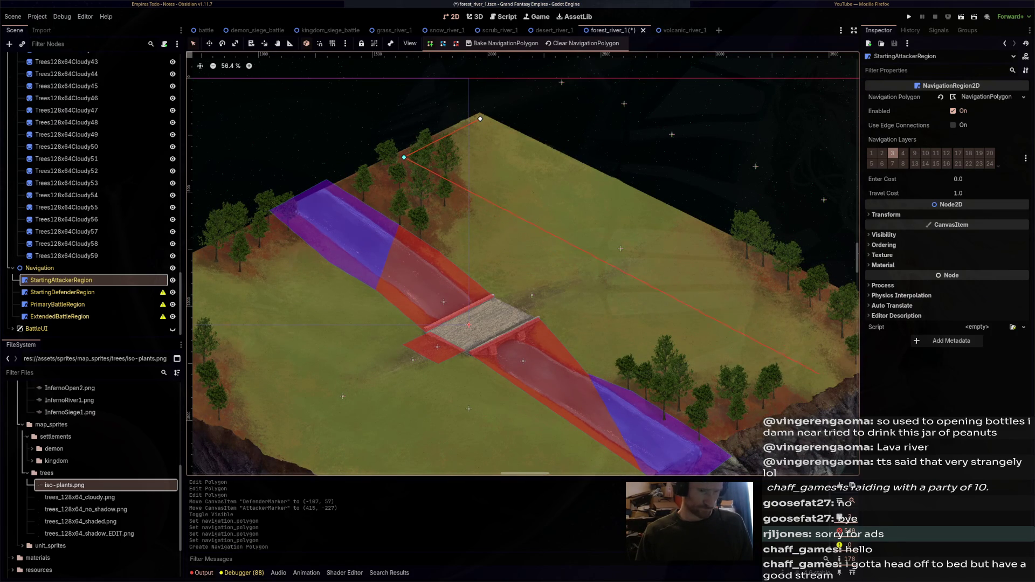
left_click_drag(823, 384, 666, 374)
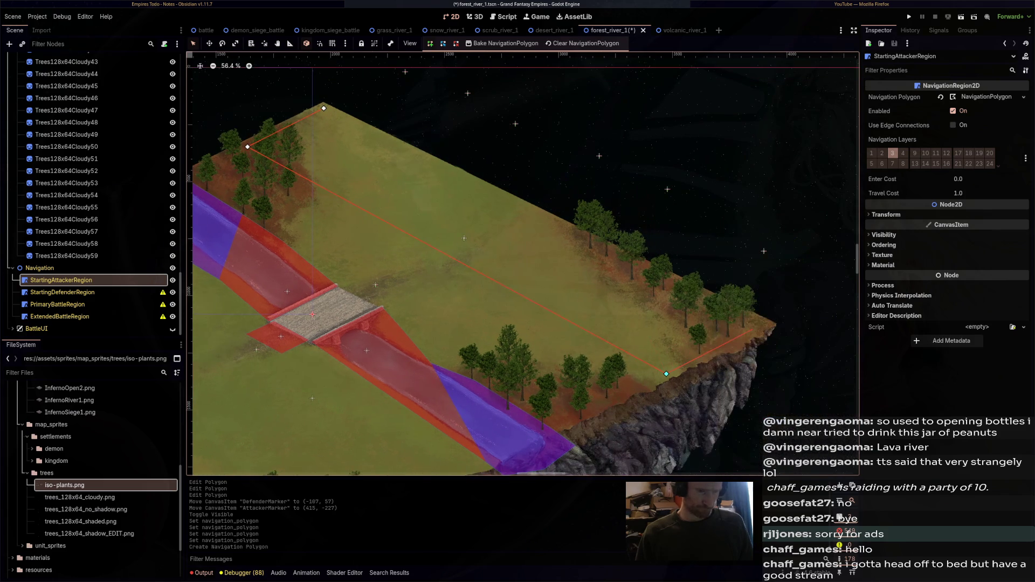
left_click(758, 327)
left_click(324, 108)
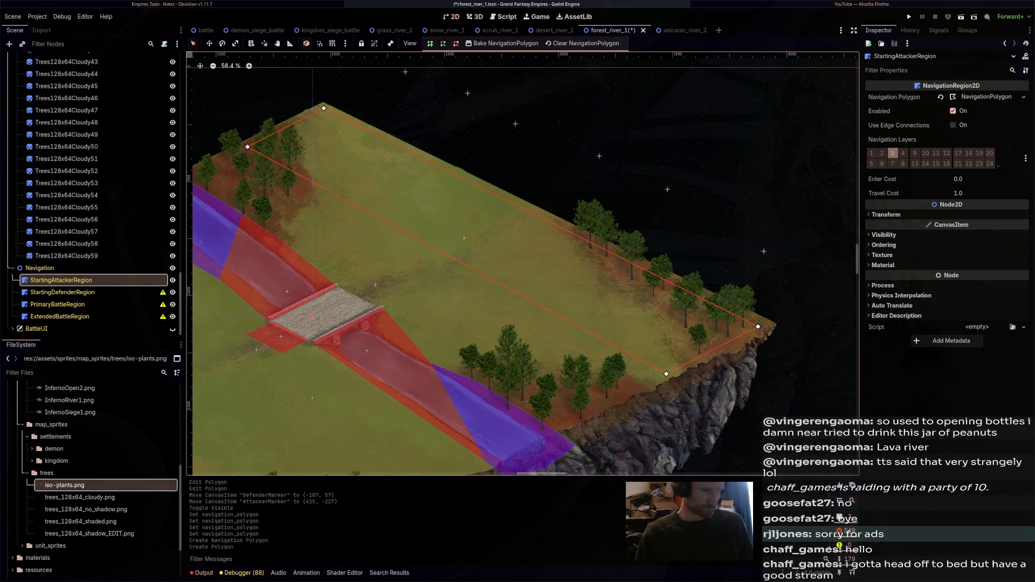
scroll(832, 178, "down", 3)
Create StartingDefenderRegion's navigation polygon and draw a four-point strip on the opposite edge
left_click(62, 292)
scroll(472, 295, "up", 3)
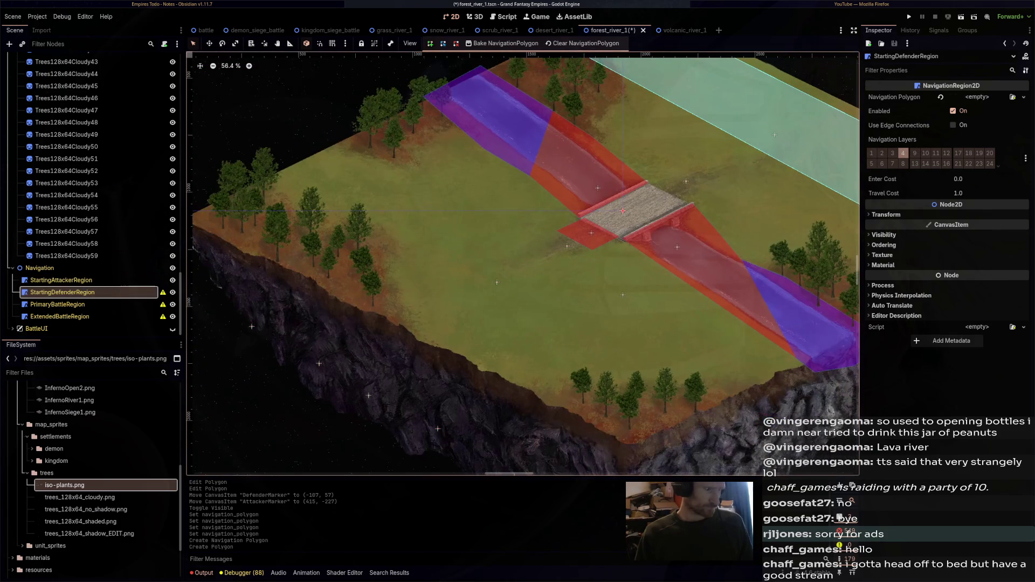
left_click(472, 295)
key("Return")
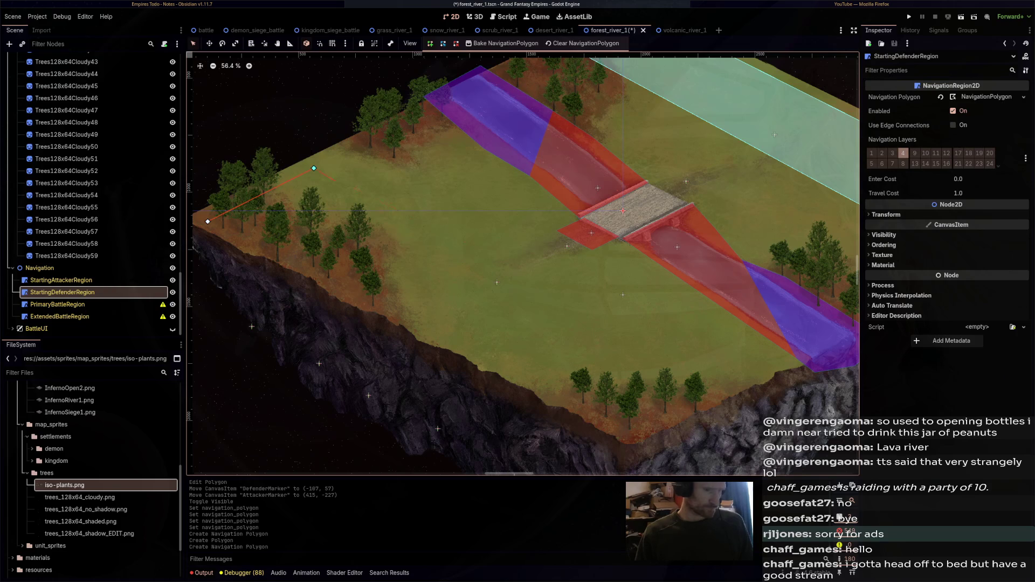
left_click(635, 435)
left_click(207, 220)
Select PrimaryBattleRegion and start drawing its navigation polygon
left_click(57, 304)
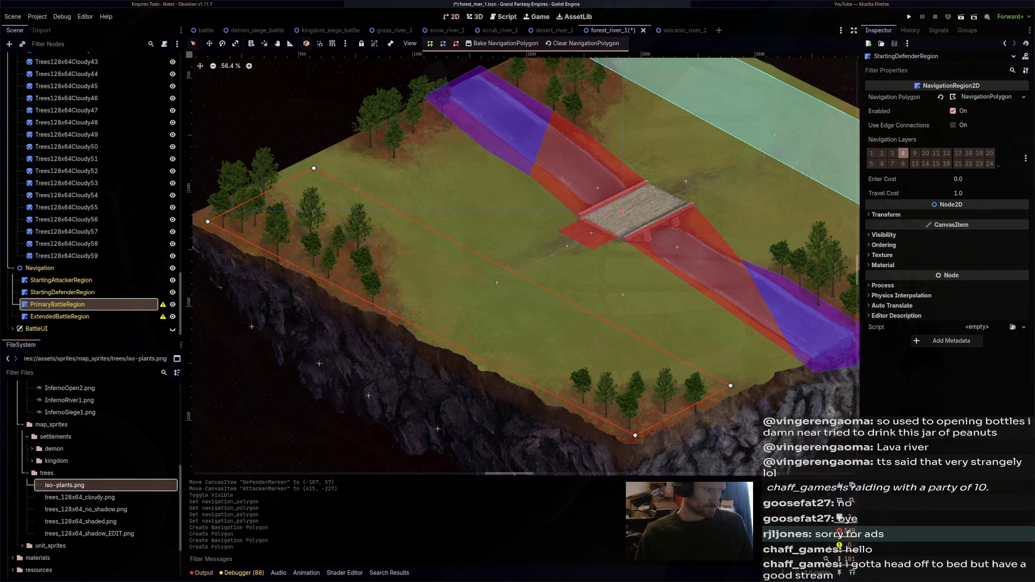
scroll(482, 249, "down", 2)
left_click(599, 198)
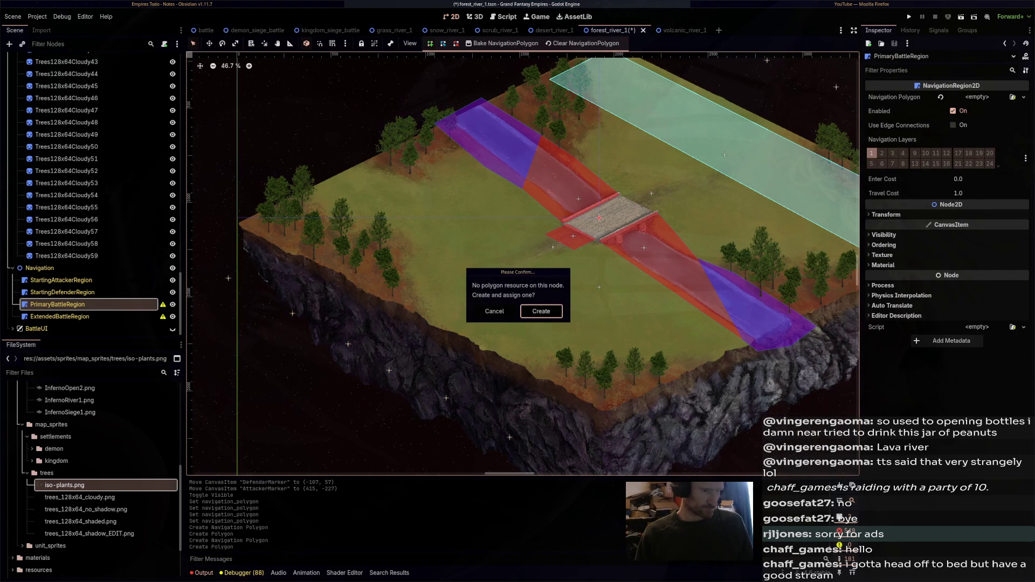
Outline PrimaryBattleRegion's navigation polygon around both riverbanks and the bridge, close it, and save
left_click(538, 307)
left_click(255, 222)
left_click(605, 401)
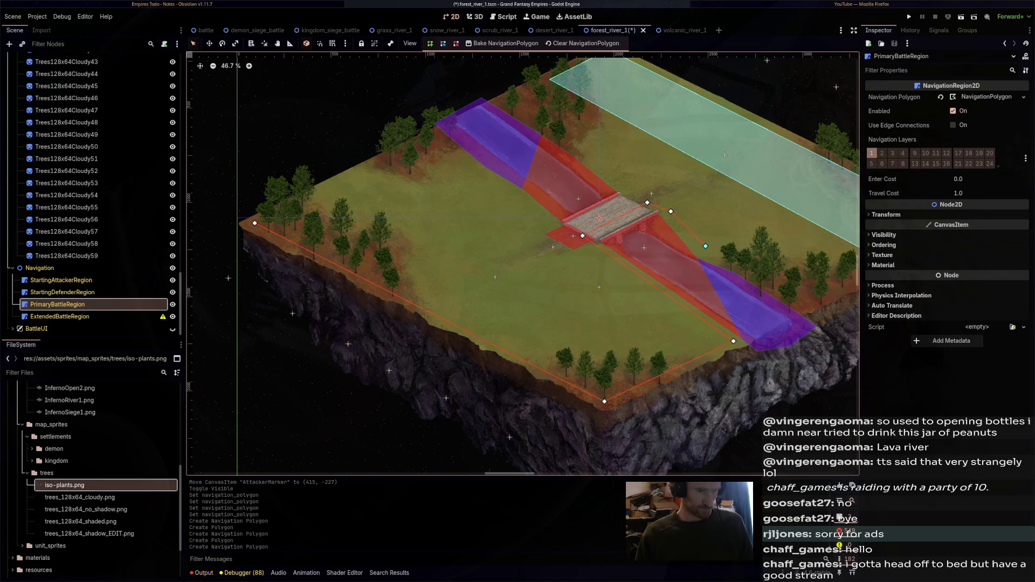
scroll(830, 285, "down", 2)
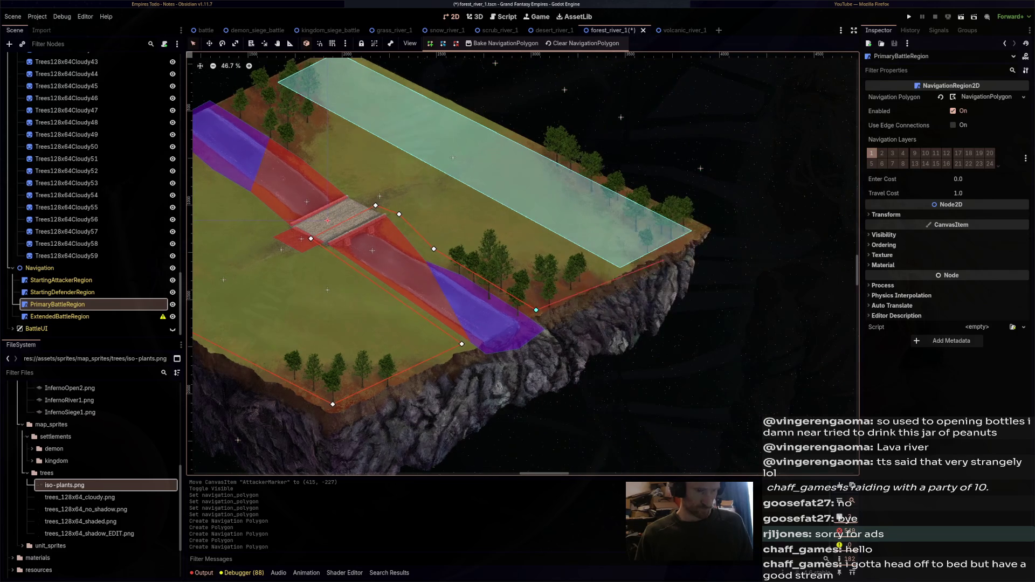
scroll(848, 343, "up", 2)
left_click(848, 343)
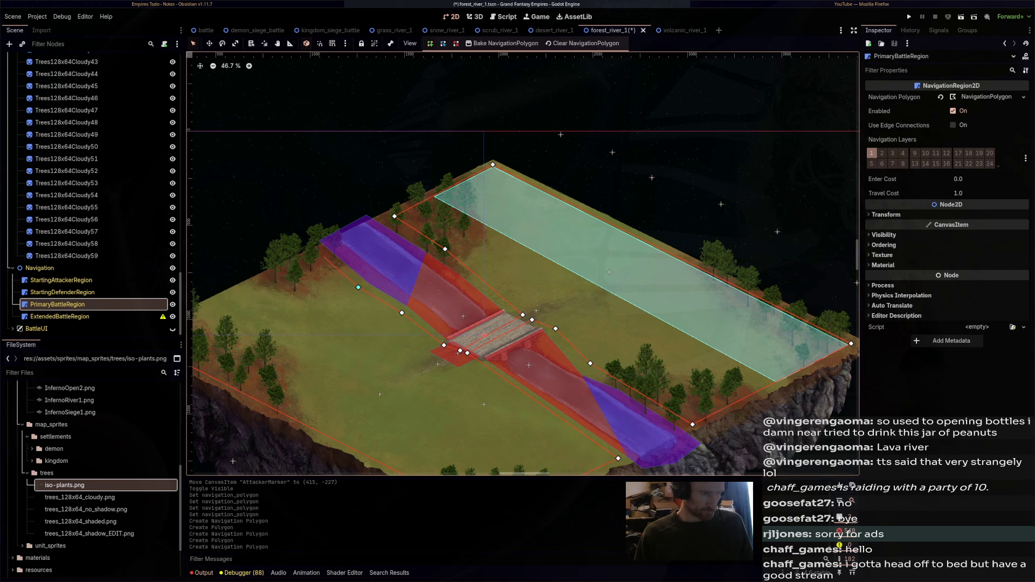
left_click_drag(320, 252, 541, 199)
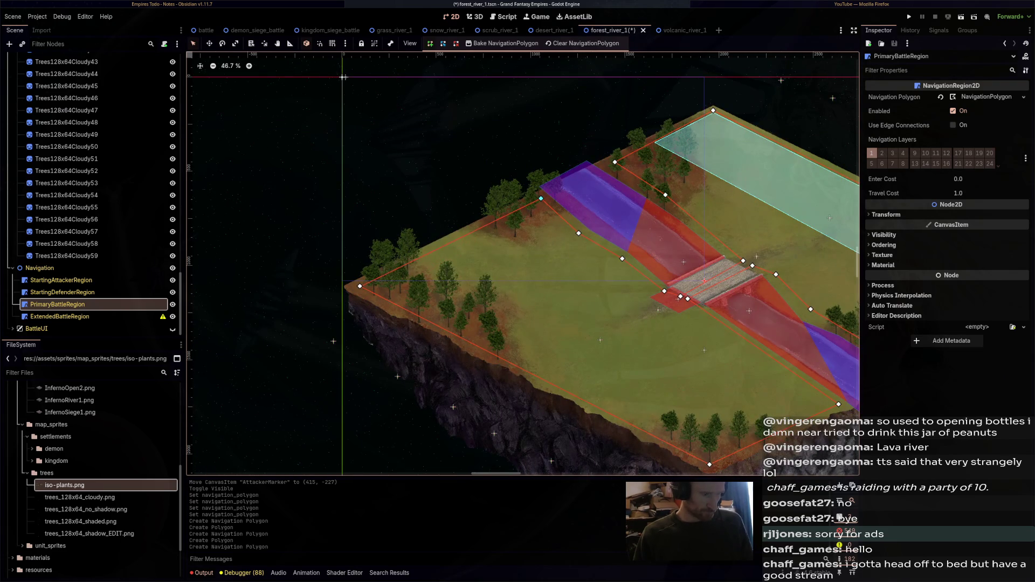
left_click(359, 285)
left_click_drag(344, 77, 248, 74)
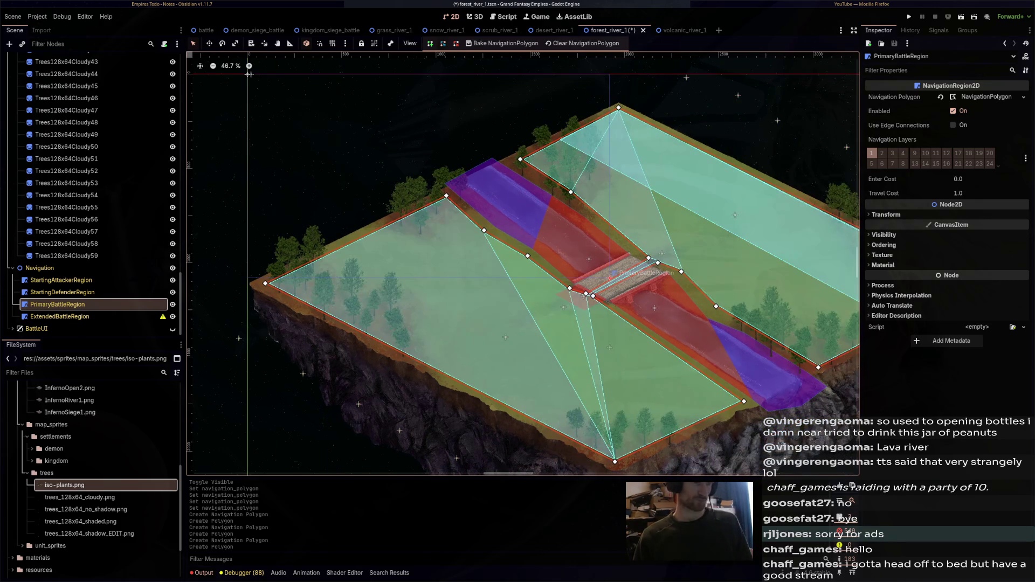
key("ctrl+s")
left_click(59, 316)
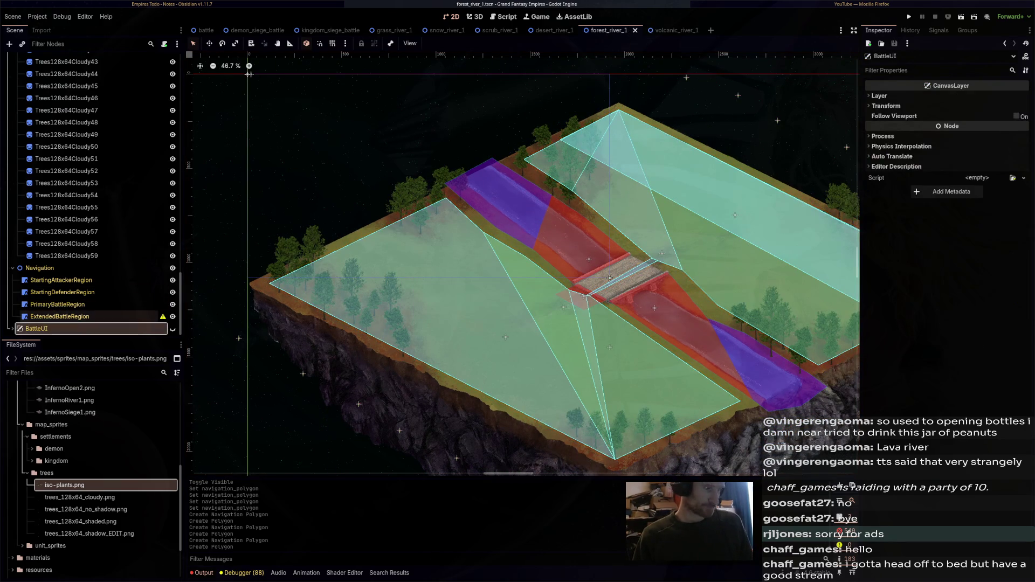
Create ExtendedBattleRegion's navigation polygon with corners beyond the left edge, by the bridge, and past the far edge
left_click(609, 276)
left_click(538, 307)
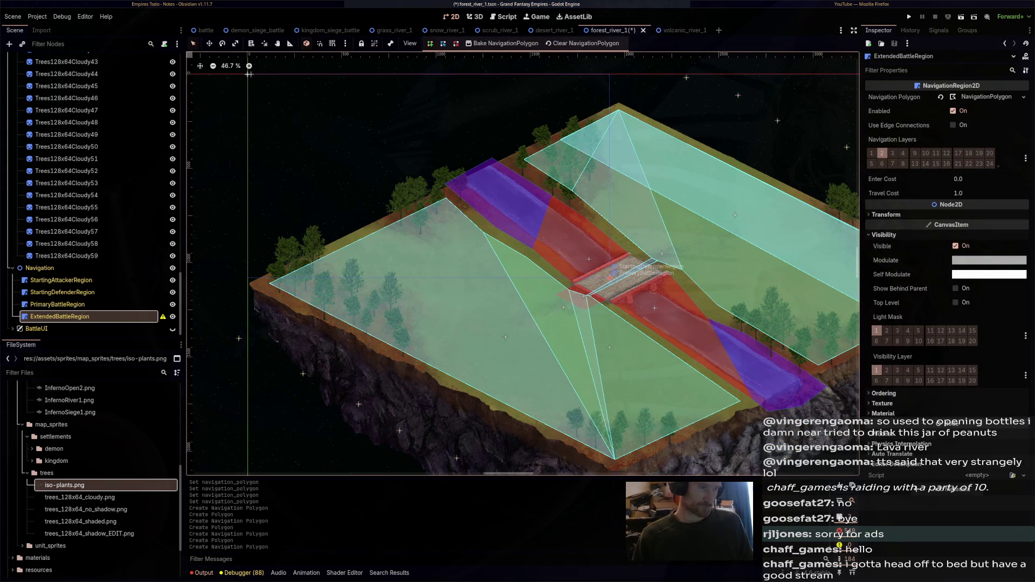
right_click(265, 279)
key("Escape")
scroll(522, 264, "left", 3)
left_click(268, 303)
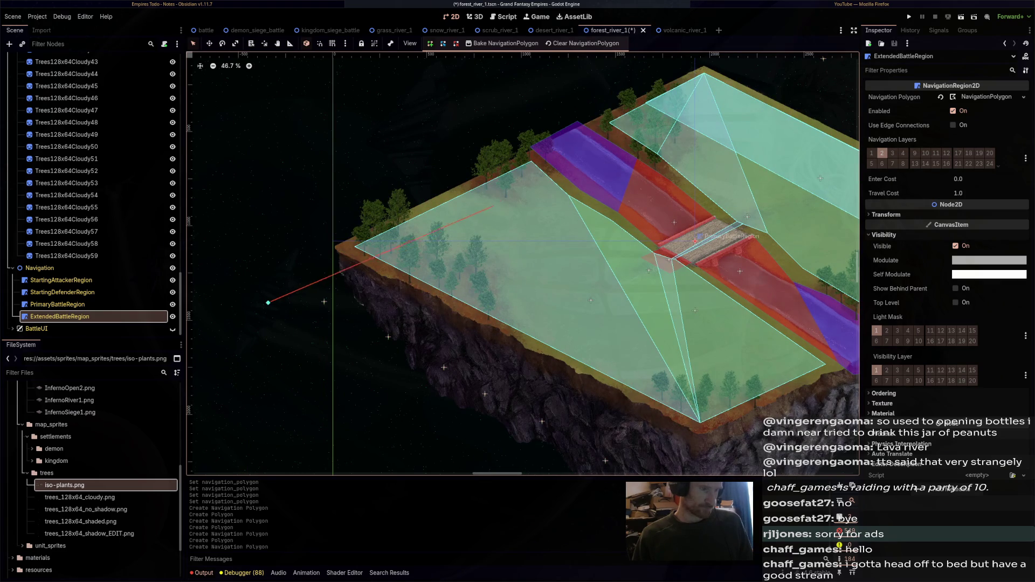
left_click(650, 250)
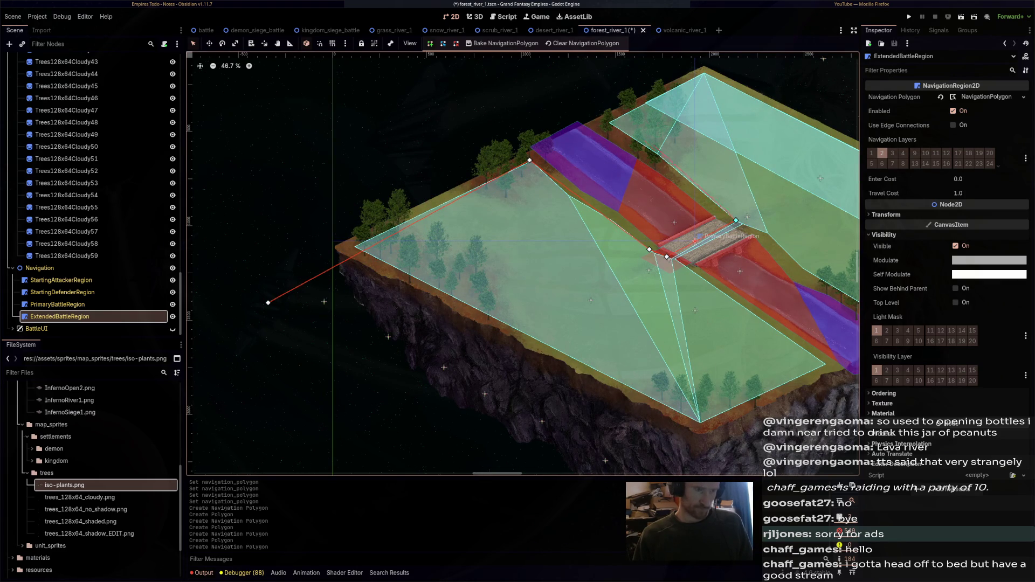
scroll(601, 111, "up", 3)
scroll(601, 110, "right", 5)
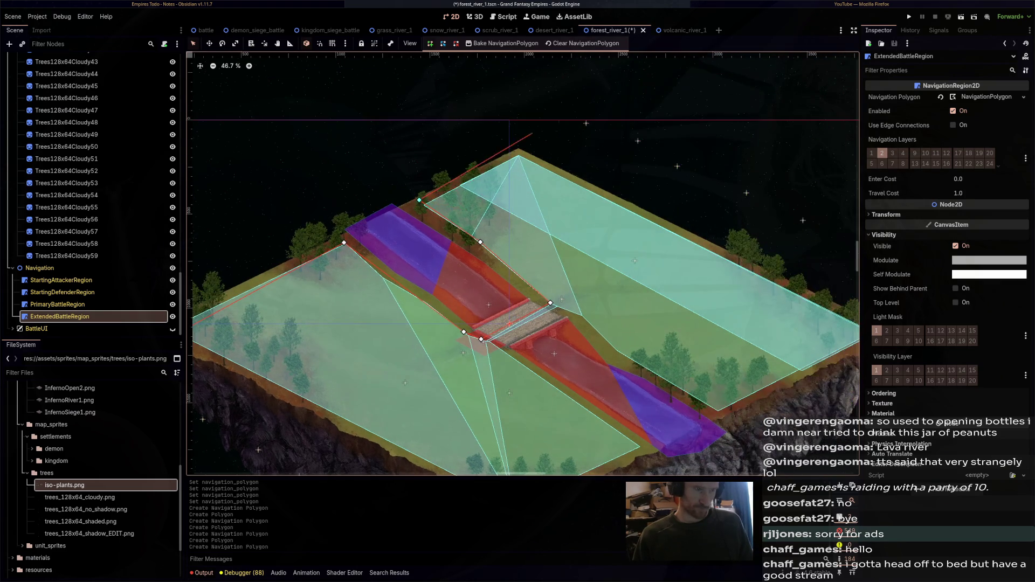
left_click(599, 106)
Add corners along the far bank and below the lower edge, close the outline, and save
scroll(723, 216, "down", 2)
scroll(722, 215, "right", 6)
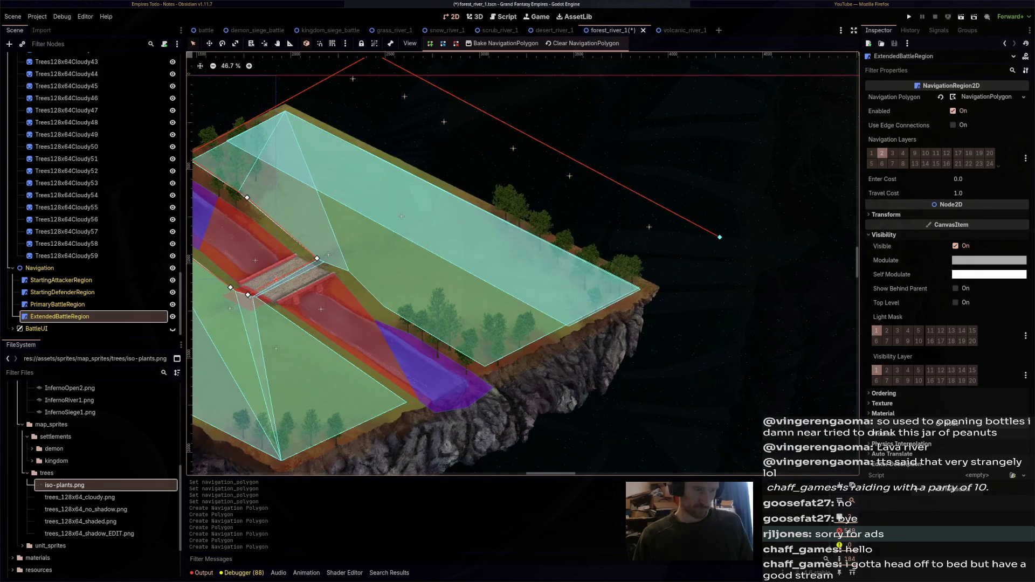
left_click(485, 366)
left_click(384, 309)
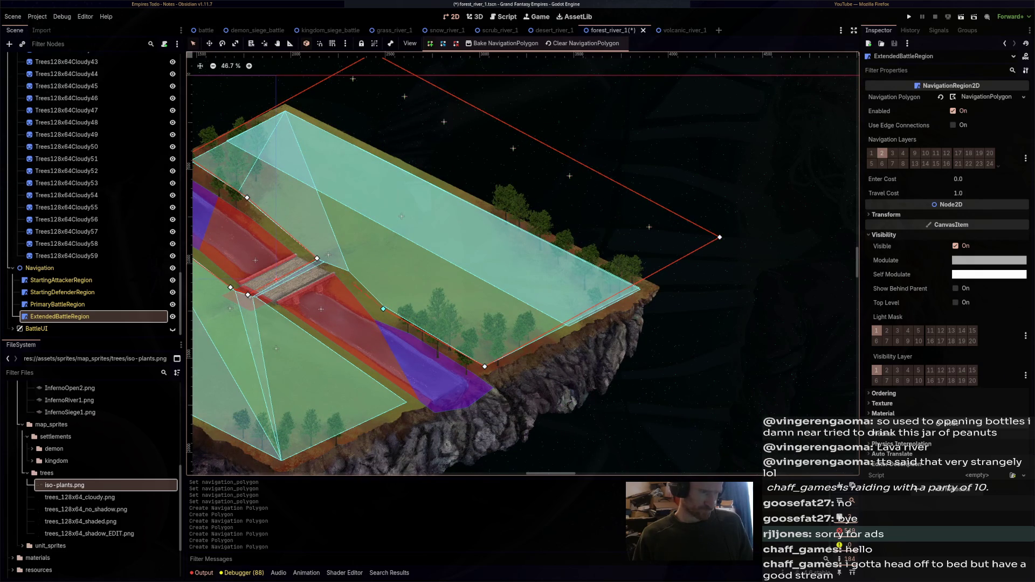
left_click(346, 268)
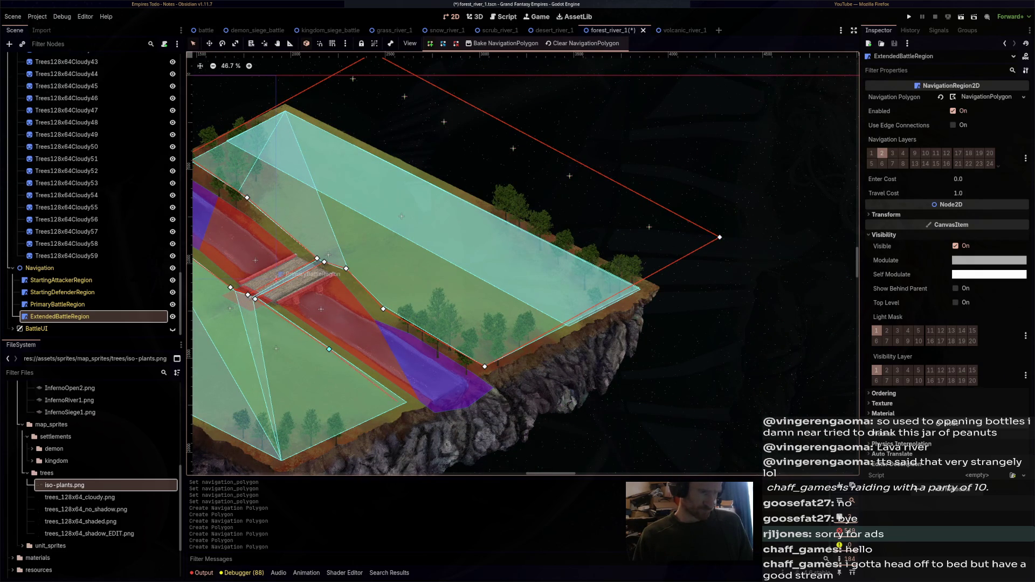
scroll(539, 367, "down", 2)
scroll(539, 367, "left", 6)
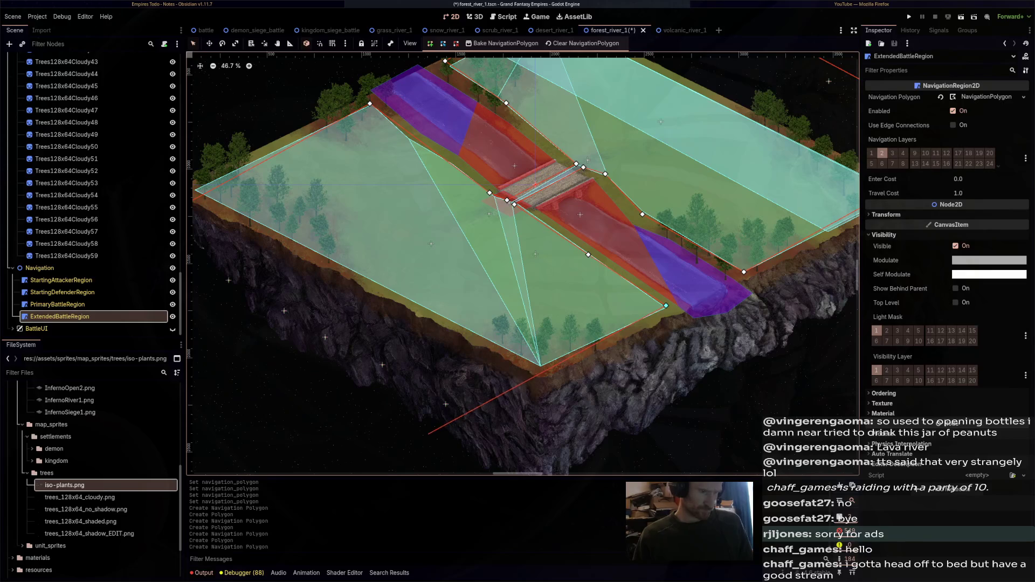
left_click(422, 437)
scroll(399, 409, "left", 6)
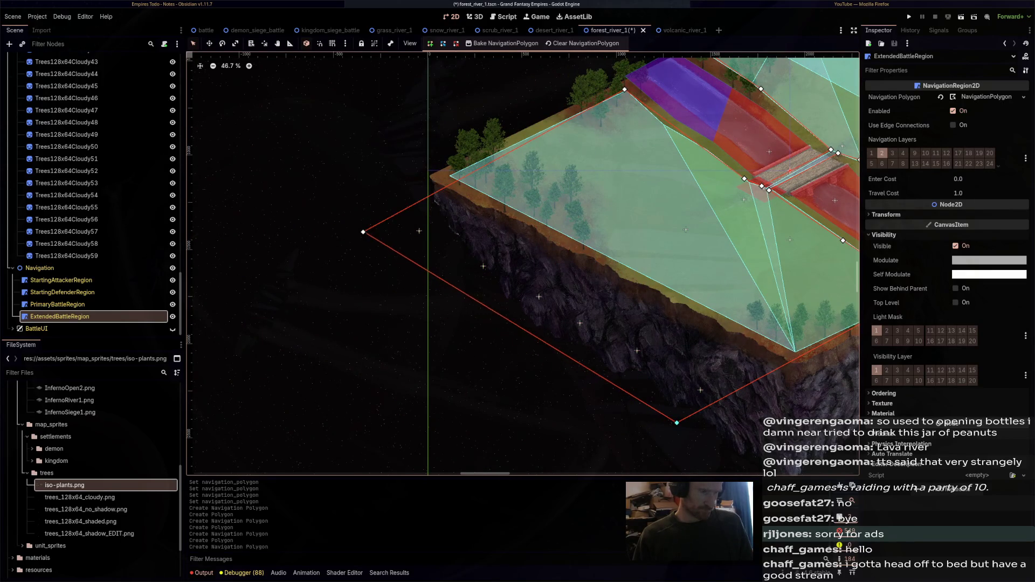
left_click(362, 231)
scroll(363, 232, "down", 1)
scroll(485, 243, "right", 3)
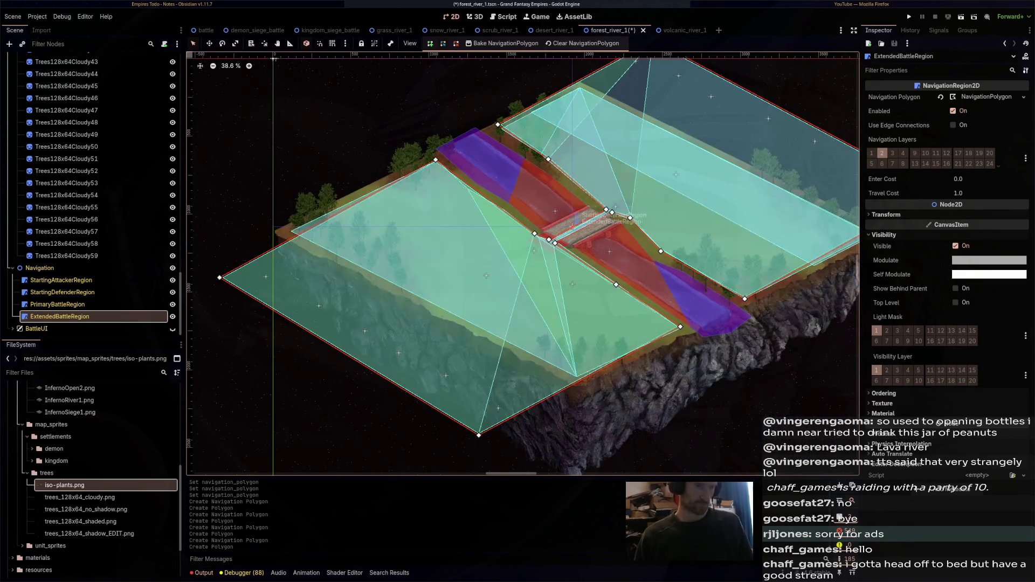
key("ctrl+s")
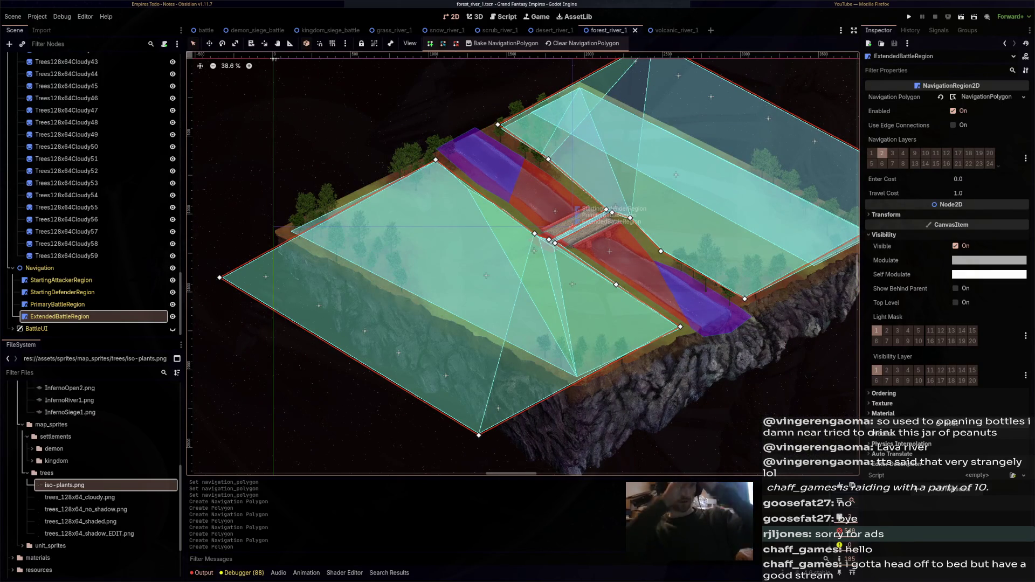
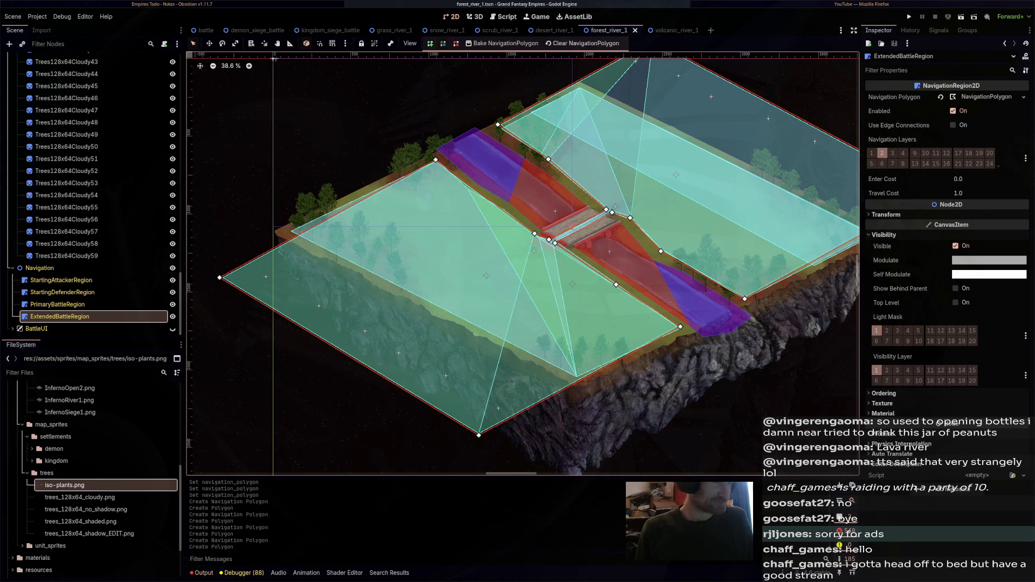
Test-run the forest river map with F6 and stop it to return to the editor
key("F6")
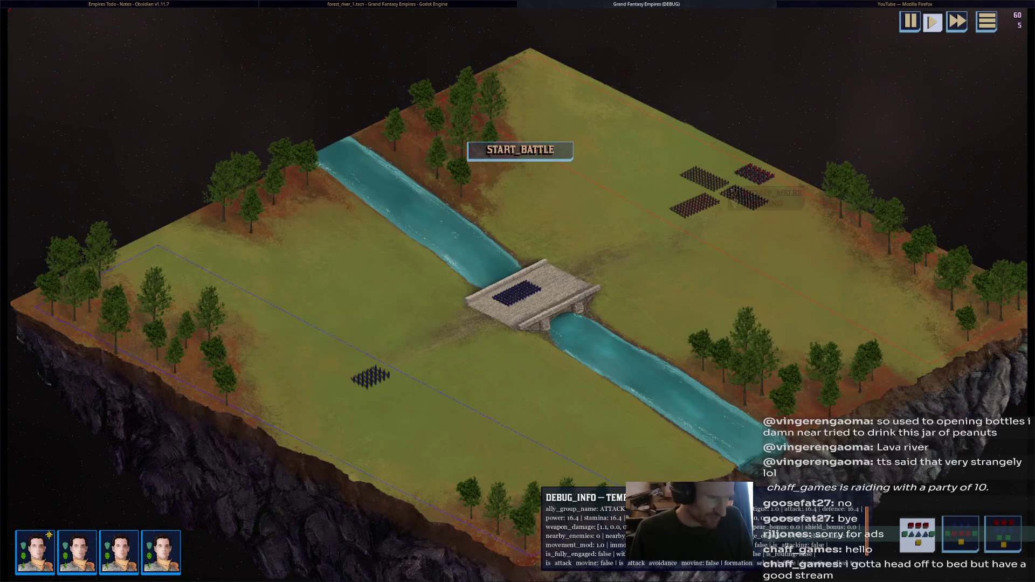
key("F8")
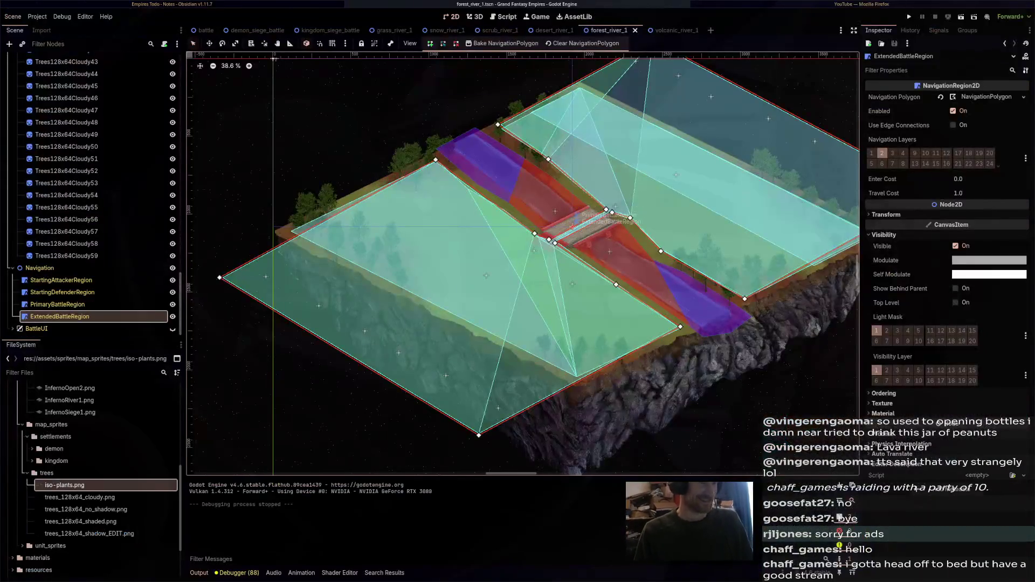
scroll(561, 243, "down", 2)
scroll(561, 243, "up", 2)
scroll(629, 307, "up", 3)
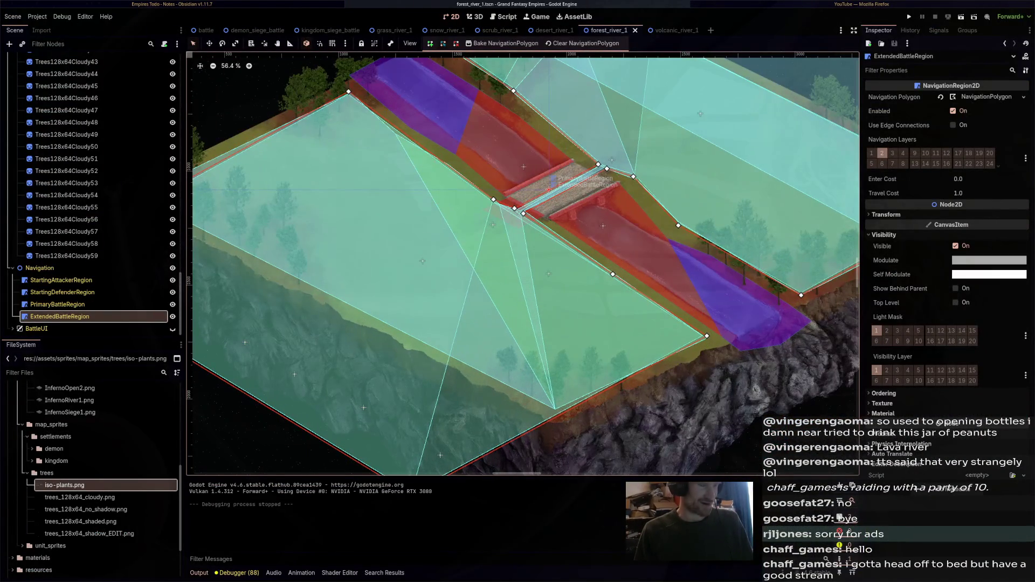
scroll(523, 264, "down", 1)
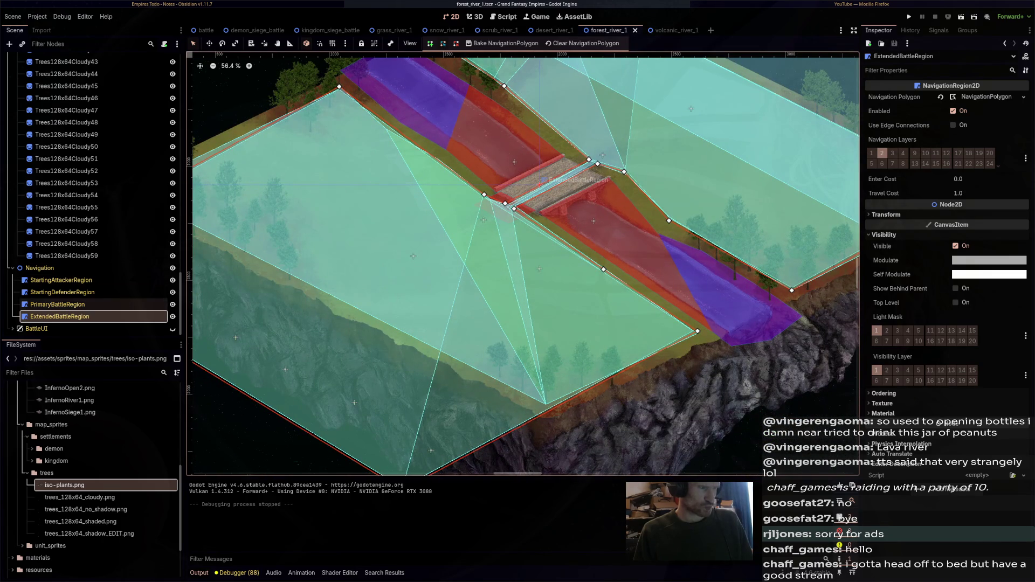
Inspect the StartingDefenderRegion and StartingAttackerRegion polygons, briefly flipping to scrub_river_1 and back
left_click(62, 292)
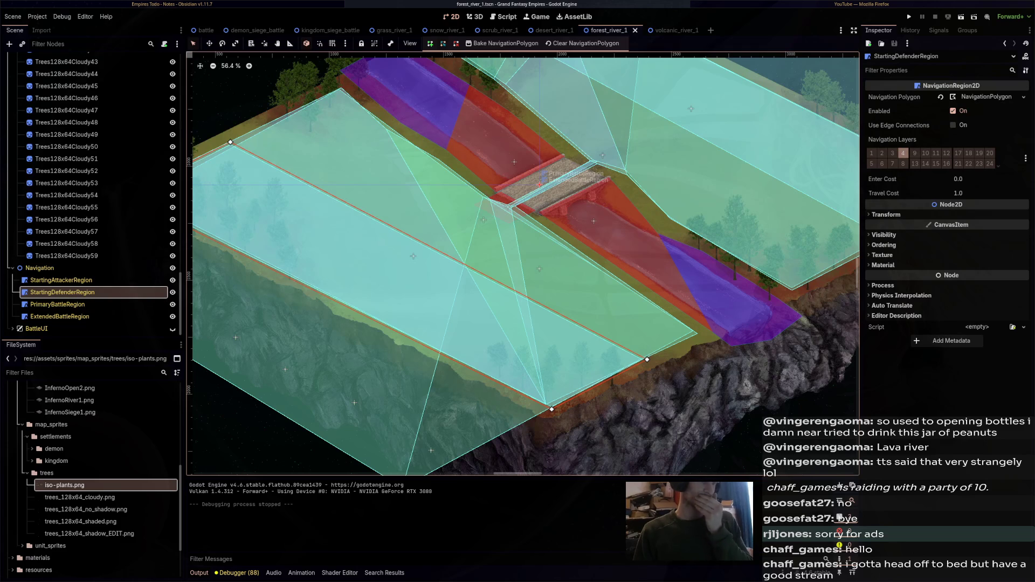
key("ctrl+shift+Tab")
key("ctrl+shift+Tab")
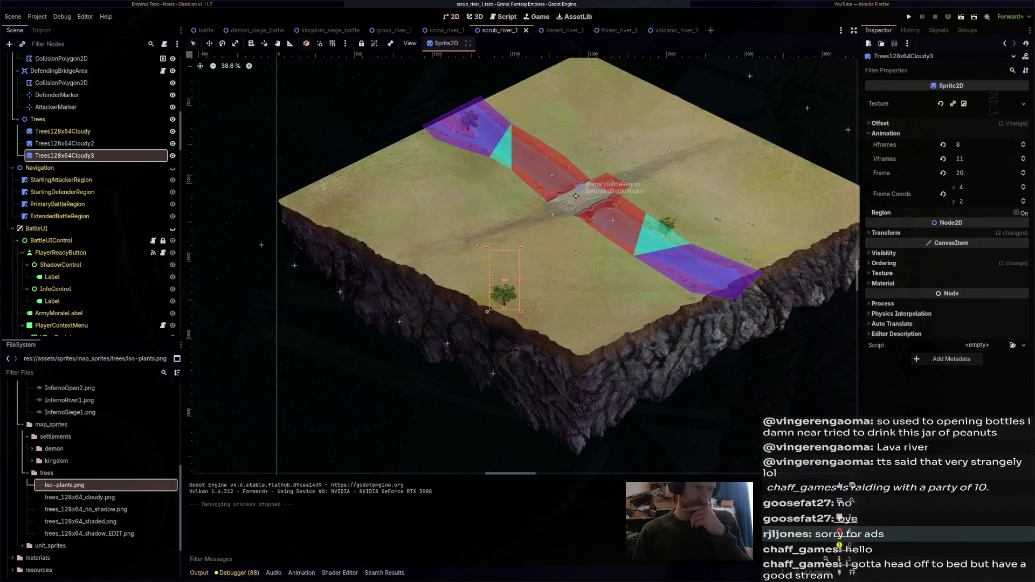
key("ctrl+Tab")
key("ctrl+Tab")
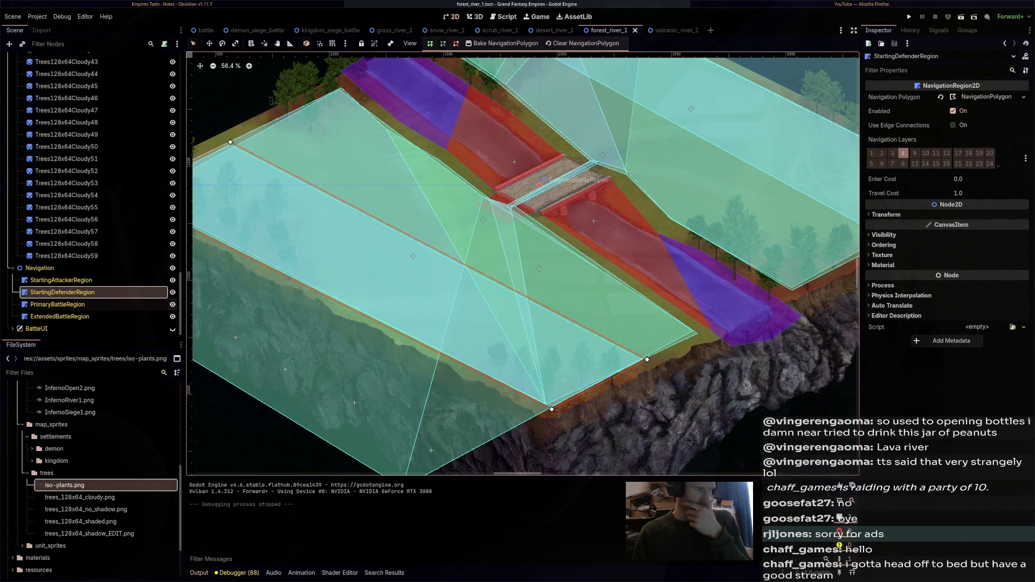
key("Up")
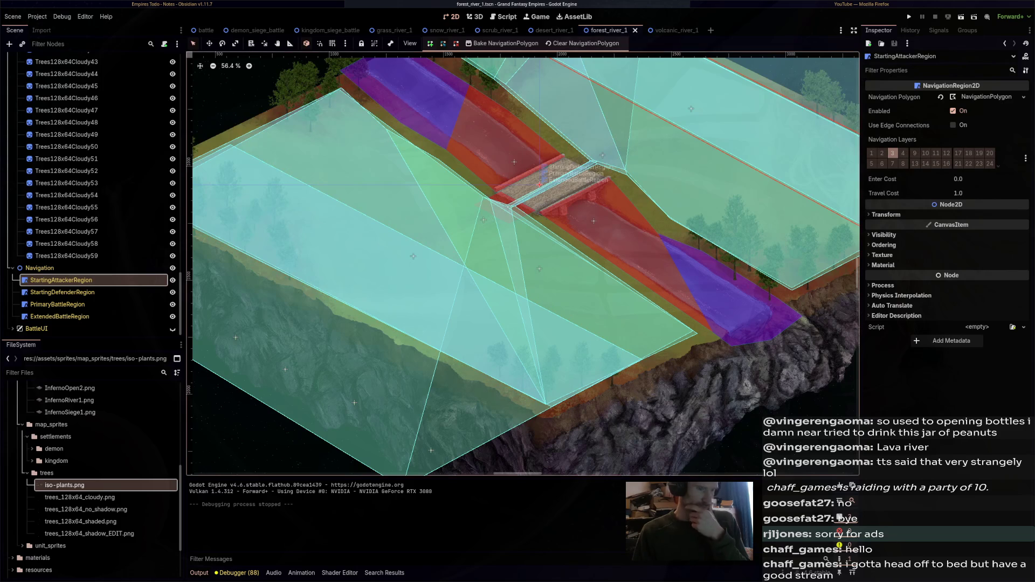
scroll(518, 215, "down", 1)
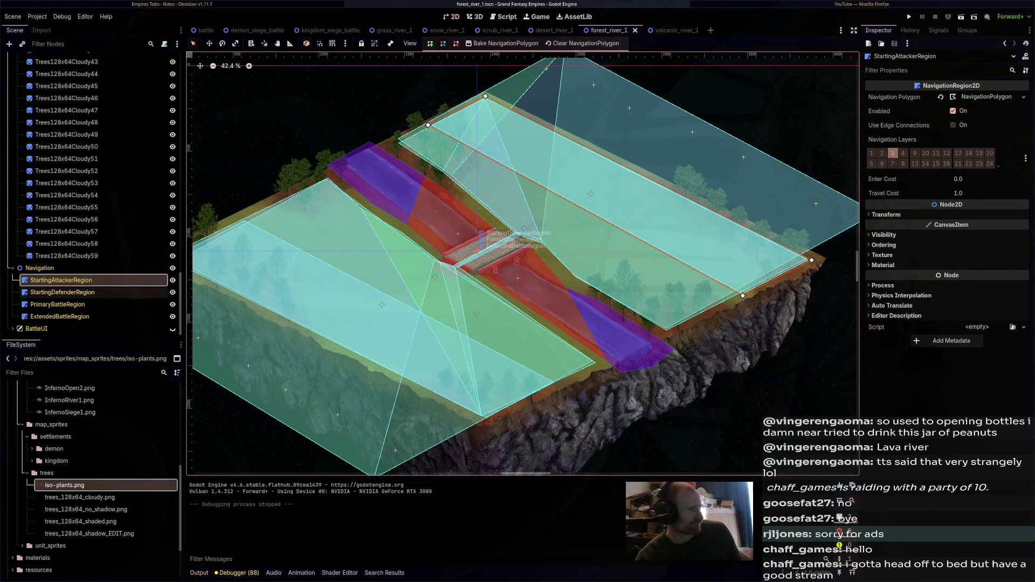
scroll(97, 287, "up", 4)
scroll(97, 287, "up", 15)
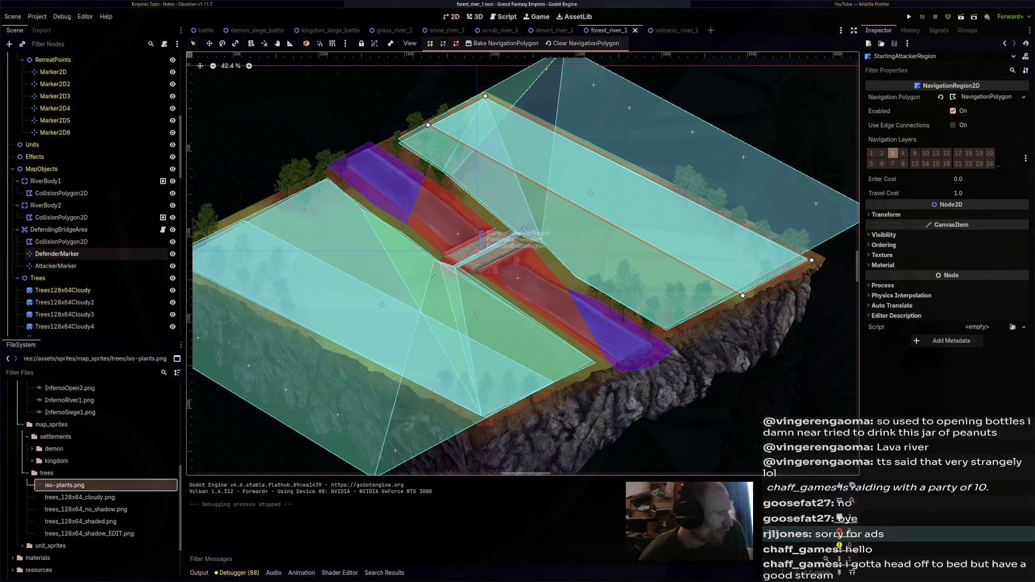
Collapse the Trees group and inspect the DefendingBridgeArea and ForestRiver1 battle settings
left_click(18, 277)
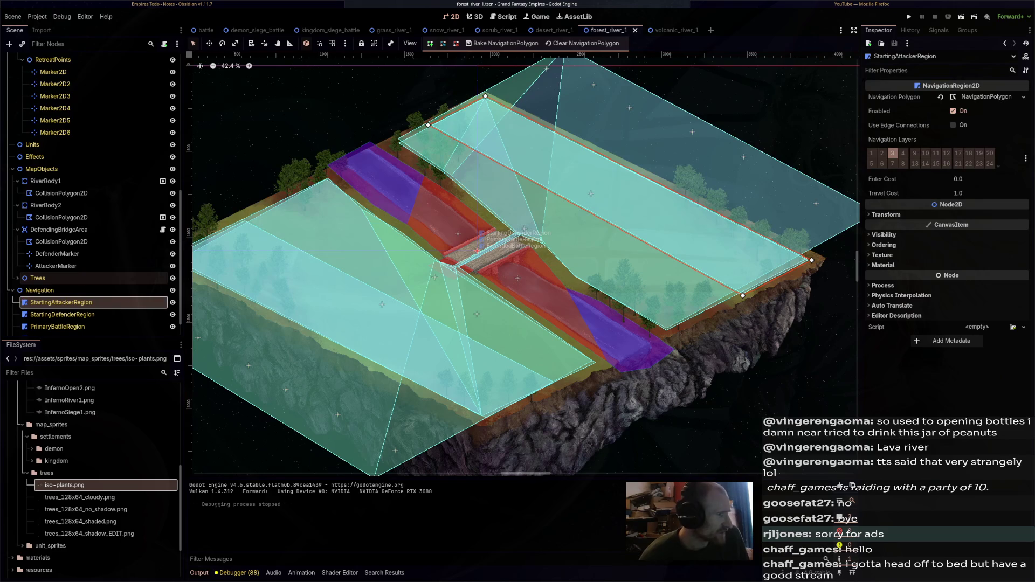
left_click(59, 230)
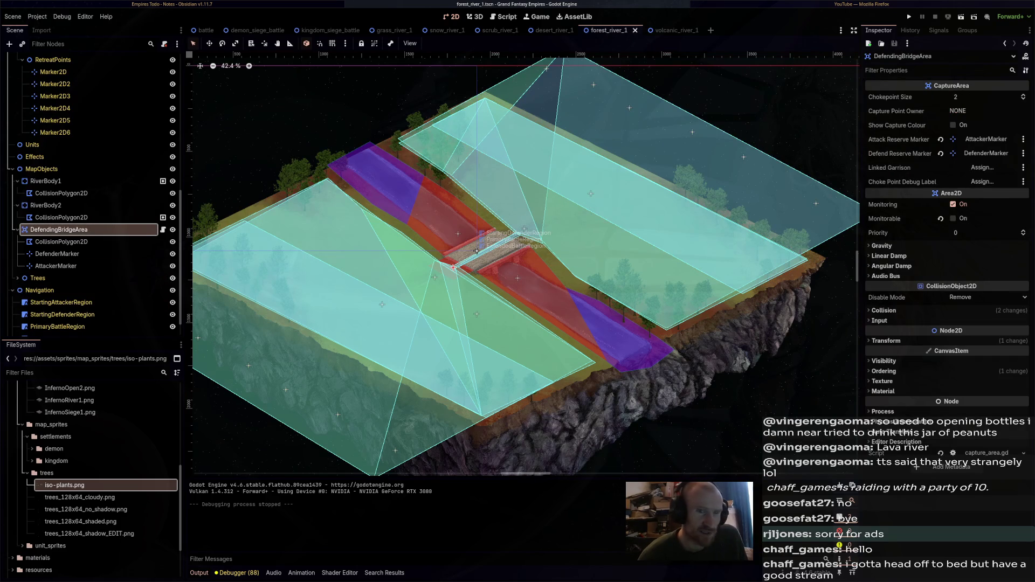
scroll(91, 216, "up", 5)
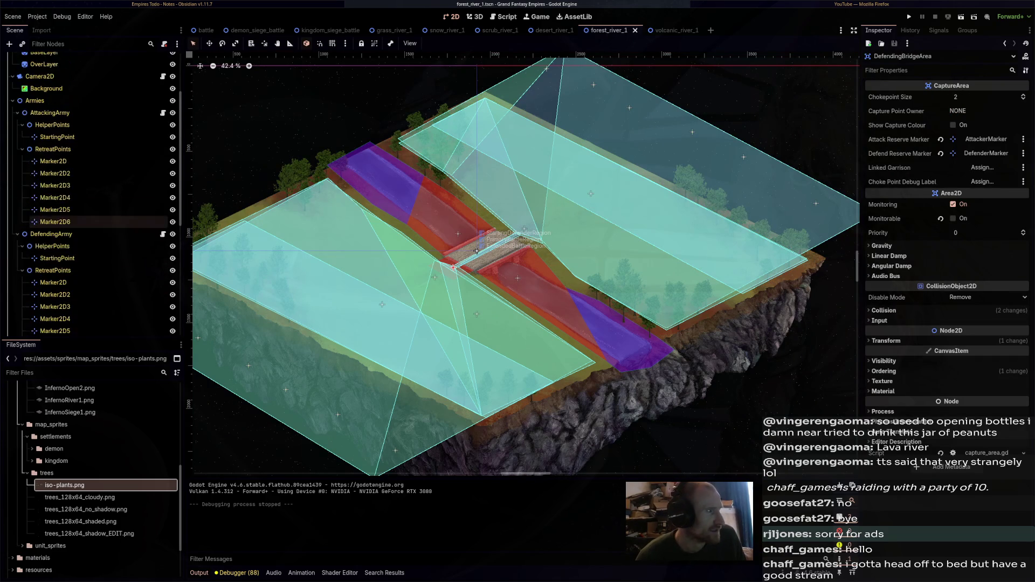
left_click(38, 59)
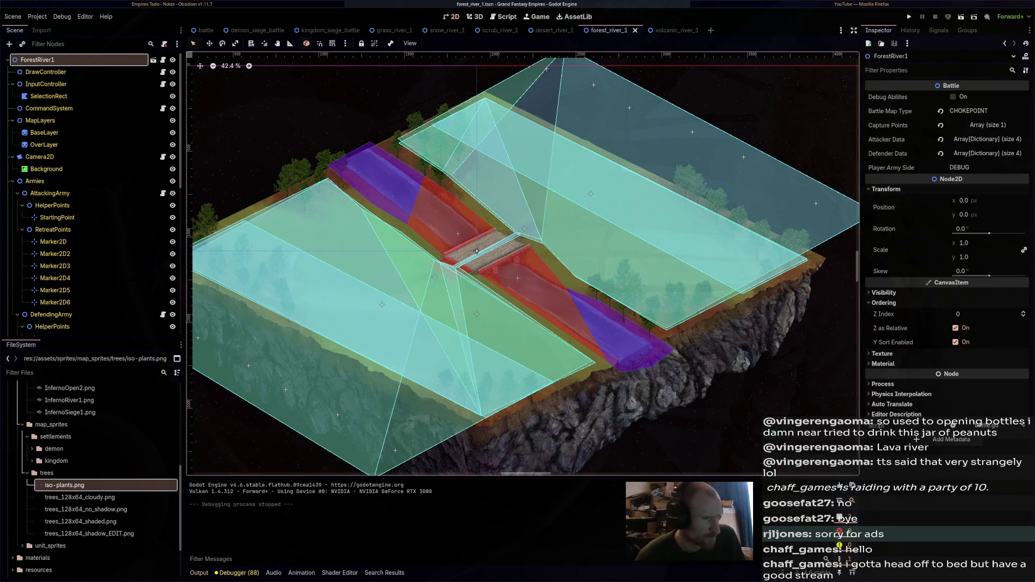
left_click_drag(476, 251, 531, 210)
Test-run the battle again, then inspect the defending army's StartingPoint and DefendingArmy settings
key("F6")
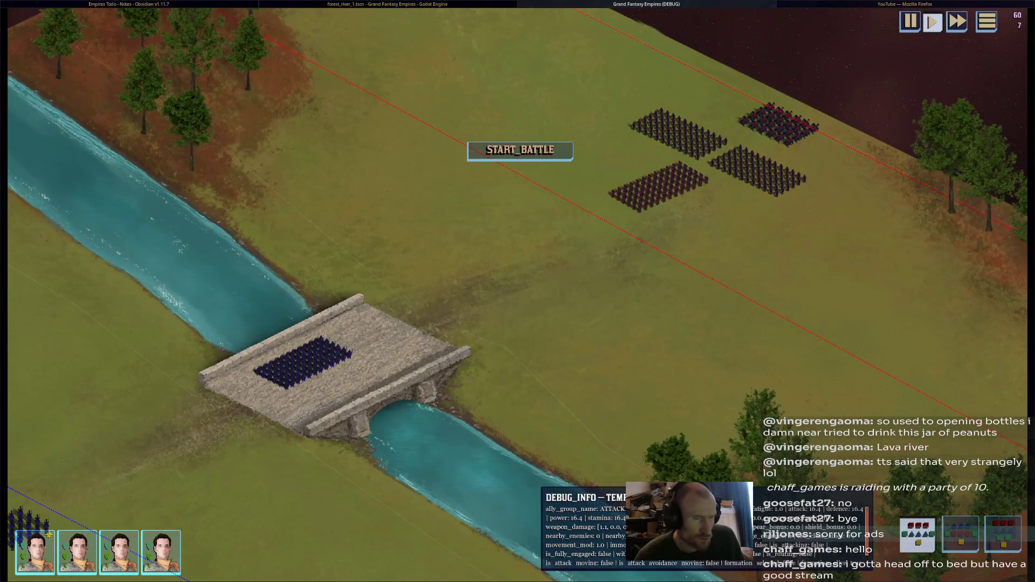
key("F8")
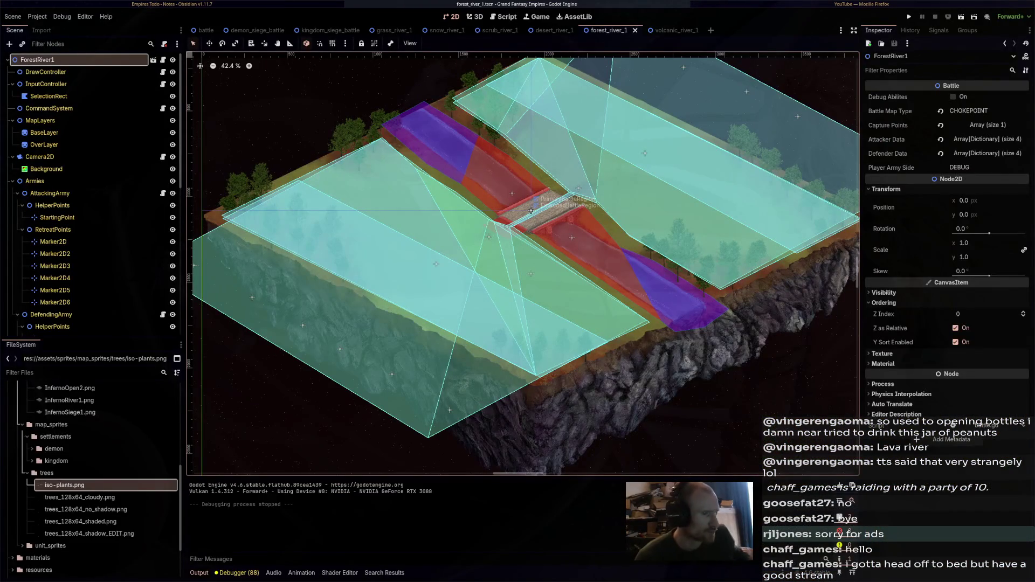
scroll(97, 245, "down", 3)
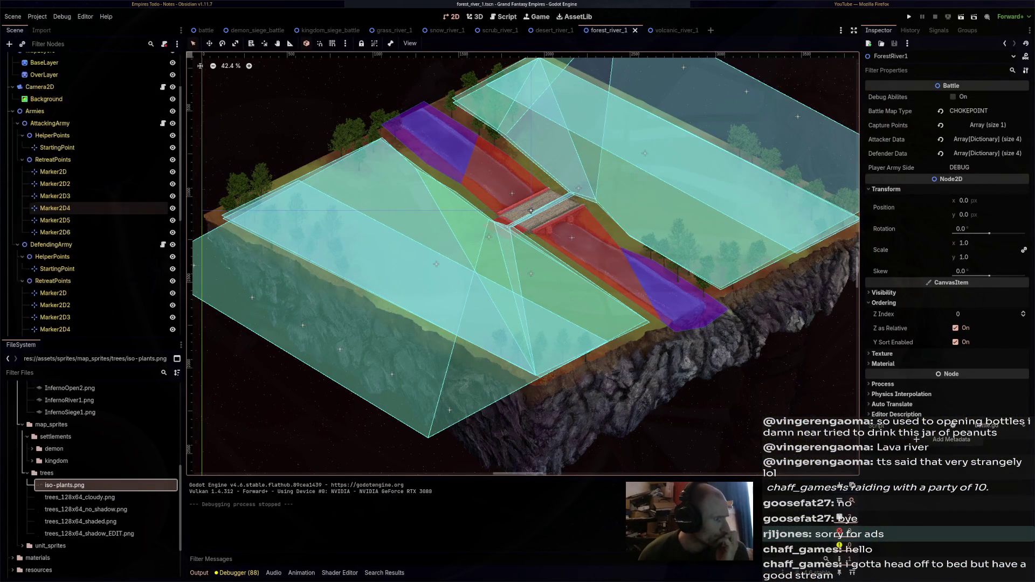
left_click(81, 234)
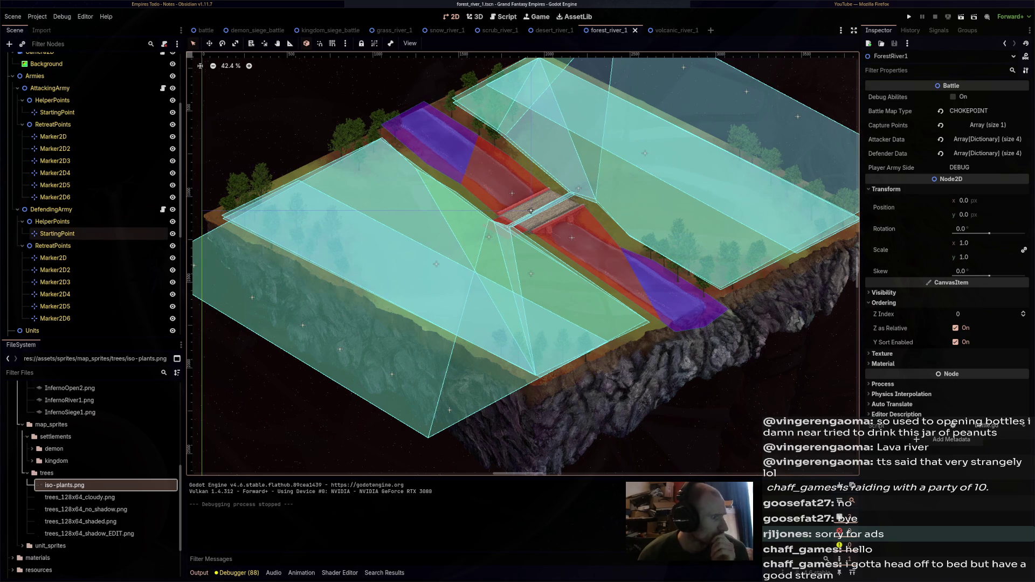
scroll(81, 233, "down", 3)
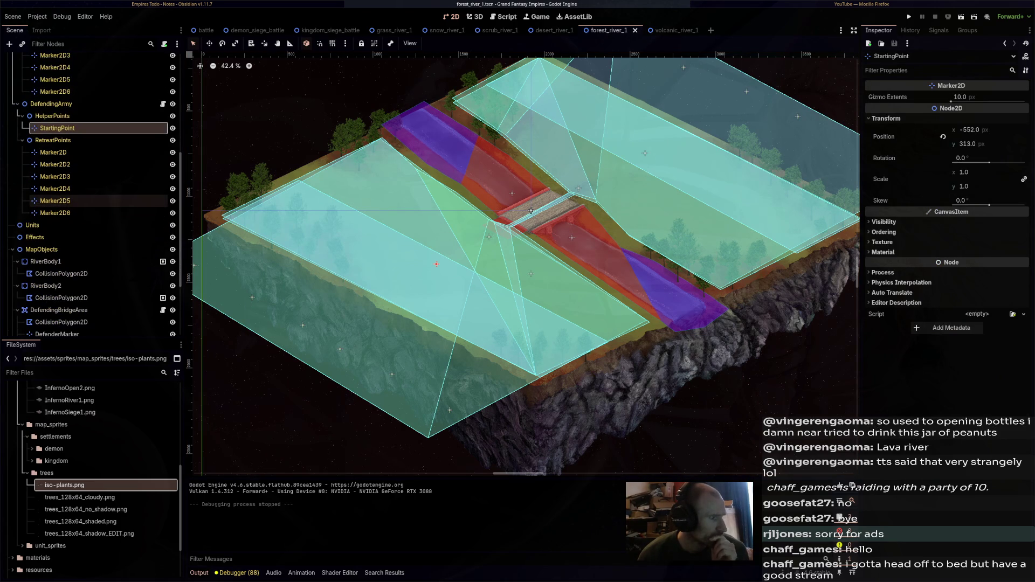
scroll(81, 152, "up", 2)
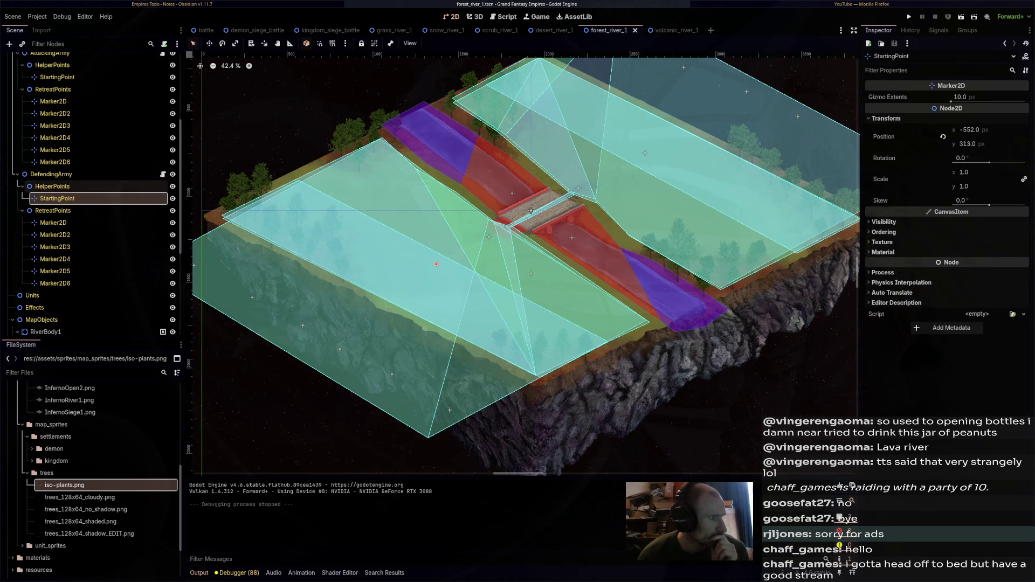
left_click(54, 174)
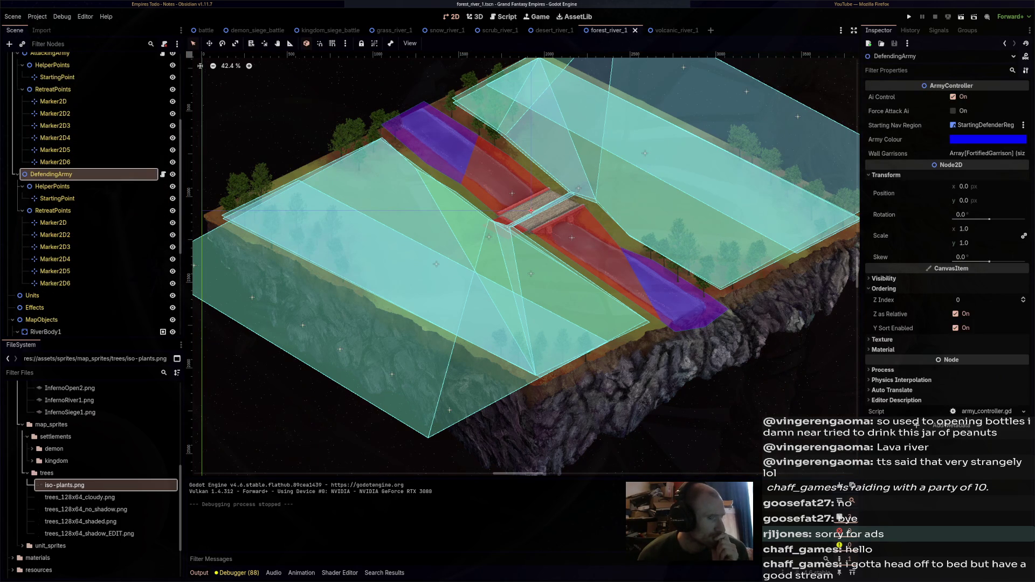
Compare the attacking and defending armies' StartingPoint and retreat marker positions
scroll(65, 135, "up", 2)
left_click(54, 123)
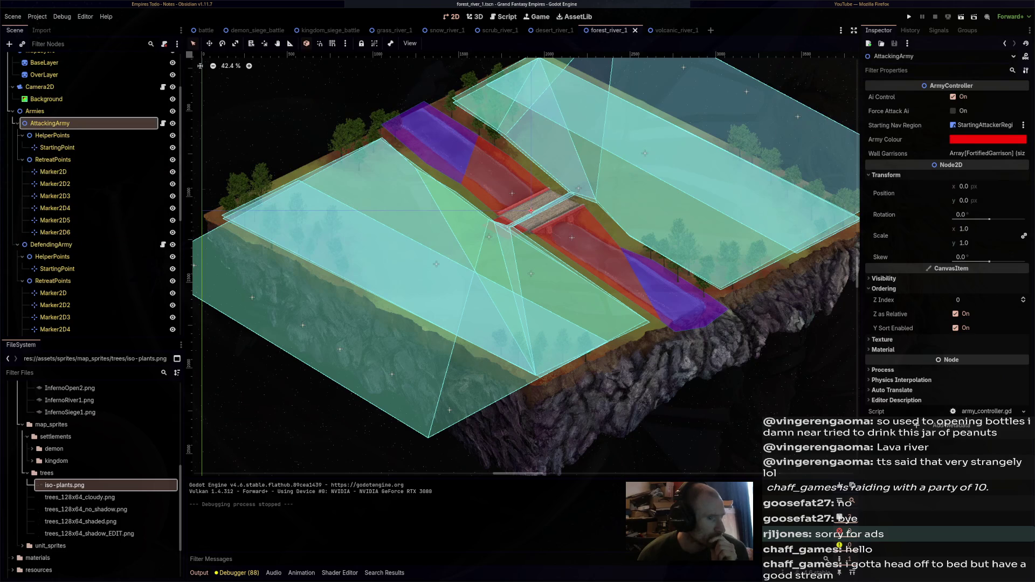
left_click(57, 147)
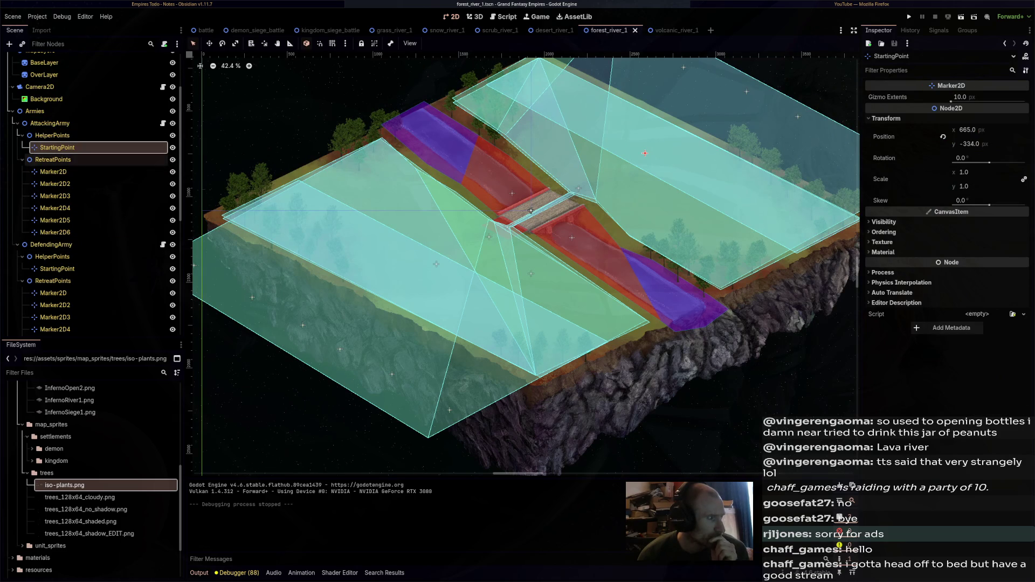
left_click(53, 172)
left_click(55, 184)
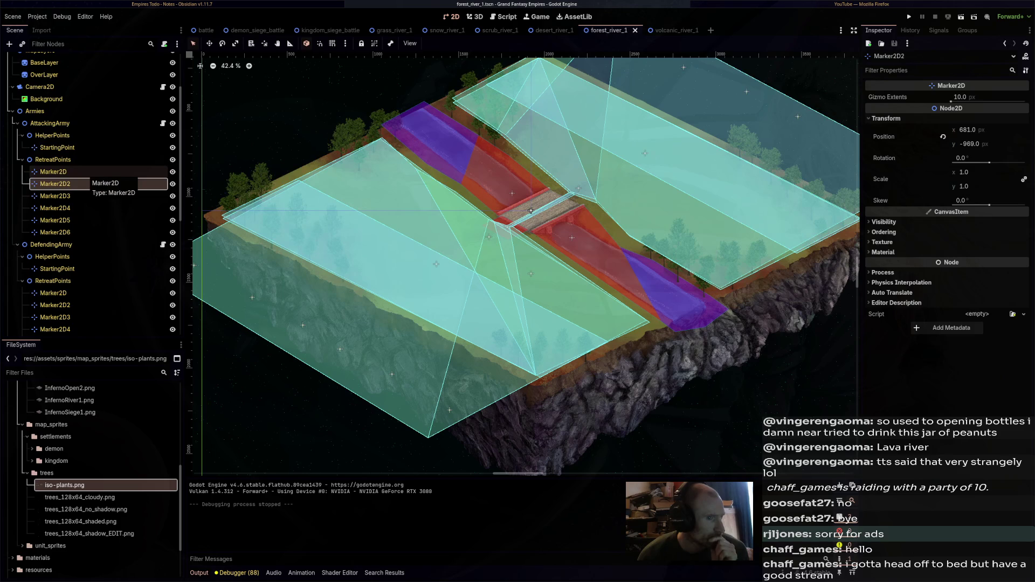
left_click(57, 147)
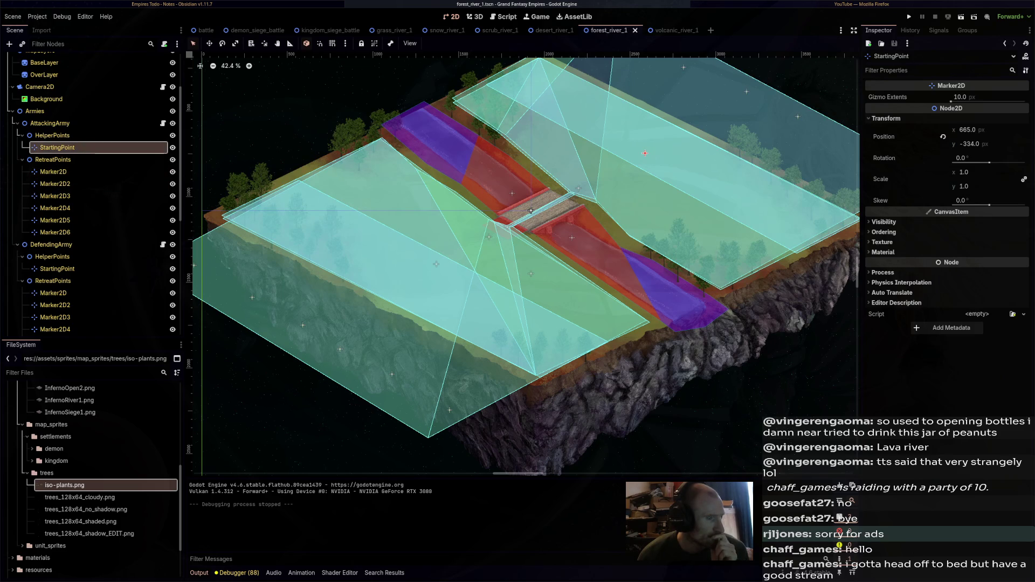
left_click(58, 269)
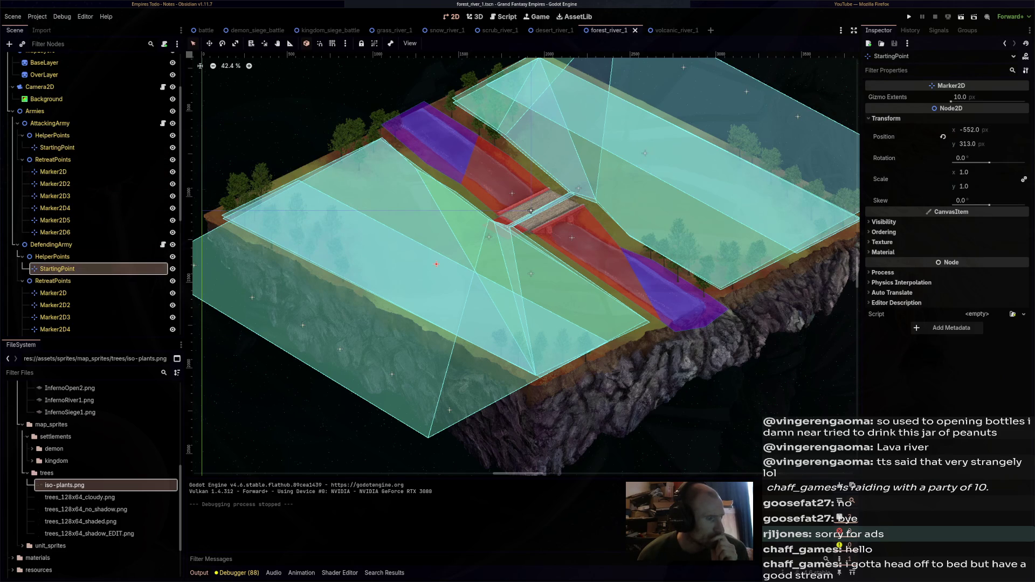
left_click(53, 293)
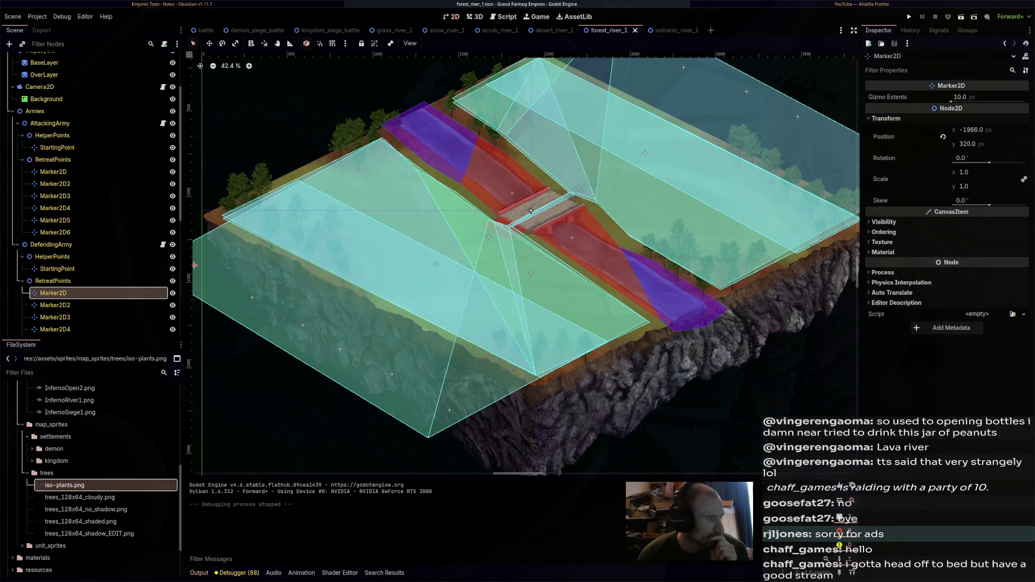
Review ForestRiver1's capture points list and both armies' data entries in the Inspector
scroll(54, 275, "down", 5)
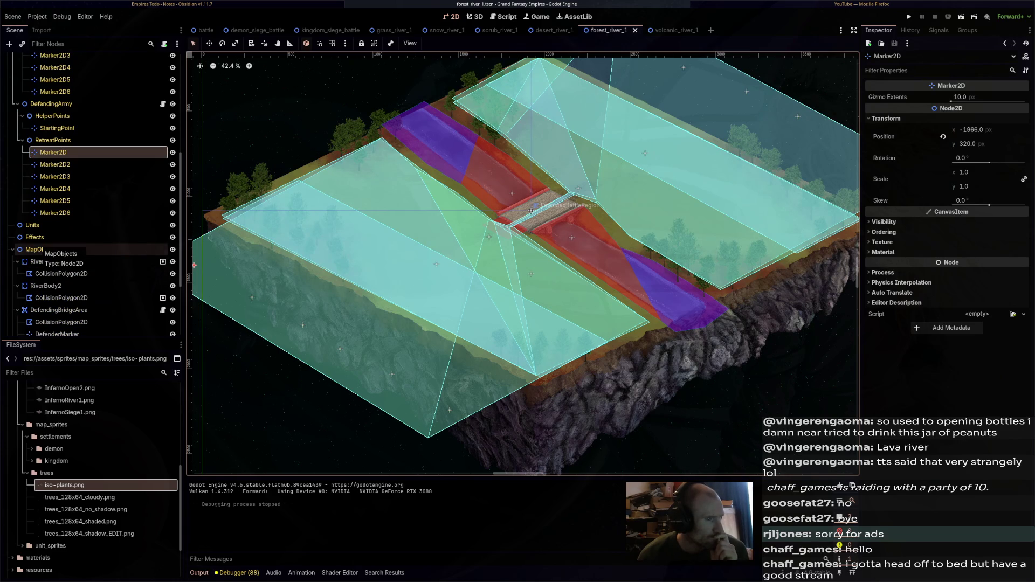
scroll(40, 249, "up", 8)
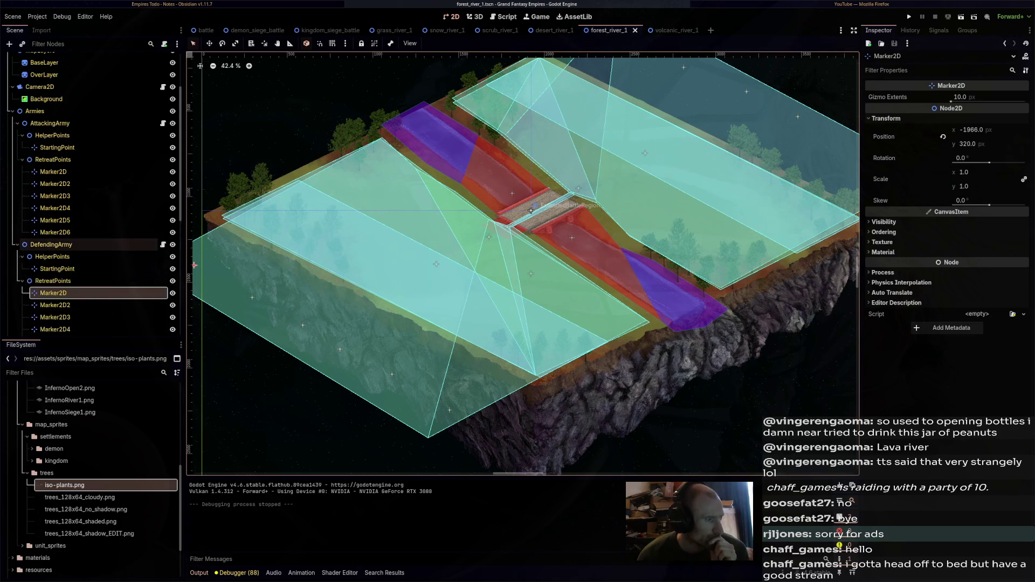
left_click(38, 59)
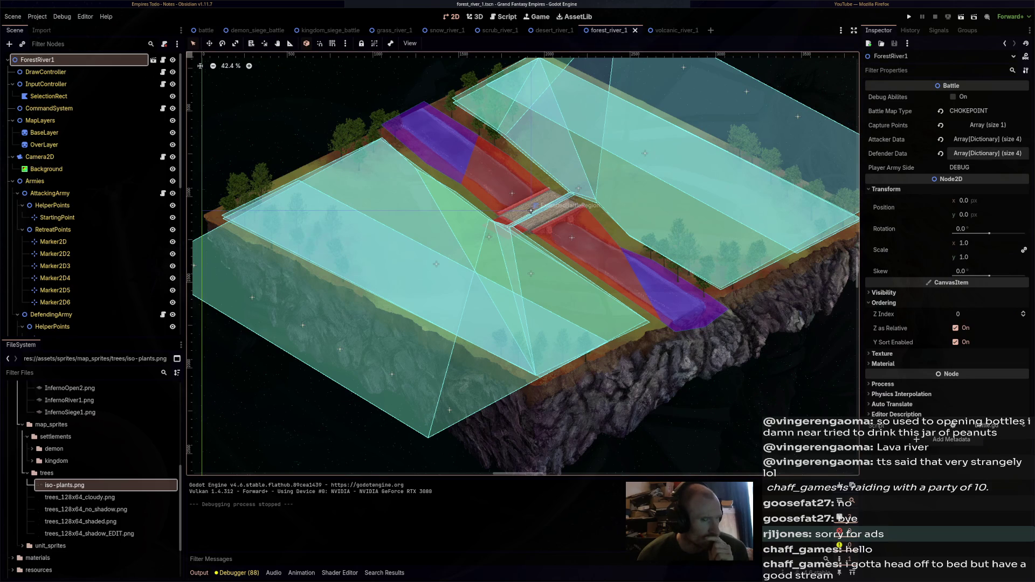
left_click(987, 125)
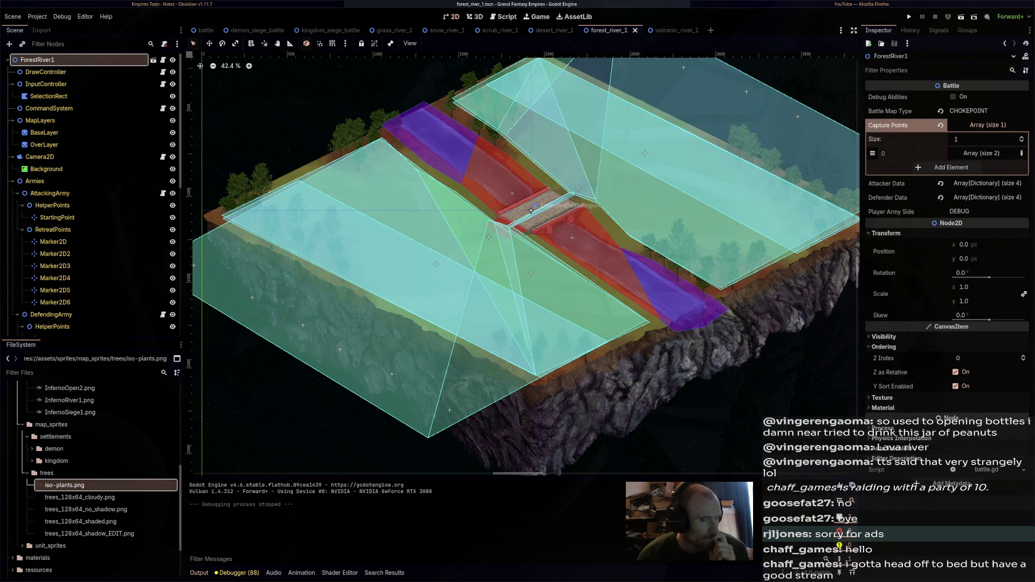
left_click(981, 153)
left_click(981, 153)
left_click(988, 125)
left_click(987, 139)
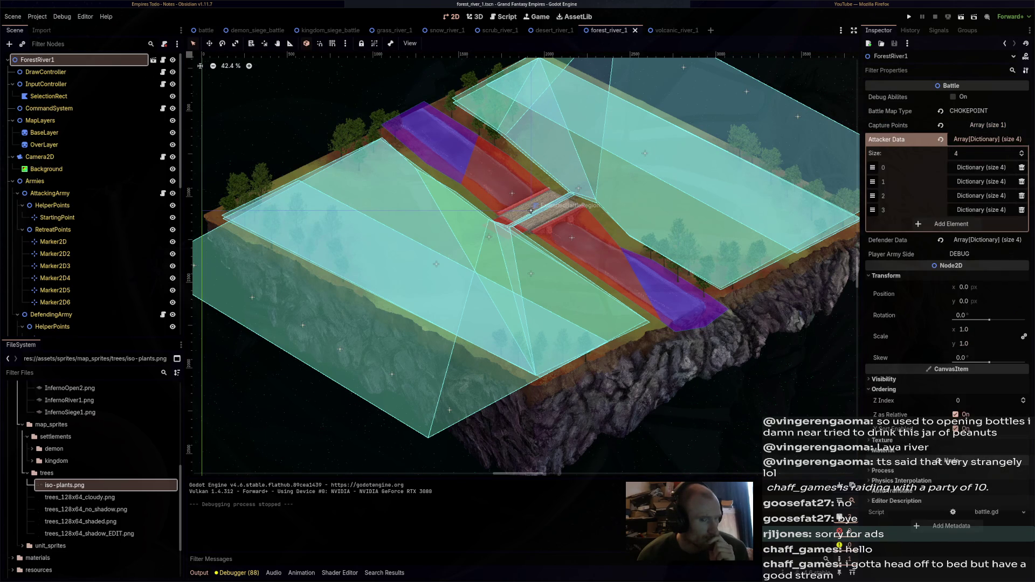
left_click(988, 139)
left_click(987, 153)
left_click(988, 154)
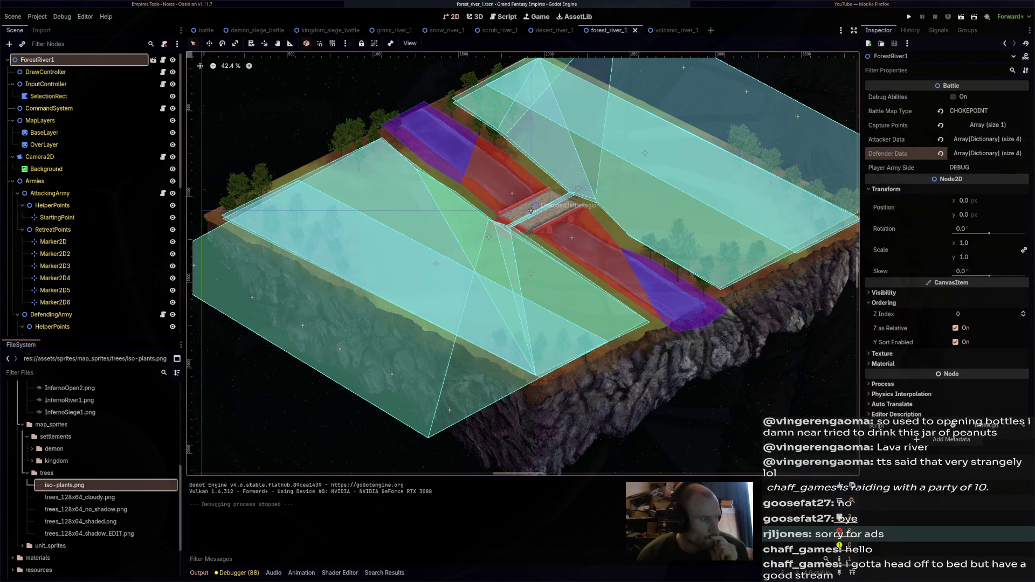
Compare the Extended, Primary, StartingDefender and StartingAttacker region polygons, then open snow_river_1
scroll(87, 326, "down", 5)
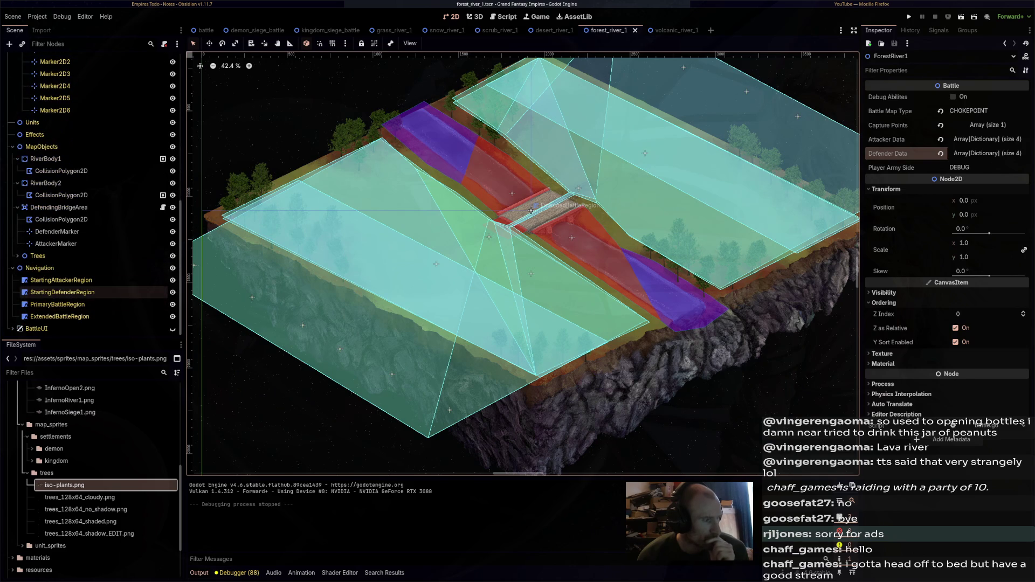
left_click(59, 317)
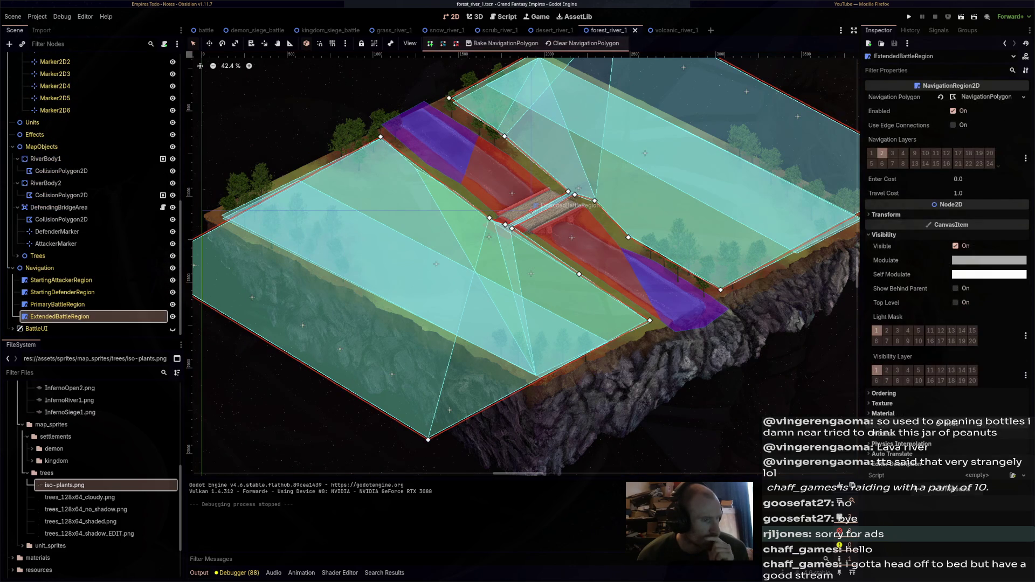
left_click(57, 304)
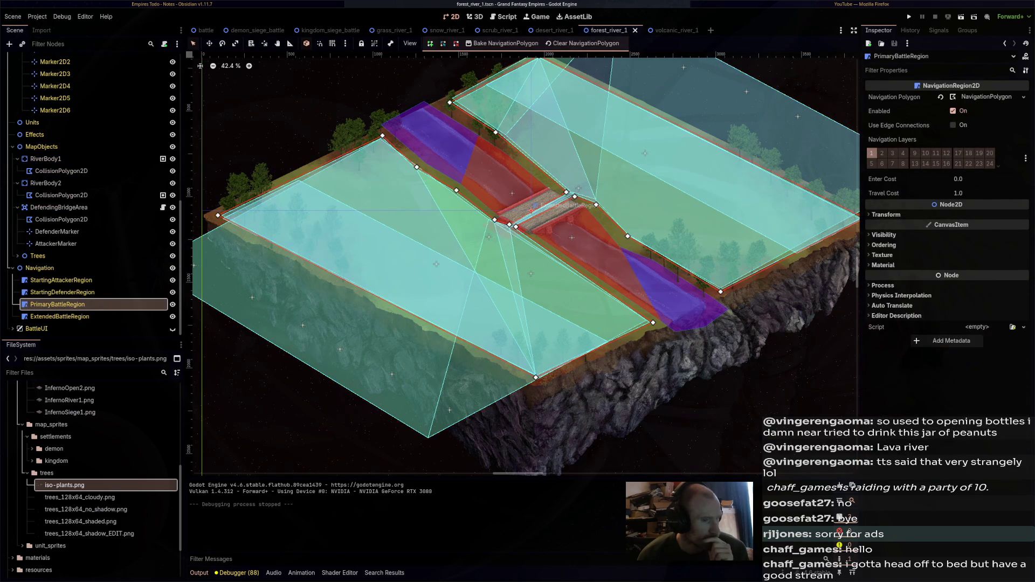
left_click(62, 292)
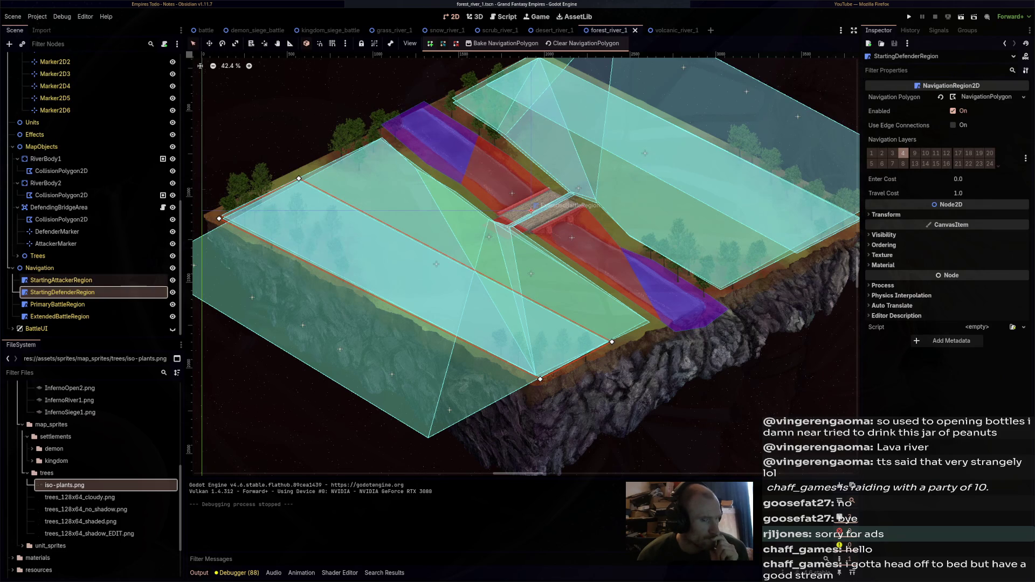
left_click(61, 280)
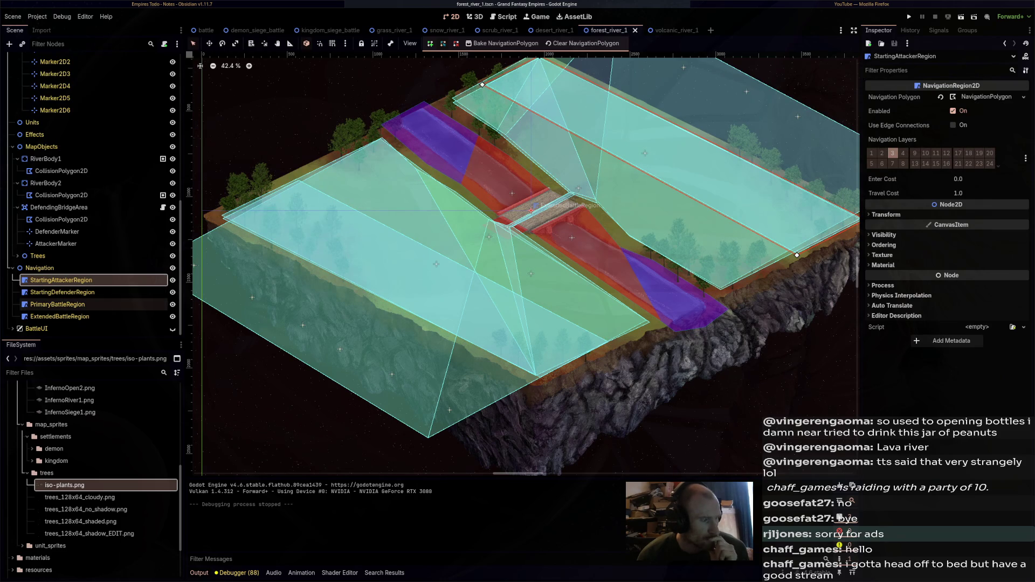
left_click(58, 304)
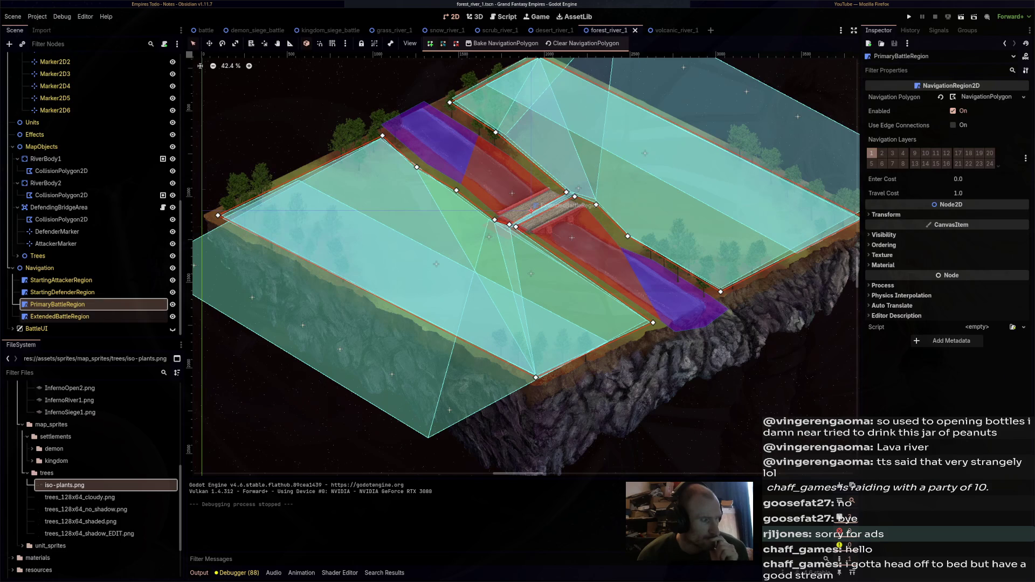
left_click(60, 316)
key("Up")
key("Up")
key("Up")
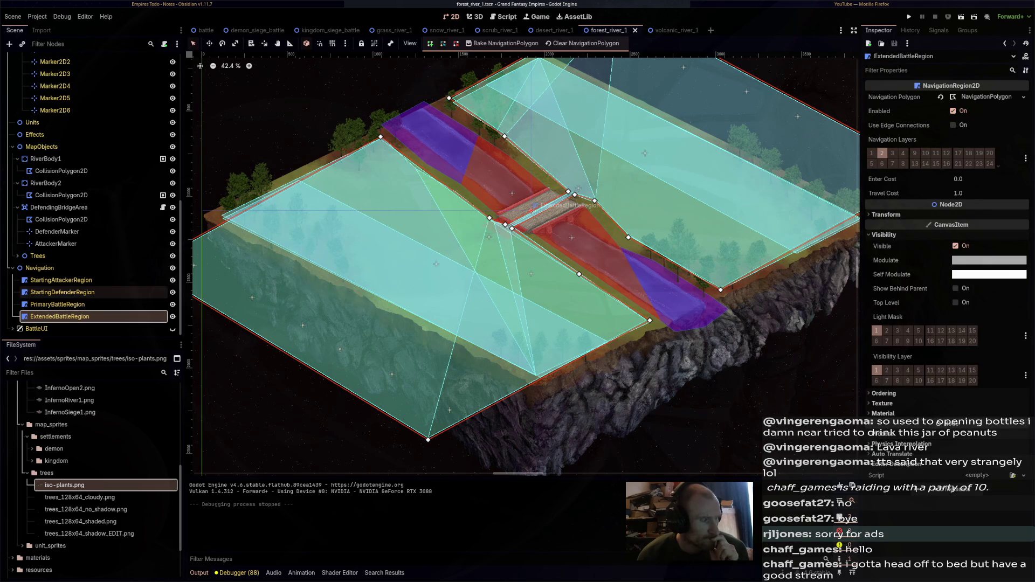
key("Down")
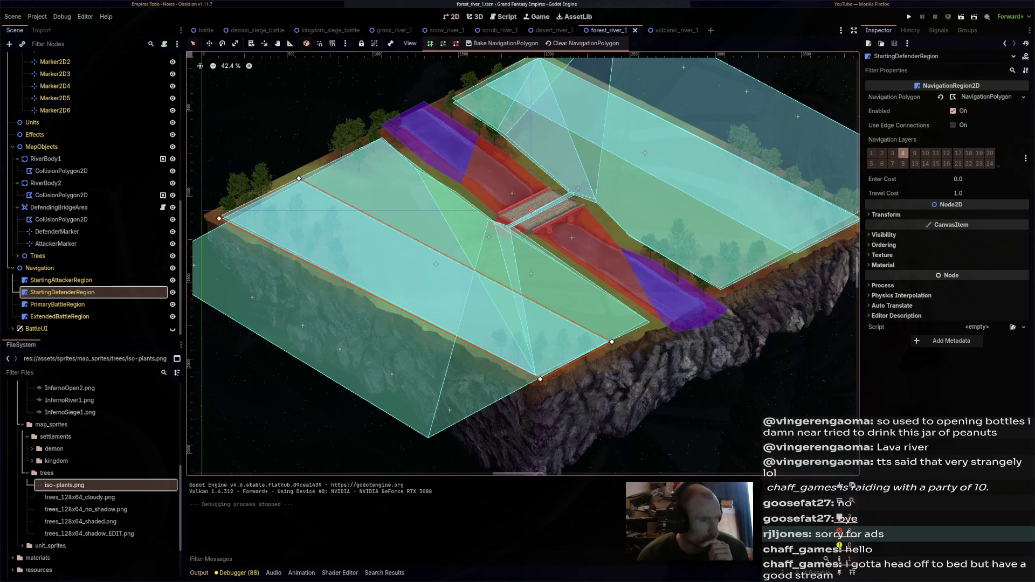
left_click(446, 30)
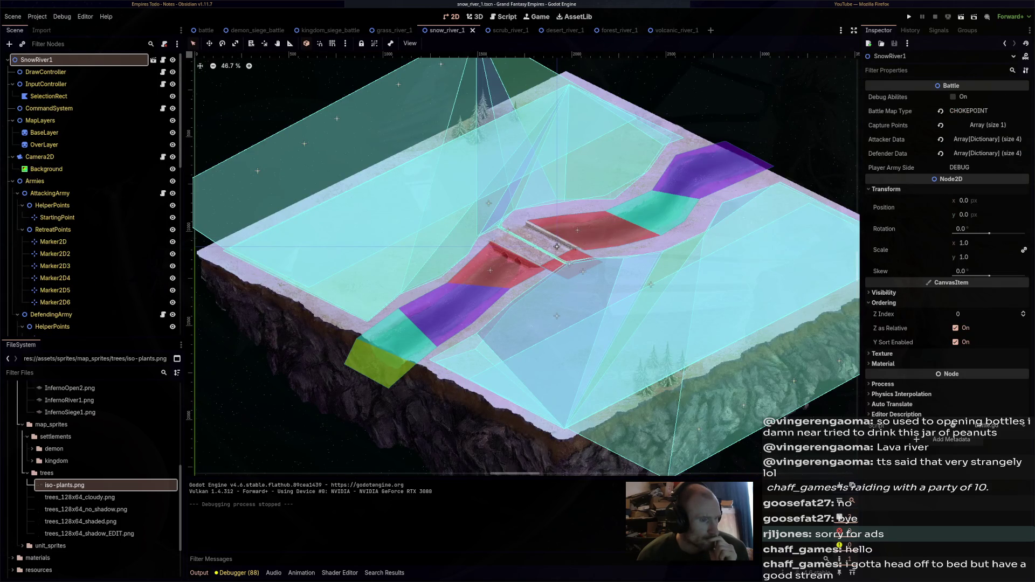
Open grass_river_1, view its Extended, StartingDefender and StartingAttacker region polygons, and test-run it
left_click(394, 30)
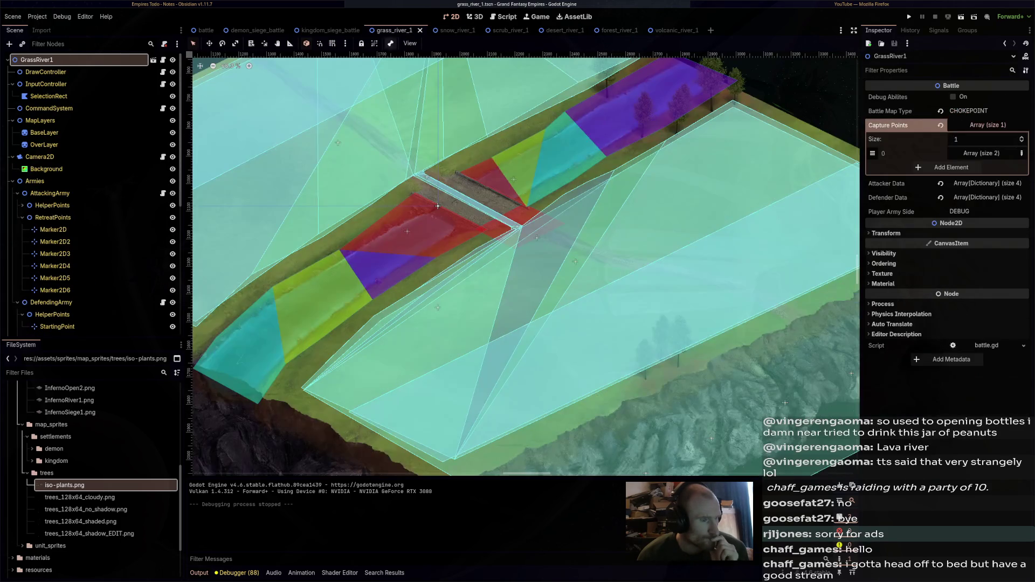
left_click(470, 209)
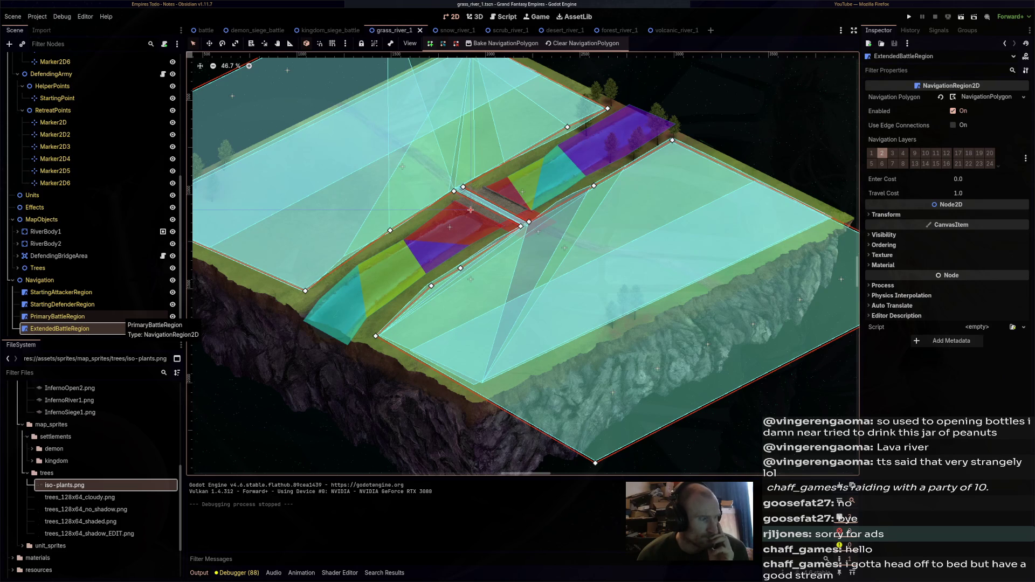
left_click(81, 304)
left_click(60, 292)
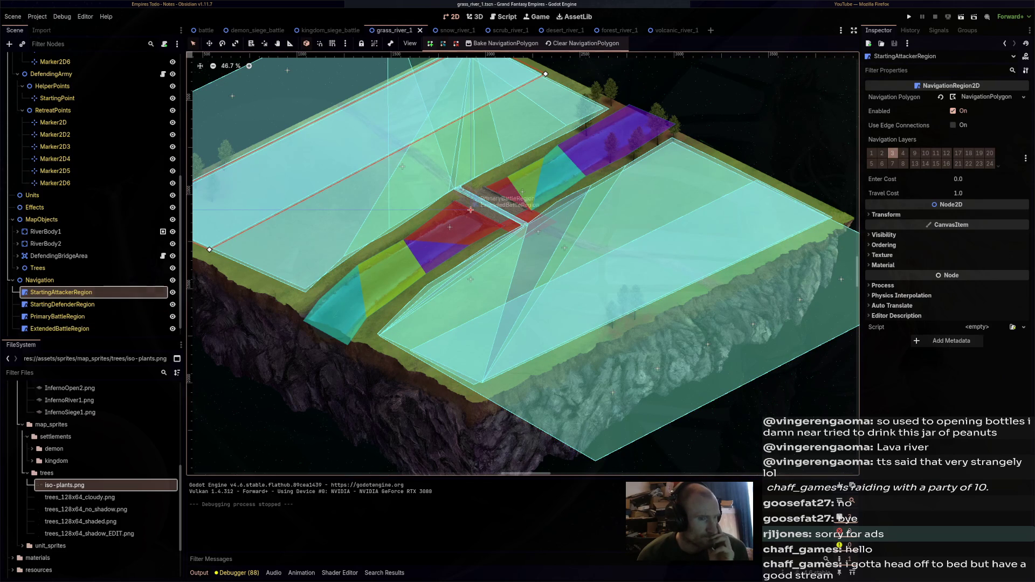
key("F6")
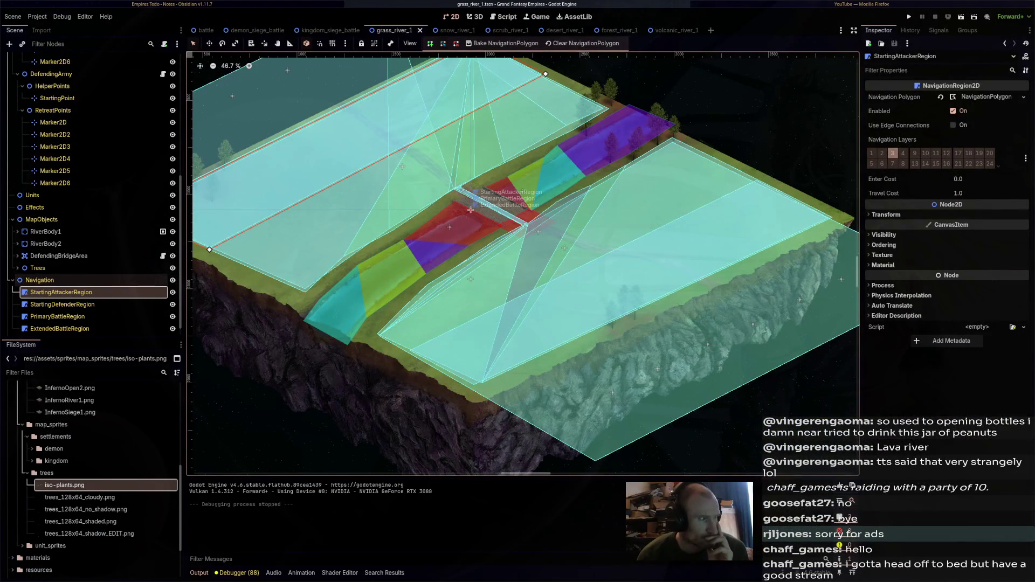
Start moving the DefendingArmy StartingPoint right and down, currently at (182.0, 77.0) px
left_click(57, 98)
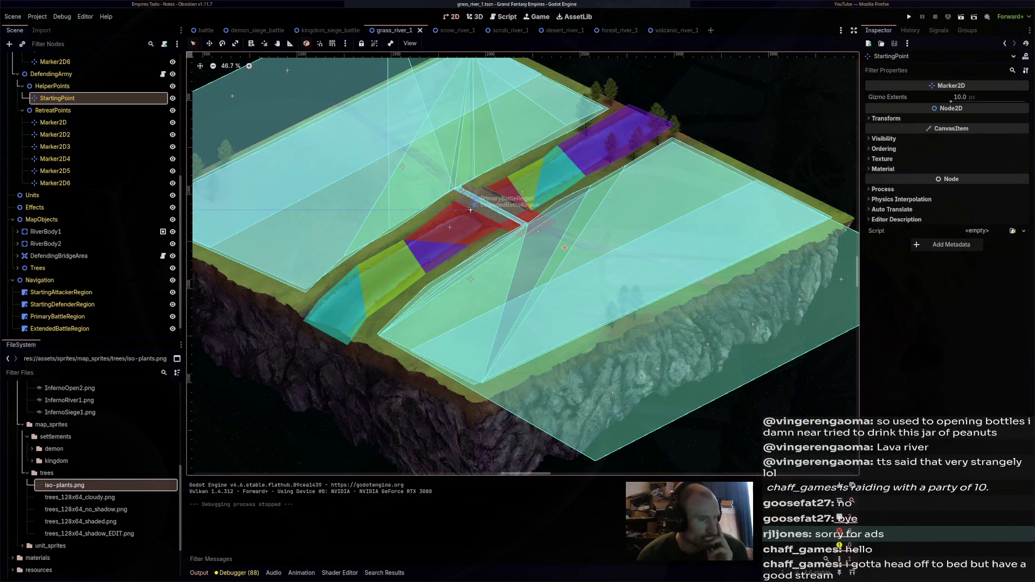
key("Right")
key("Down")
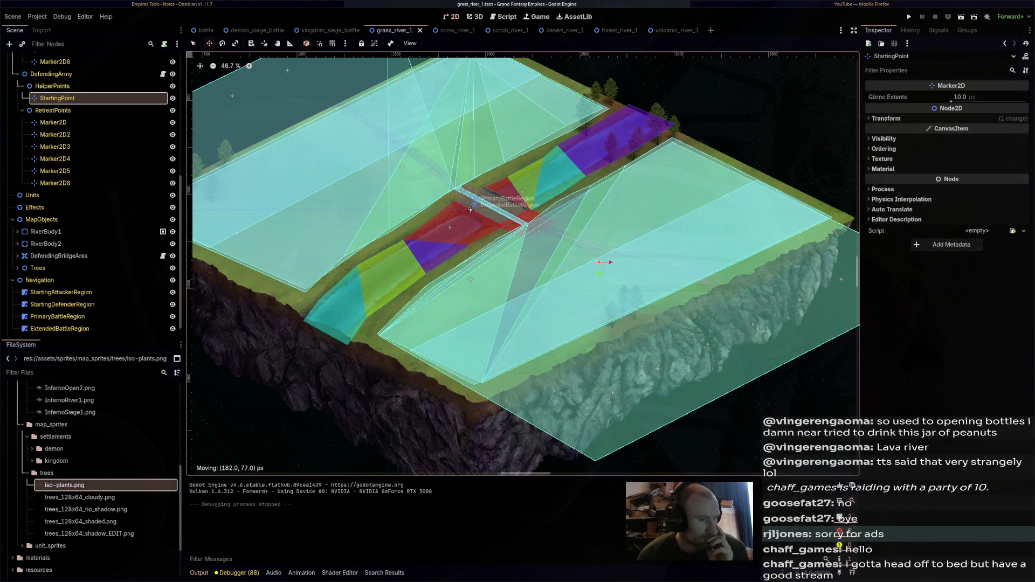
Place the defender StartingPoint and move the attacker's up-left, save, test-run, then open snow_river_1
left_click(470, 210)
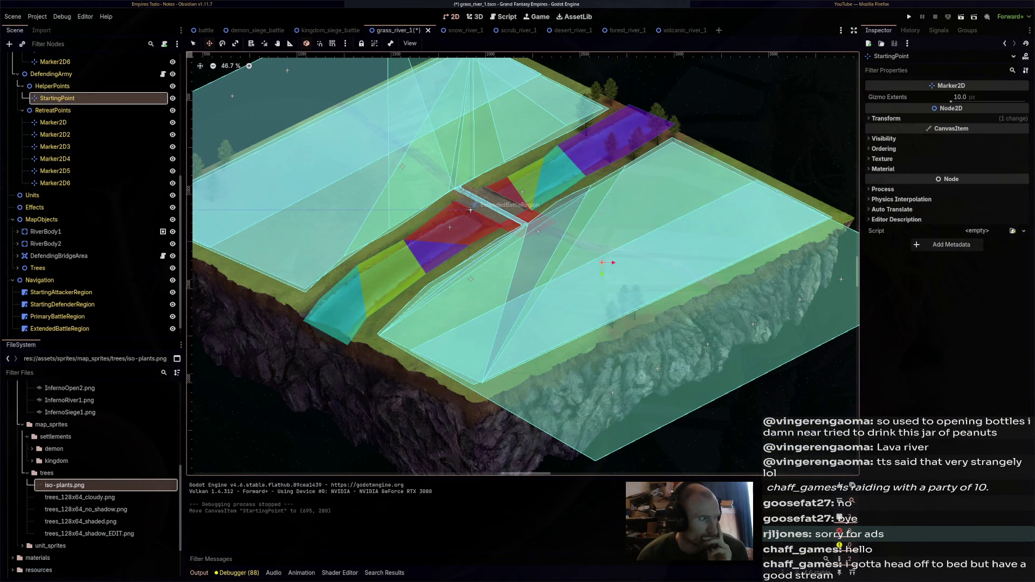
left_click(470, 210)
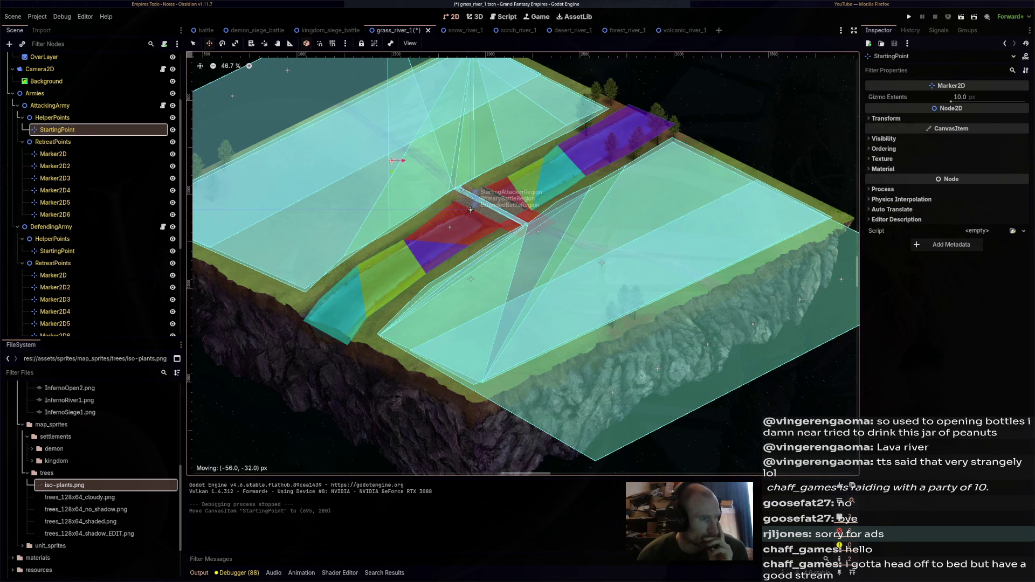
key("ctrl+s")
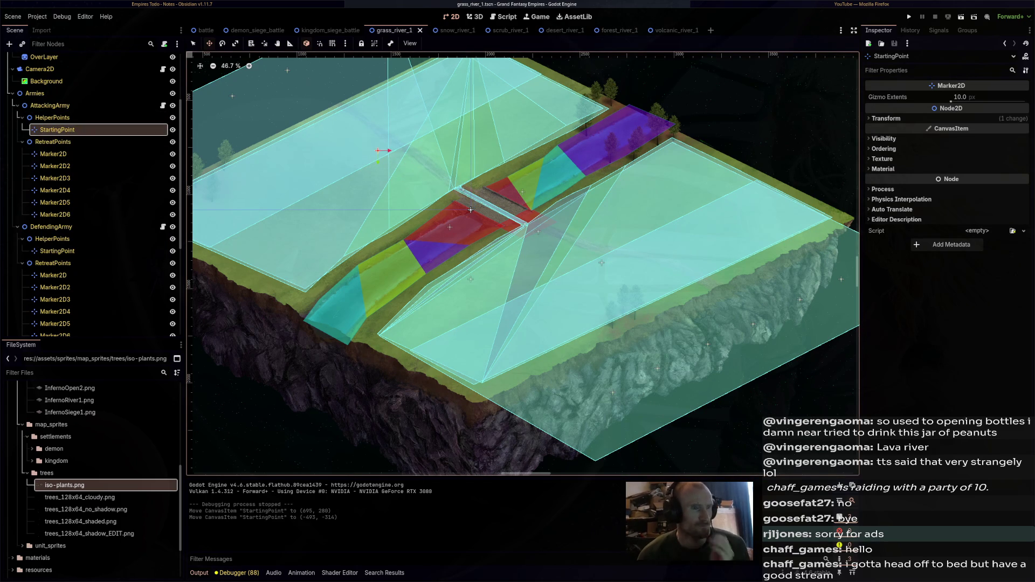
key("F5")
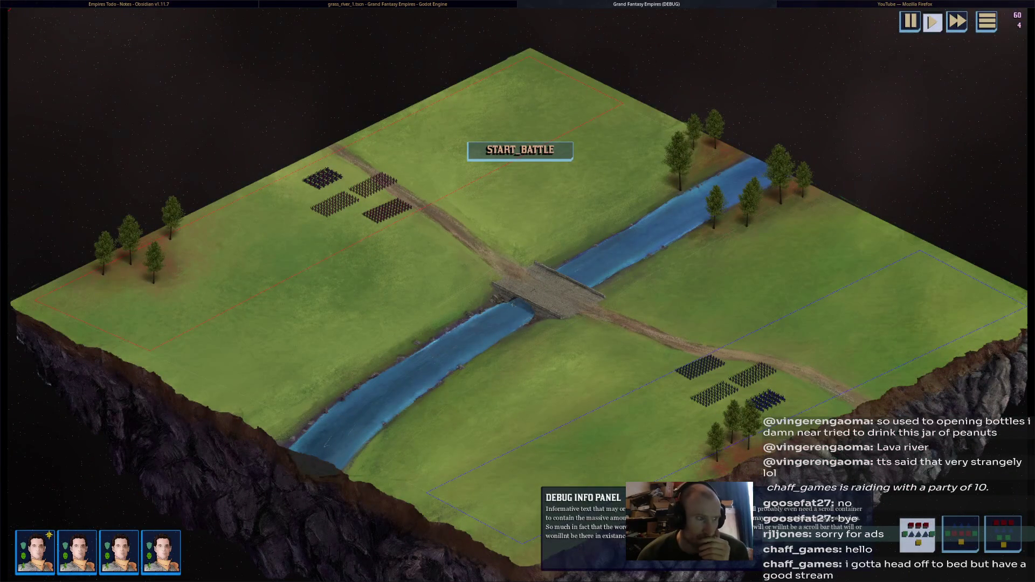
key("F8")
left_click(445, 31)
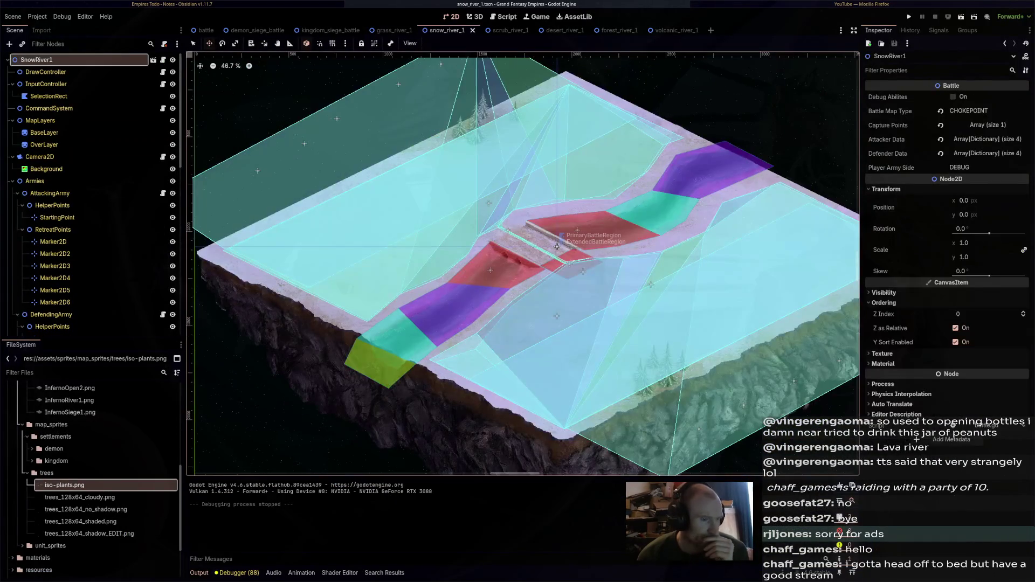
Test-run the snow map, then shift the attacking StartingPoint left and the defending one lower-left
key("F6")
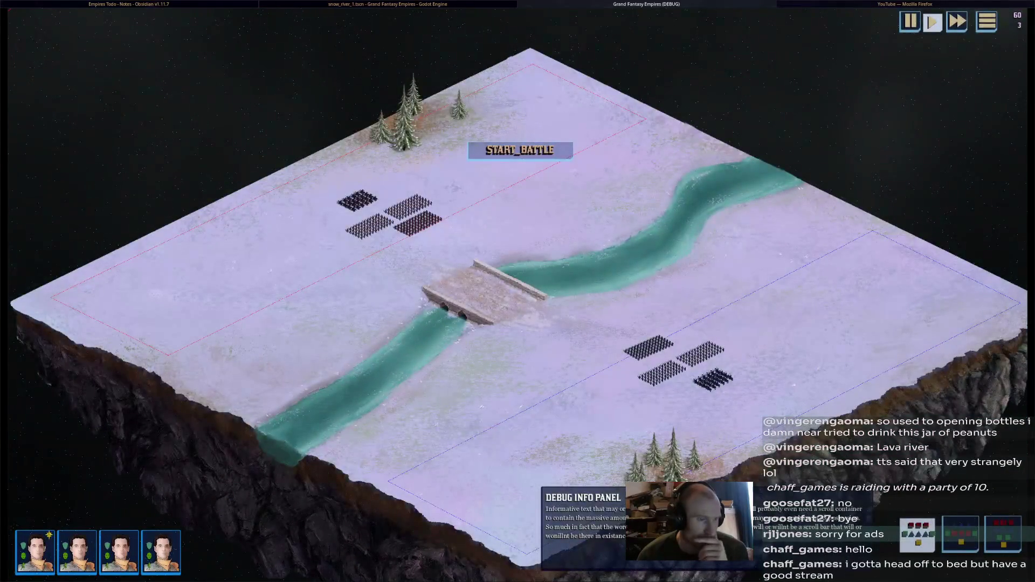
key("F8")
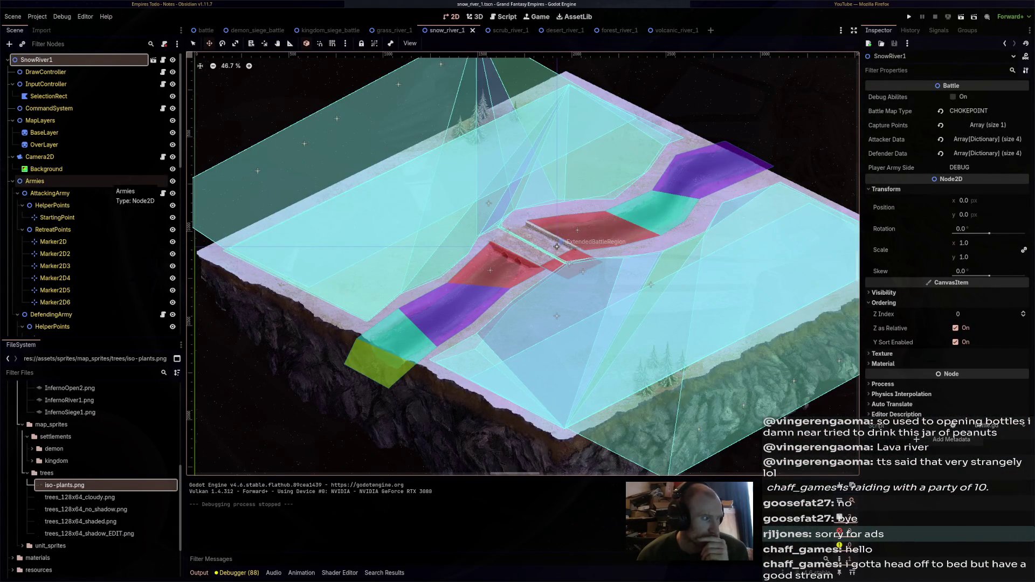
left_click(57, 217)
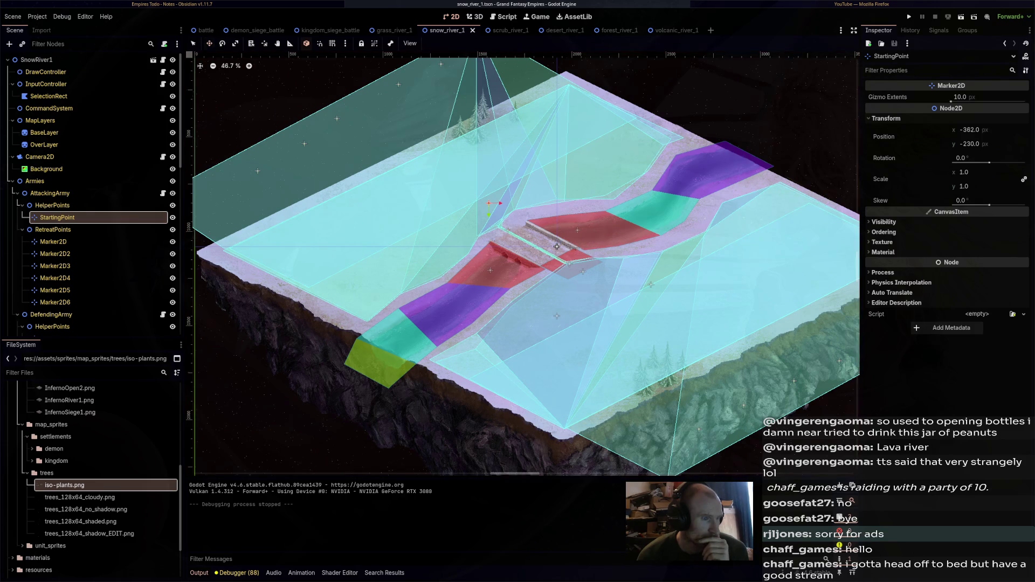
left_click_drag(556, 246, 513, 249)
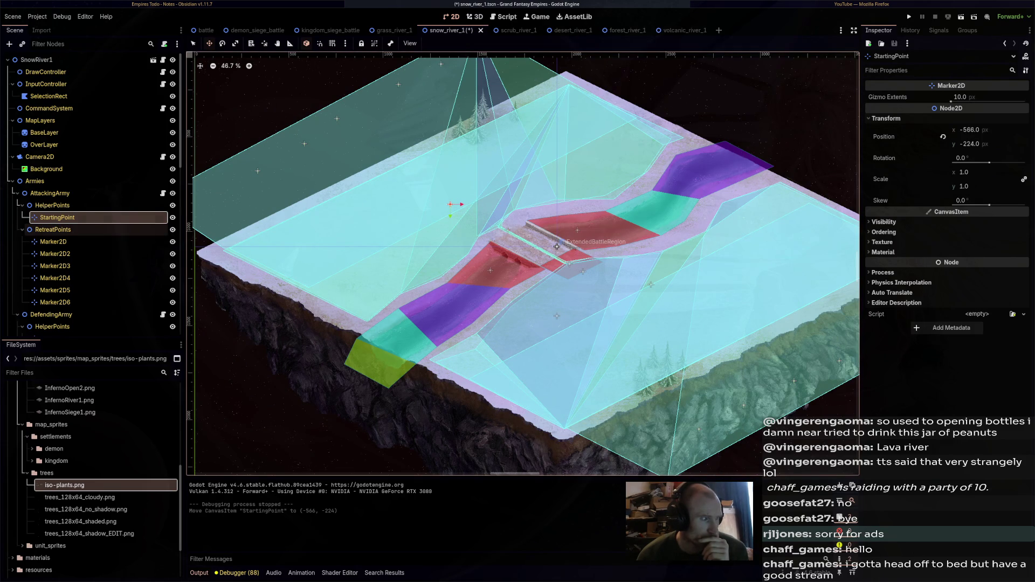
scroll(86, 243, "down", 3)
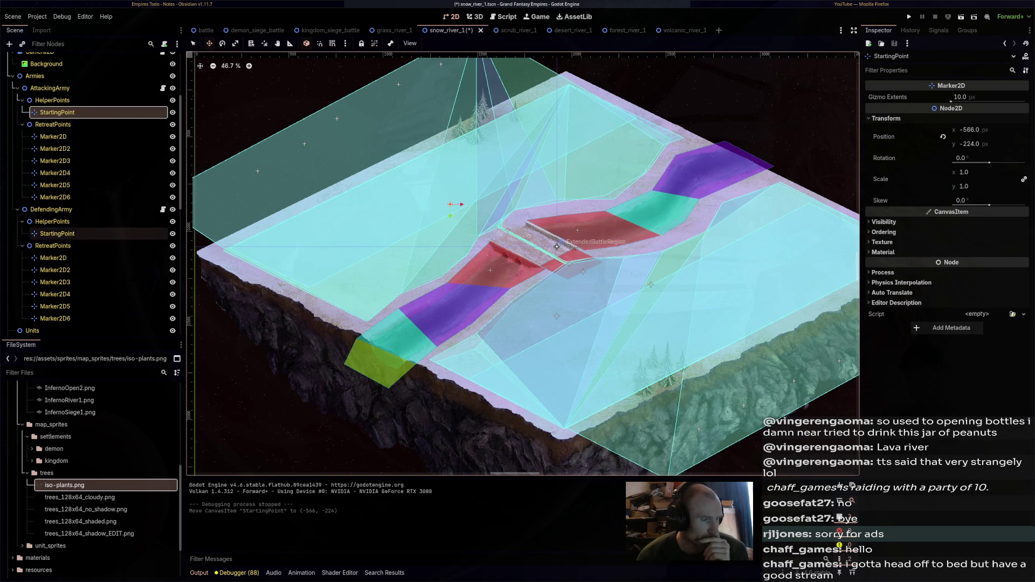
left_click(57, 234)
left_click_drag(650, 284, 638, 300)
Save snow_river_1, test-run it again, then switch to scrub_river_1
key("ctrl+s")
key("F5")
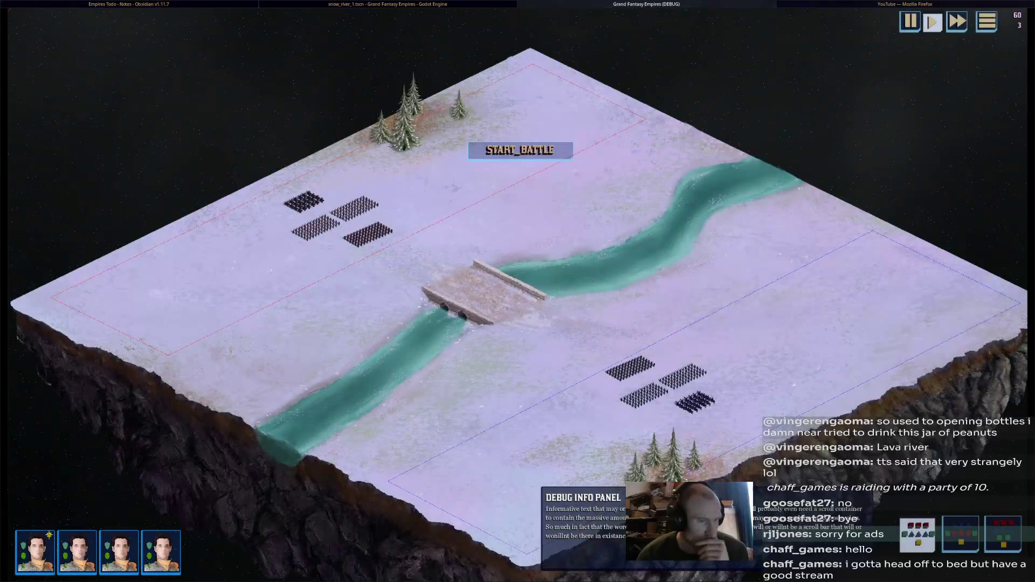
key("F8")
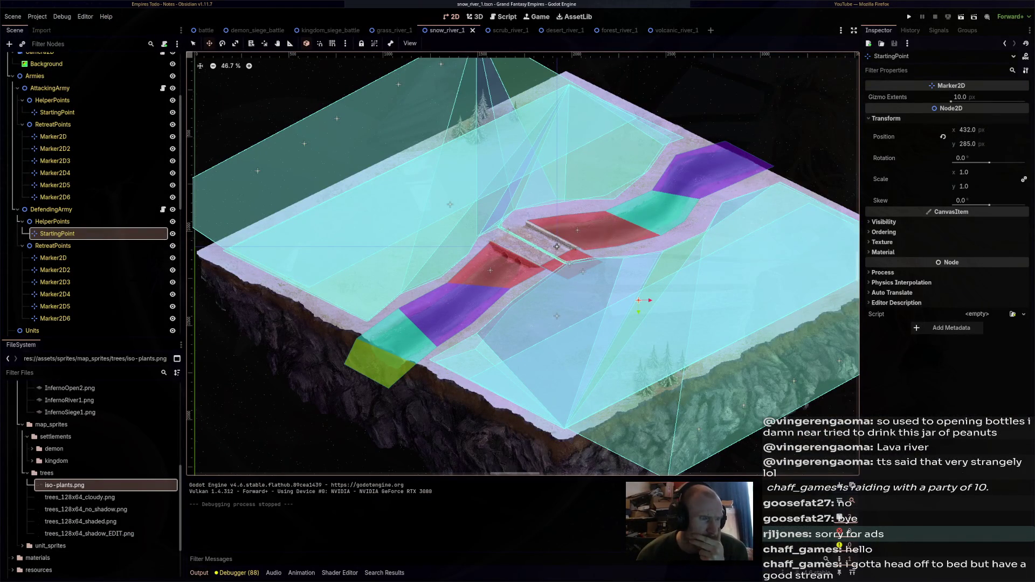
key("ctrl+Tab")
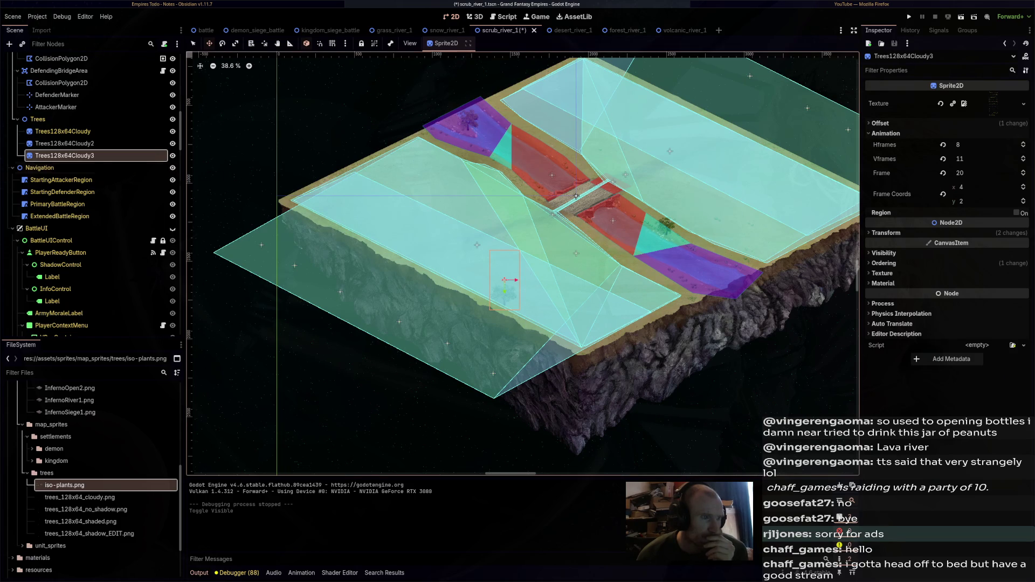
Save scrub_river_1, test-run it while panning the game camera across the battlefield, then go to desert_river_1
left_click_drag(576, 196, 530, 206)
key("ctrl+s")
key("F6")
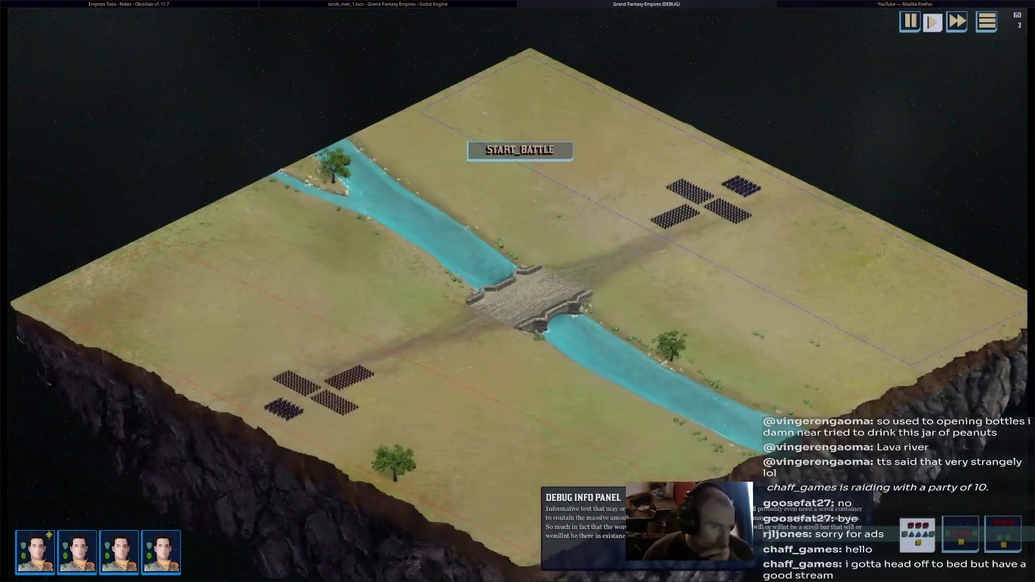
scroll(358, 377, "up", 3)
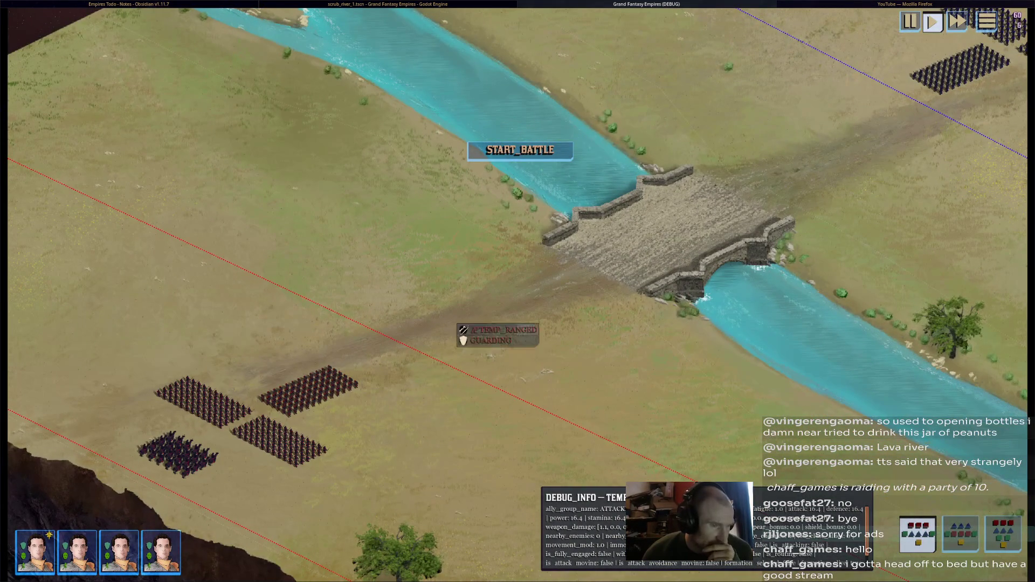
key("d")
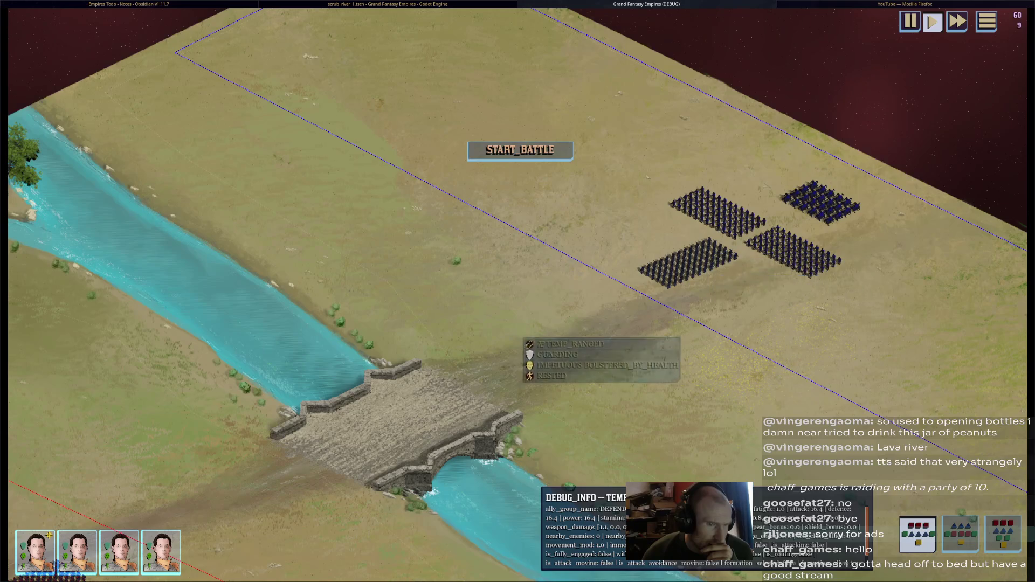
scroll(539, 345, "down", 5)
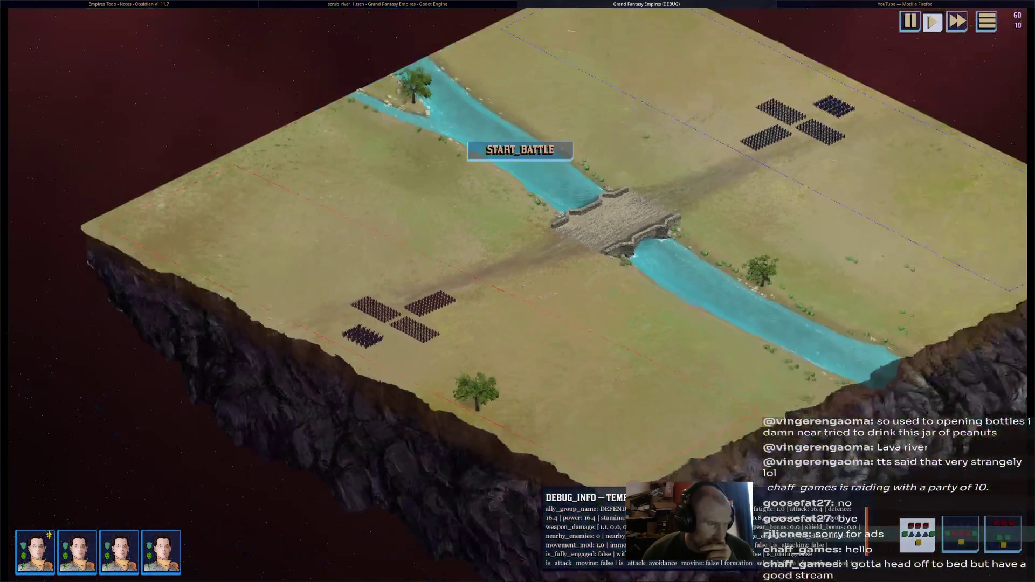
key("d")
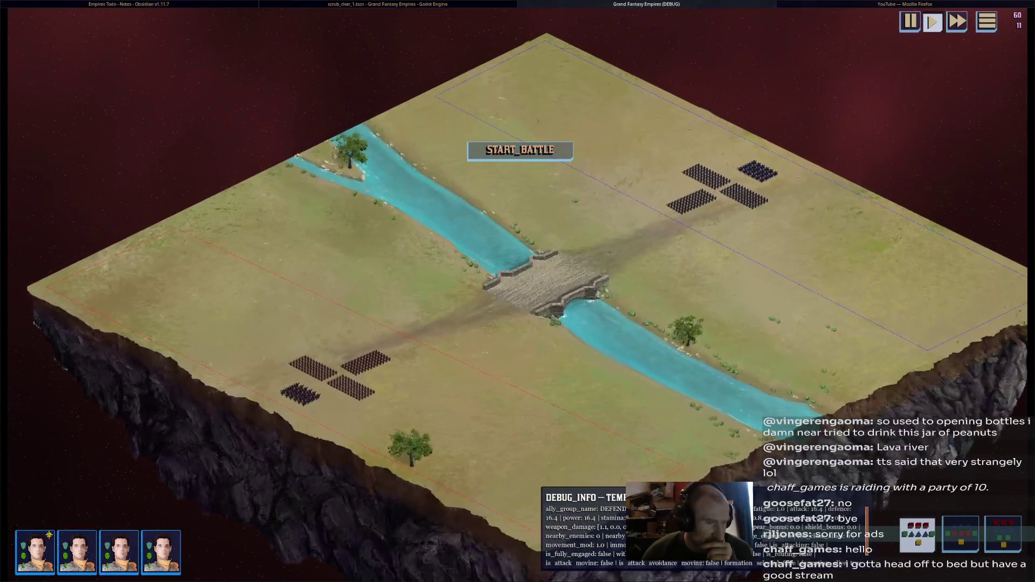
key("F8")
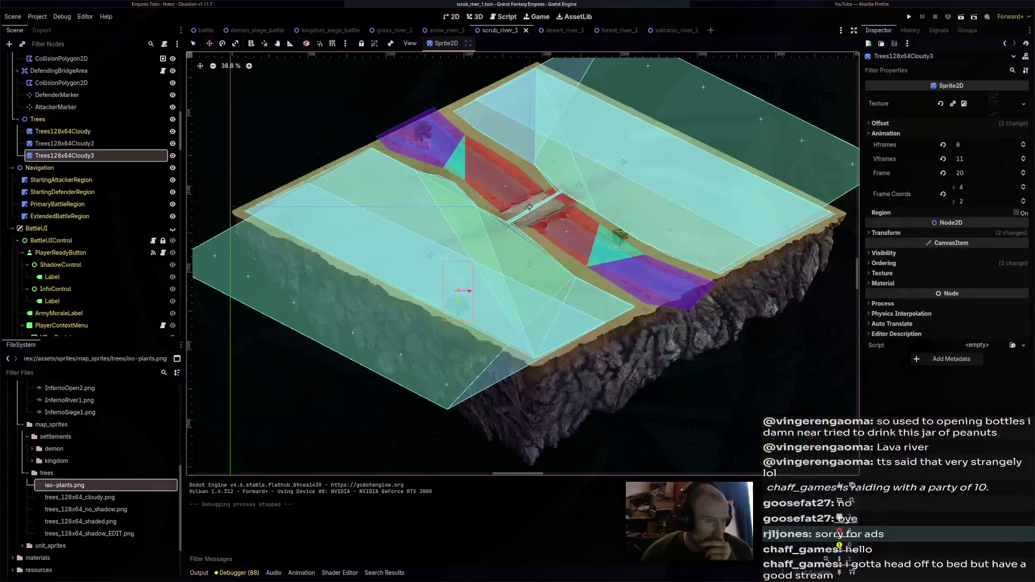
key("ctrl+Tab")
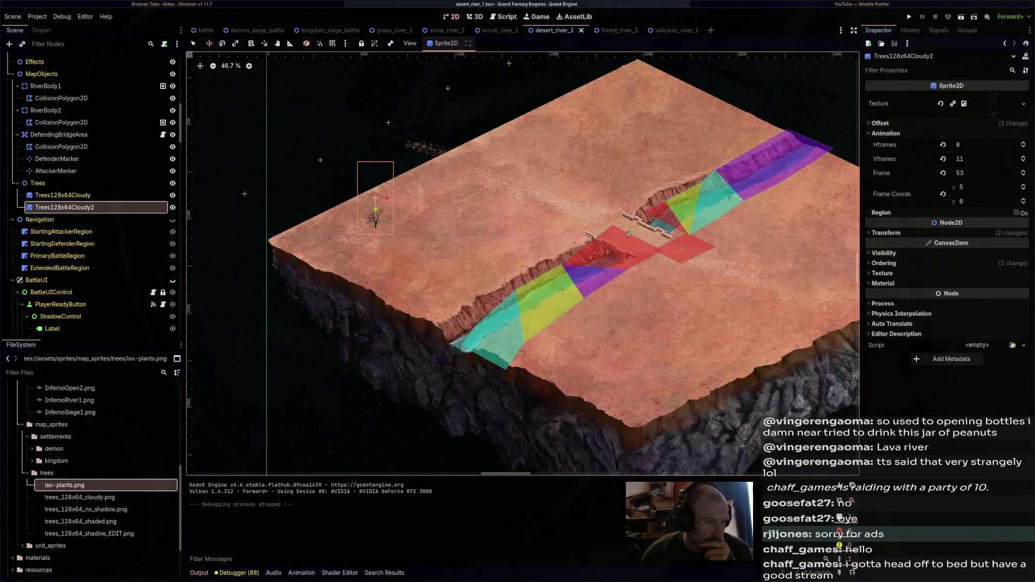
Switch to forest_river_1 and test-run it, box-selecting the player's units near the bridge
key("ctrl+Tab")
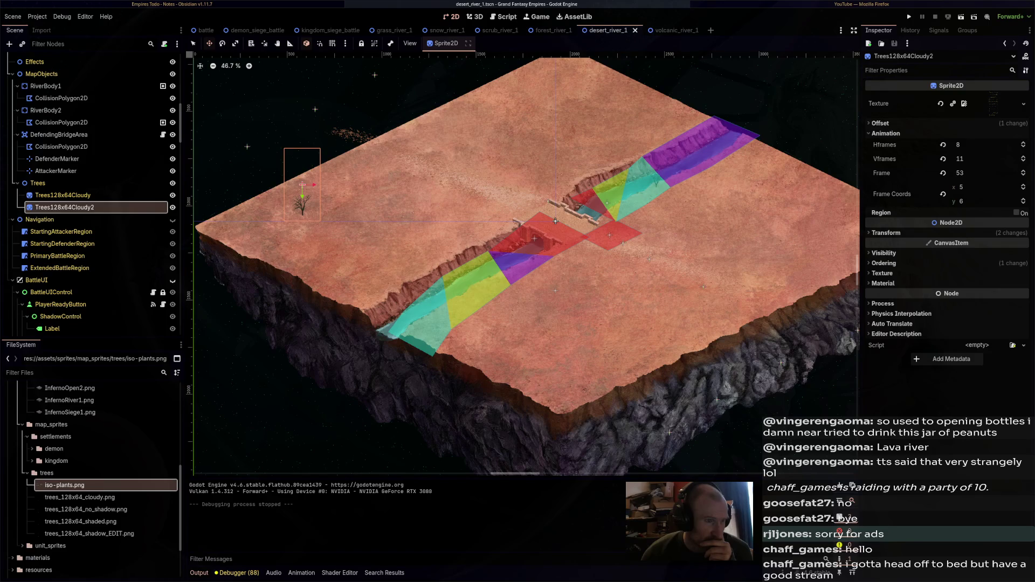
scroll(555, 212, "up", 4)
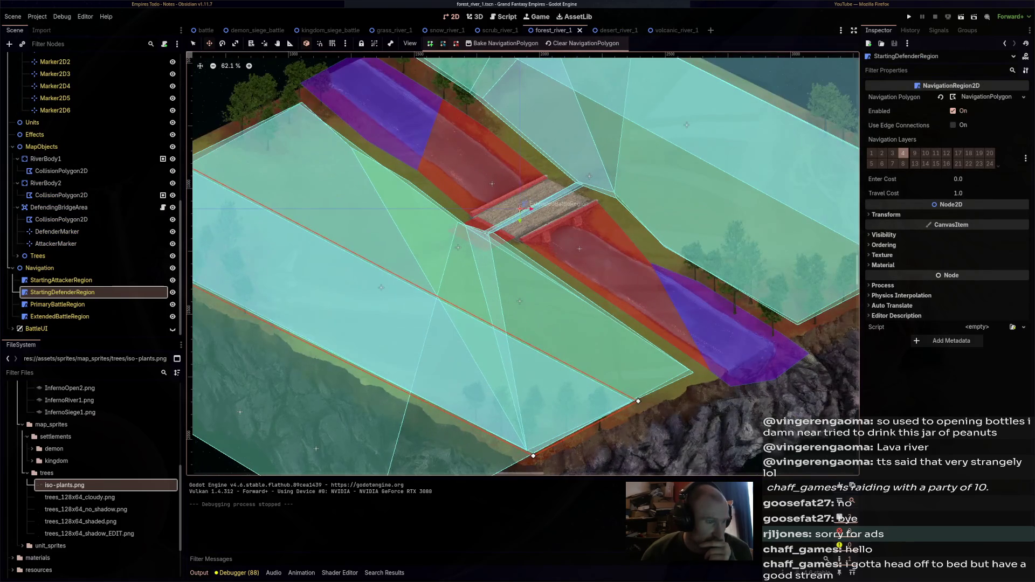
key("F5")
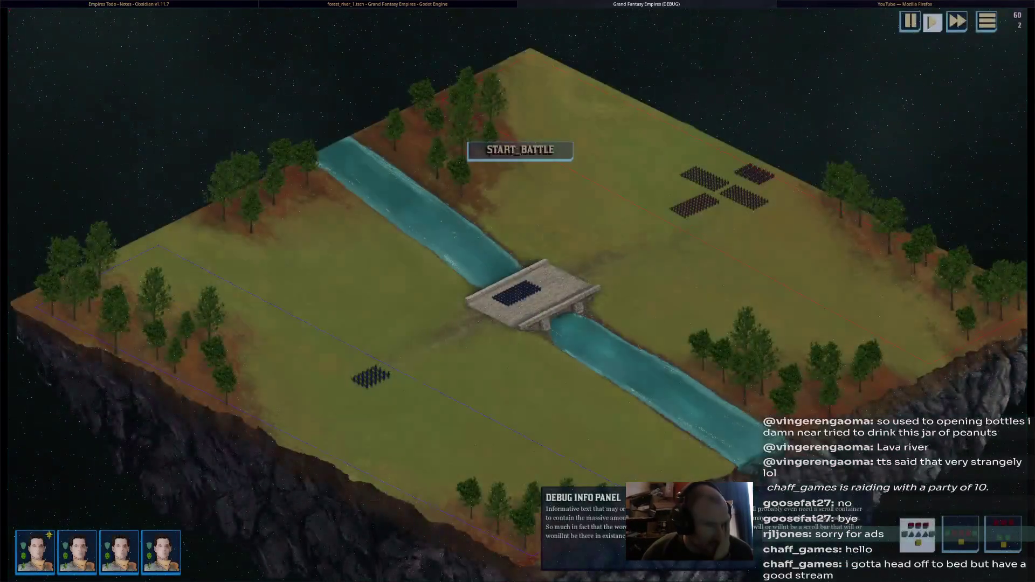
left_click_drag(556, 262, 289, 415)
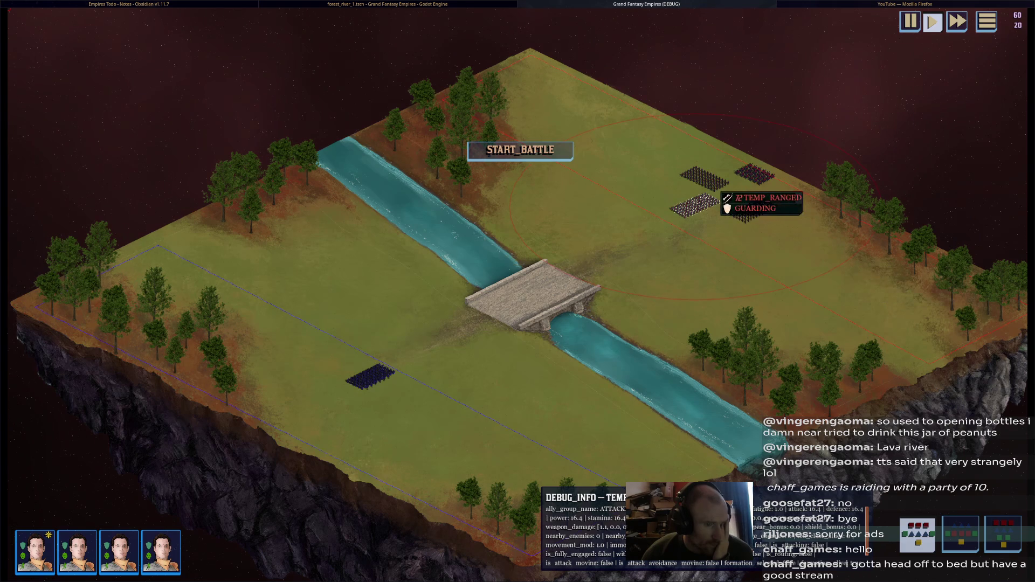
key("F8")
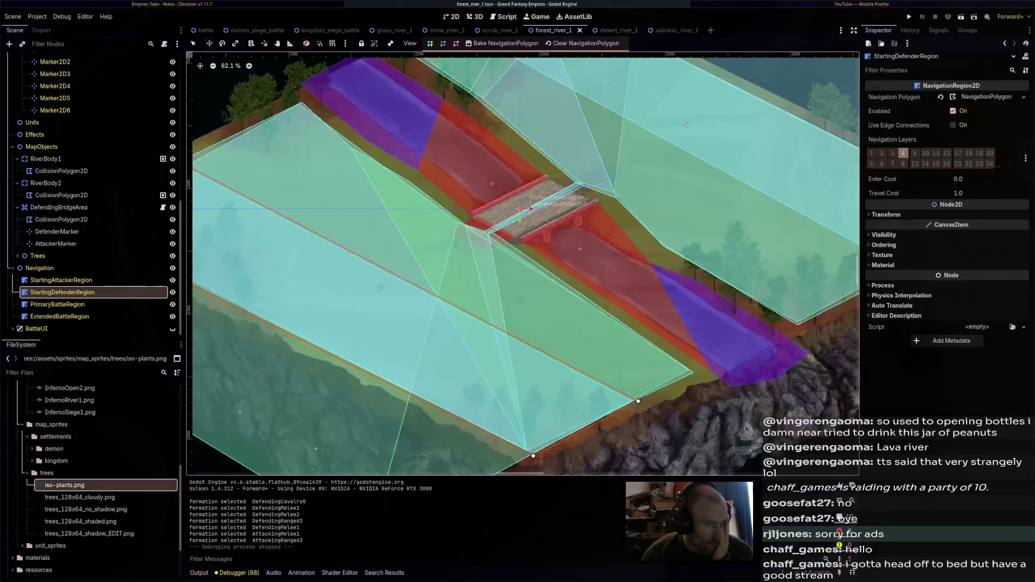
Inspect forest_river_1's StartingAttacker, StartingDefender and PrimaryBattle polygons and DefendingBridgeArea, then return to scrub_river_1
scroll(593, 183, "up", 1)
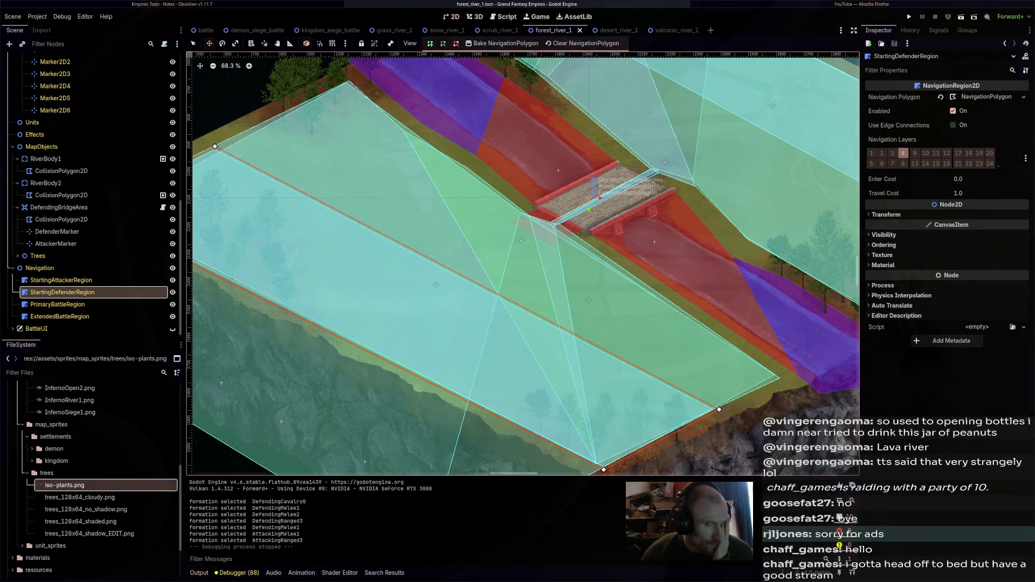
left_click(61, 279)
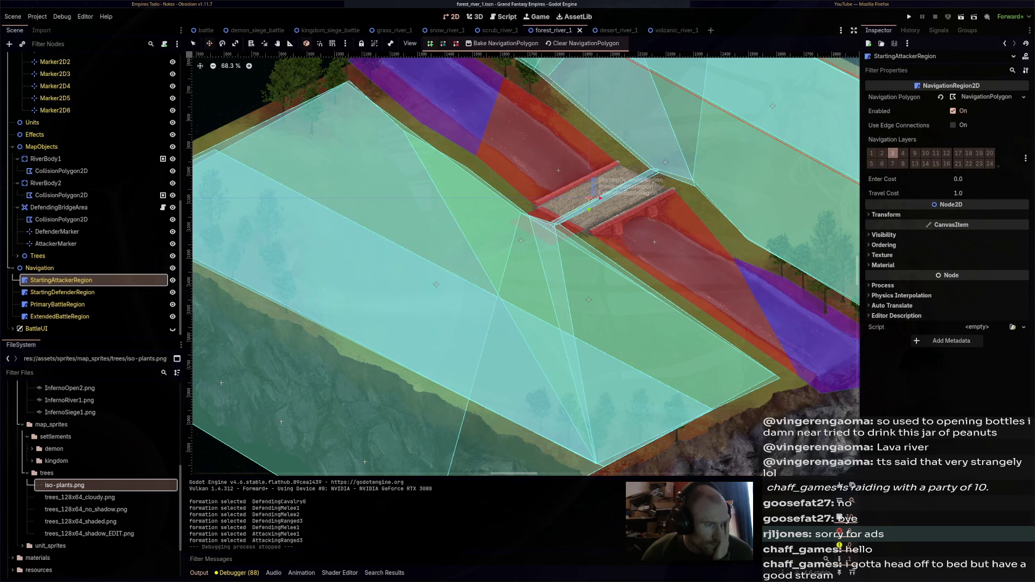
scroll(600, 178, "down", 2)
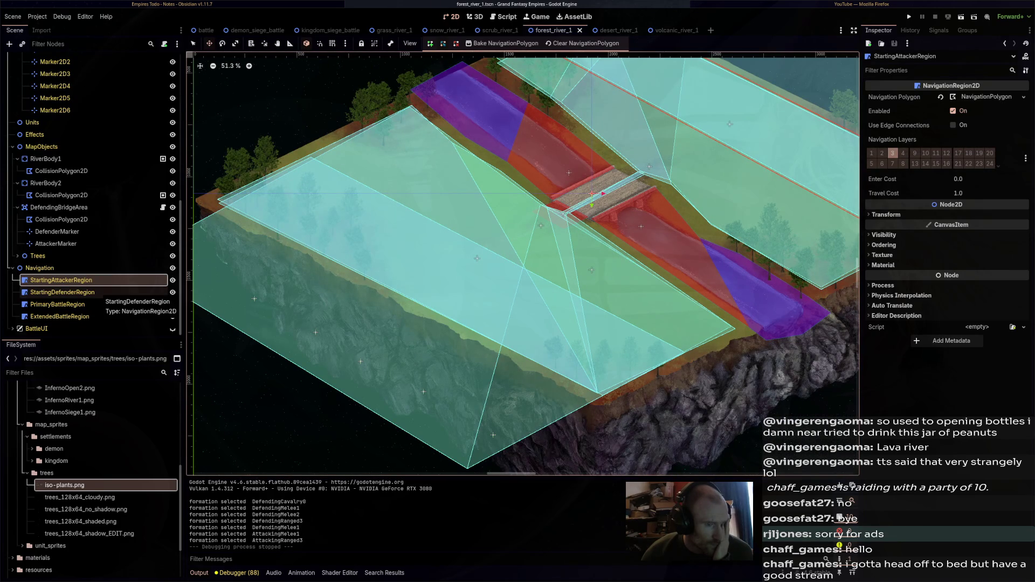
left_click(80, 291)
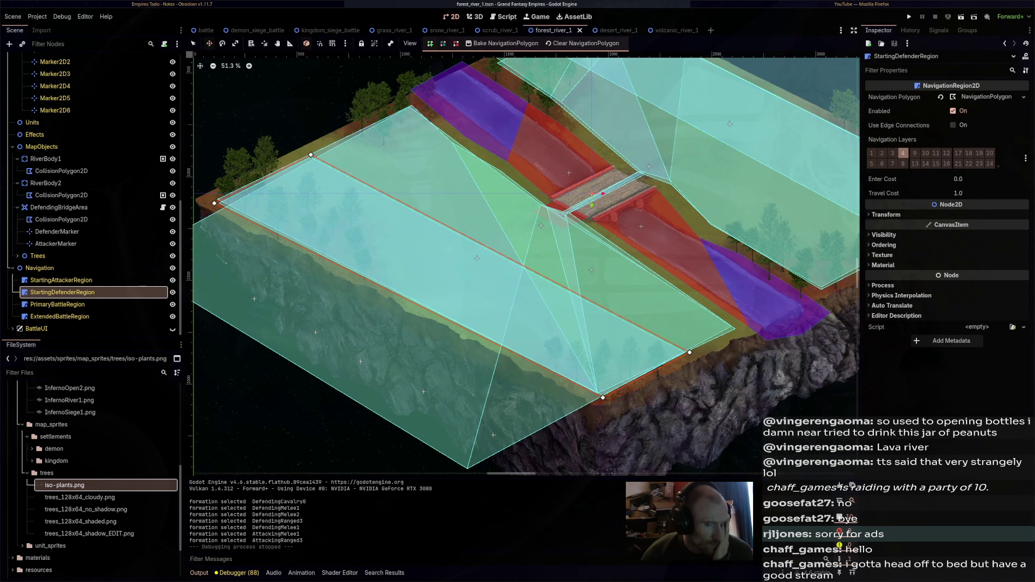
left_click(81, 304)
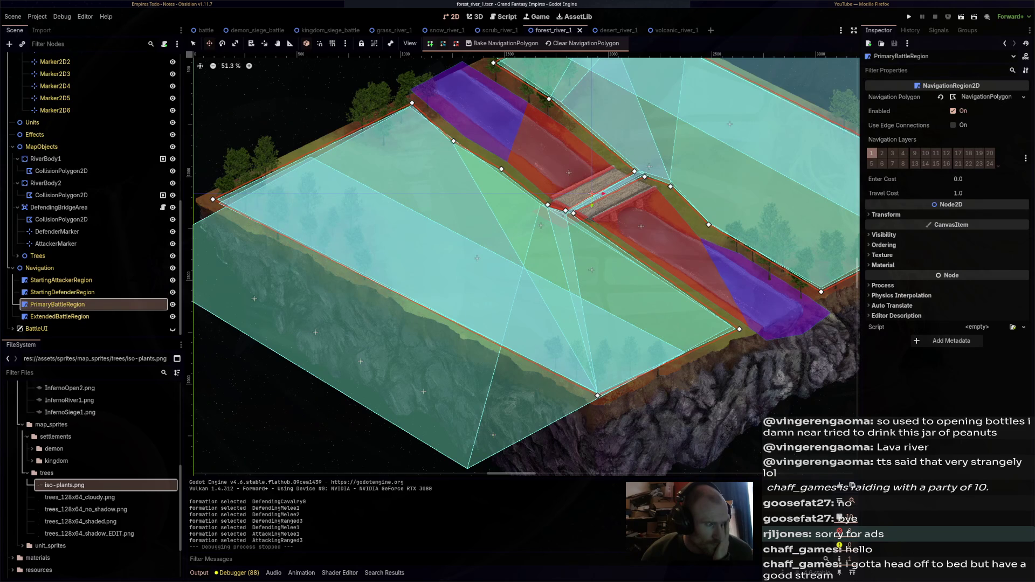
key("Up")
key("Up")
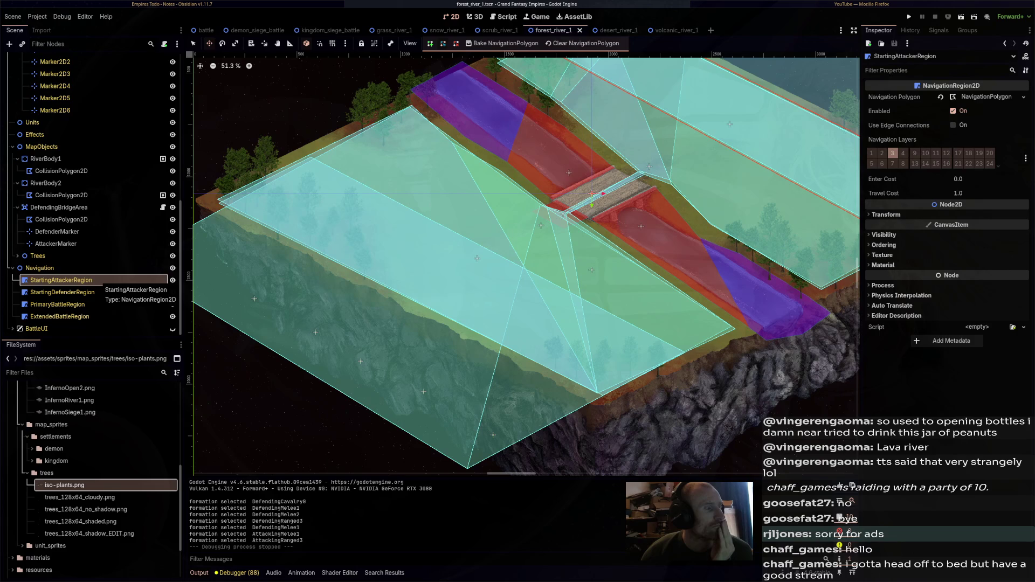
left_click(59, 207)
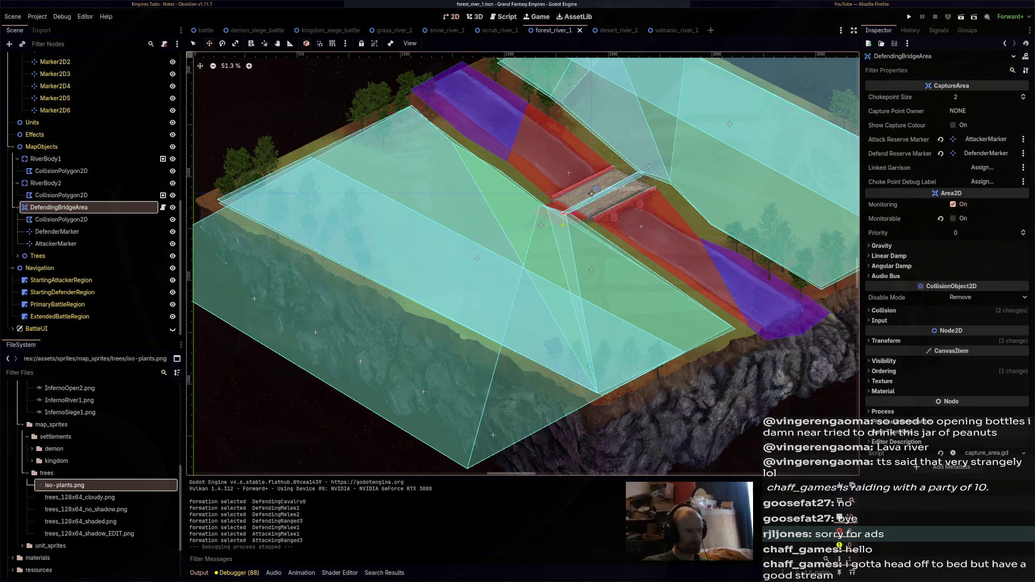
key("ctrl+shift+Tab")
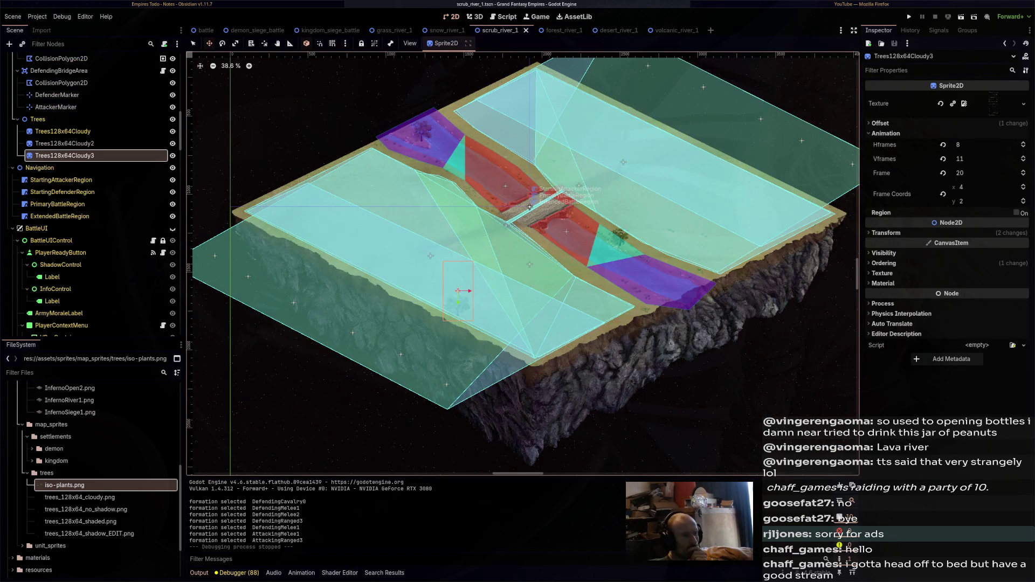
Compare scrub's StartingAttacker, StartingDefender, PrimaryBattle and ExtendedBattle polygons, then go to forest_river_1
left_click(124, 180)
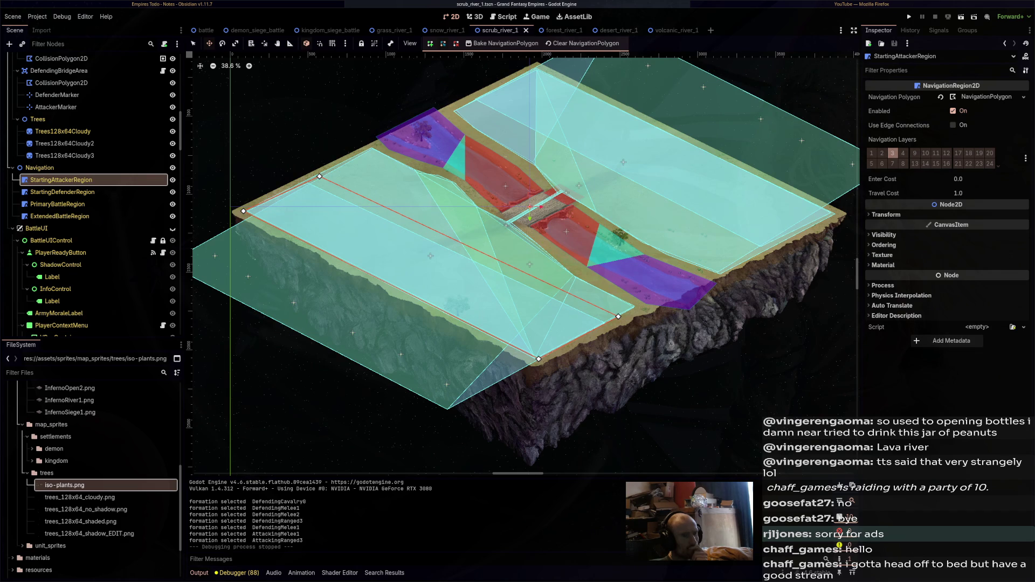
left_click(116, 193)
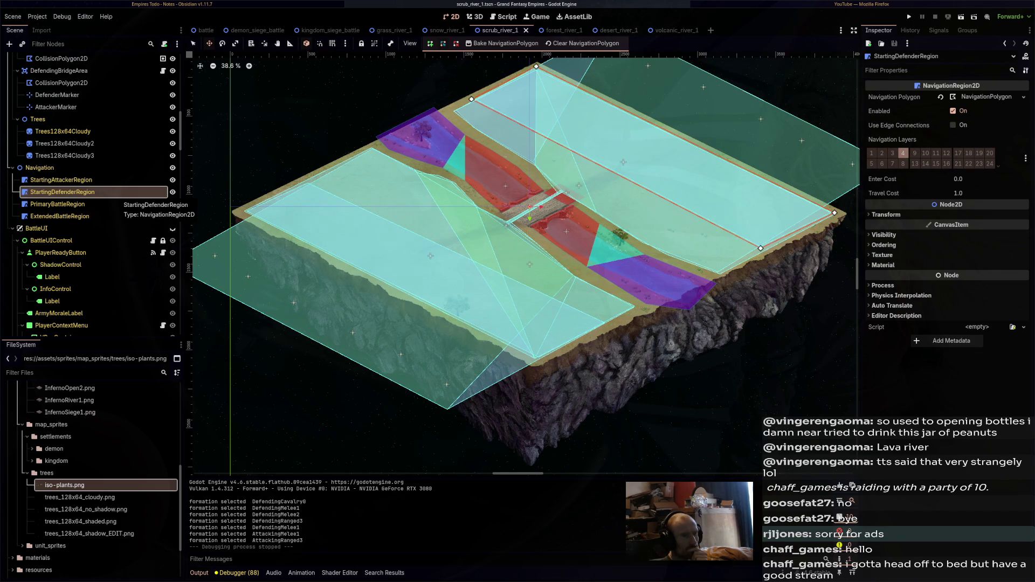
left_click(116, 204)
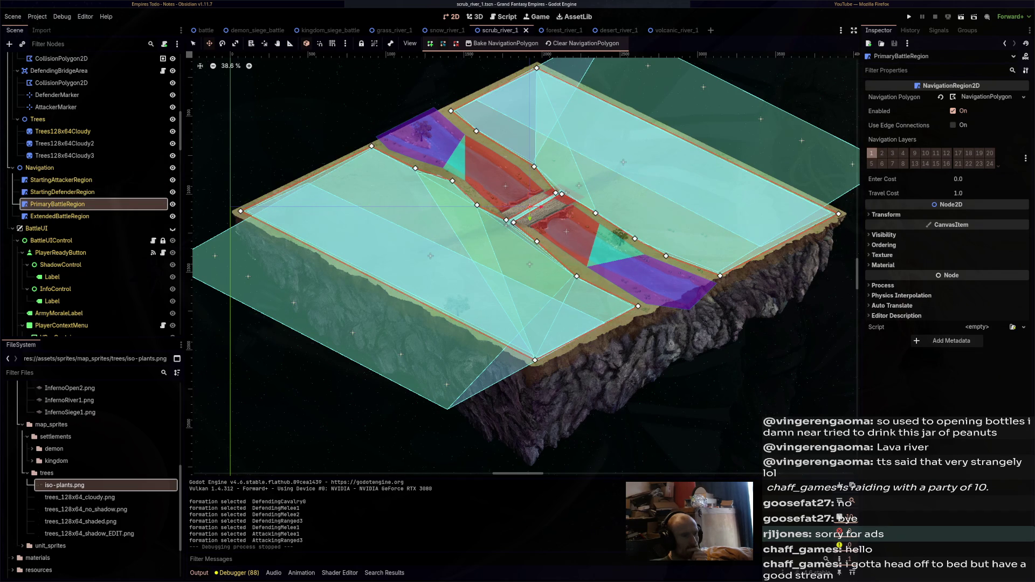
left_click(116, 216)
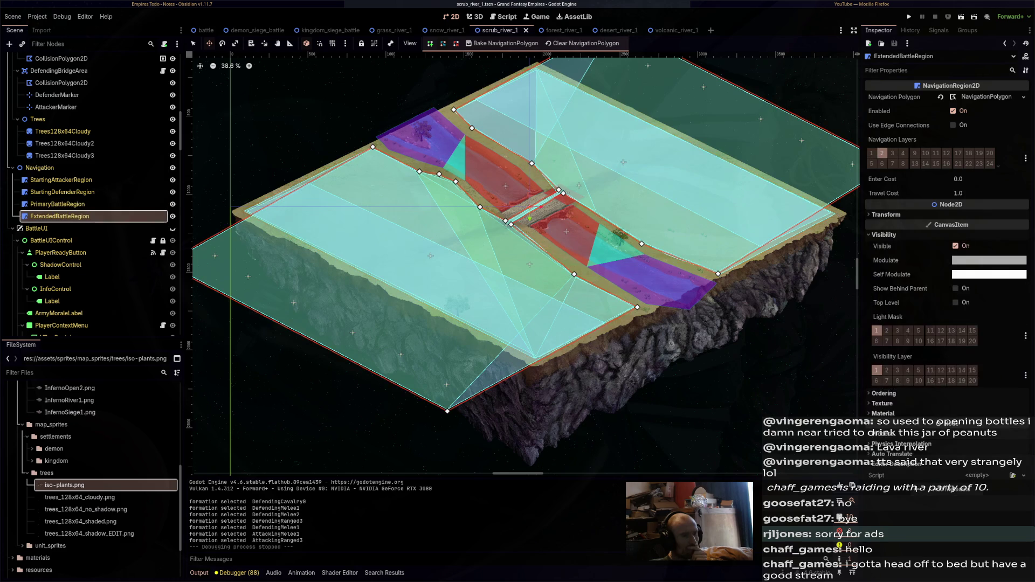
left_click(447, 30)
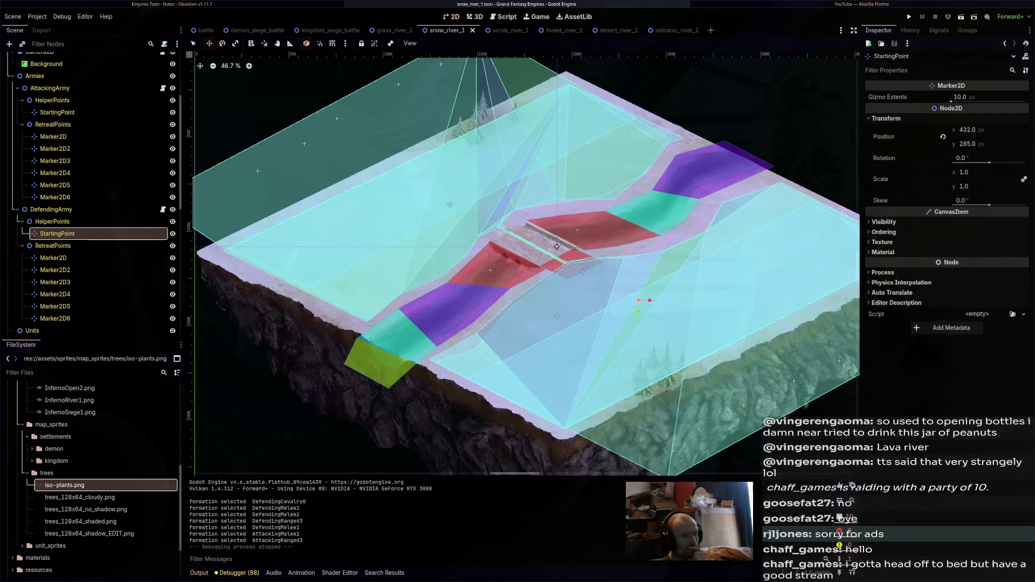
left_click(504, 30)
left_click(555, 30)
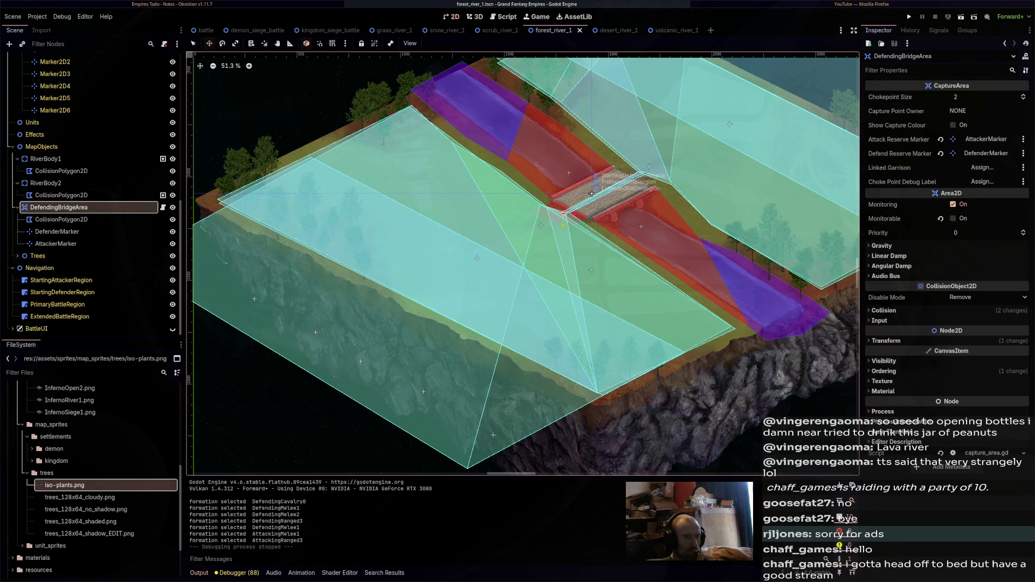
key("Down")
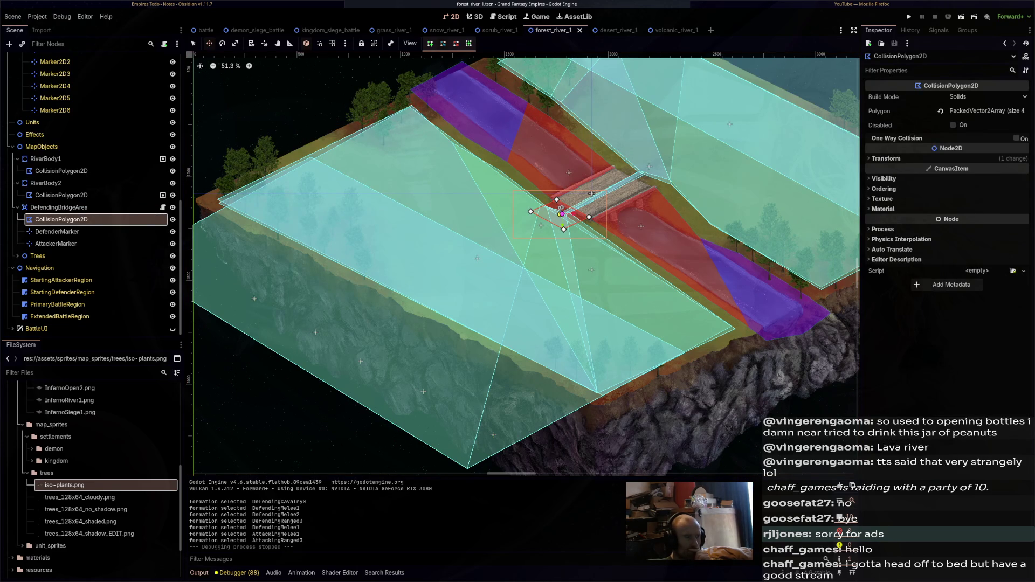
key("Down")
key("Down")
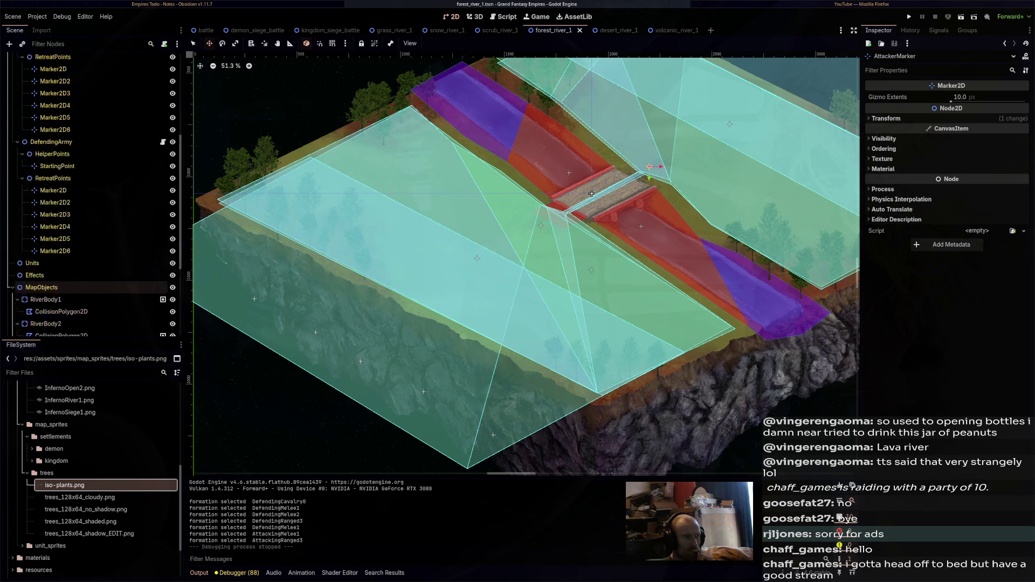
left_click(61, 280)
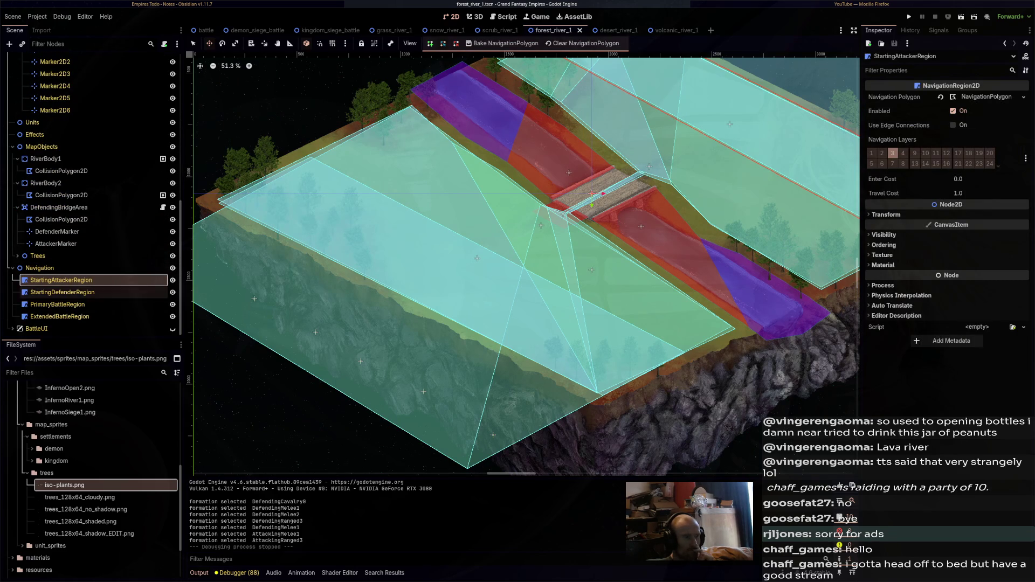
left_click(62, 292)
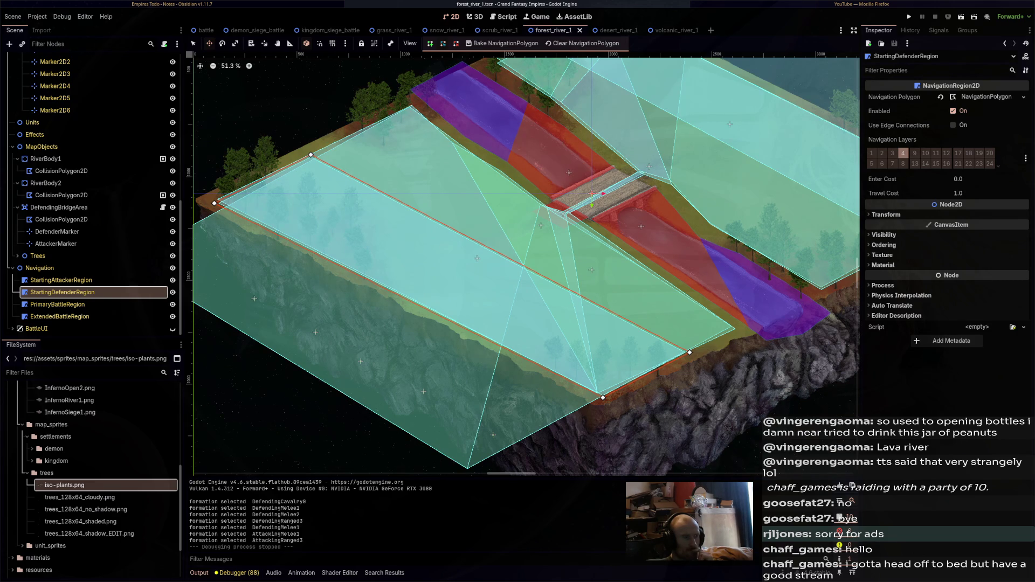
Nudge the PrimaryBattleRegion a few pixels beside the bridge
left_click(57, 304)
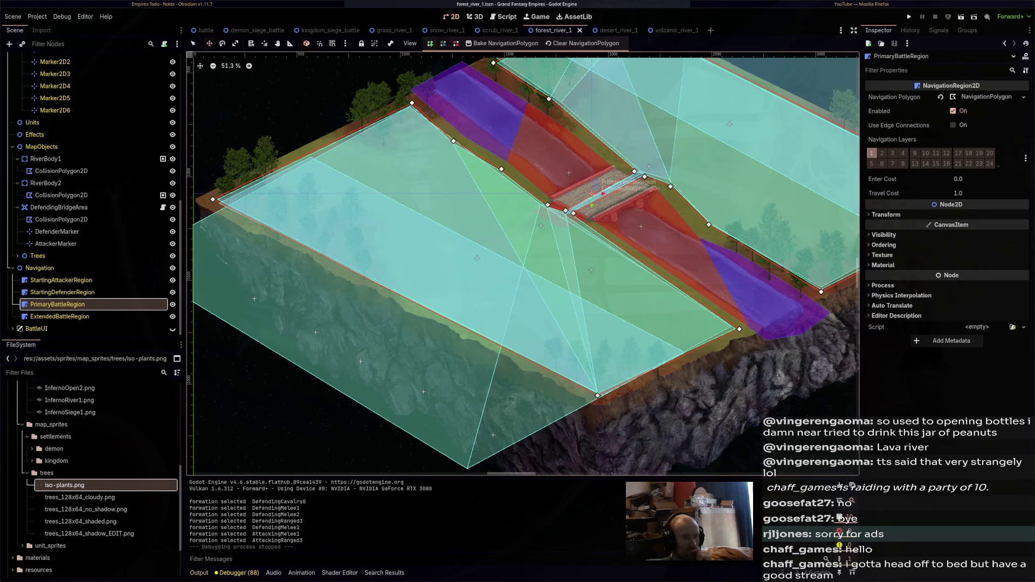
scroll(580, 200, "up", 7)
scroll(559, 218, "up", 1)
left_click_drag(623, 171, 621, 170)
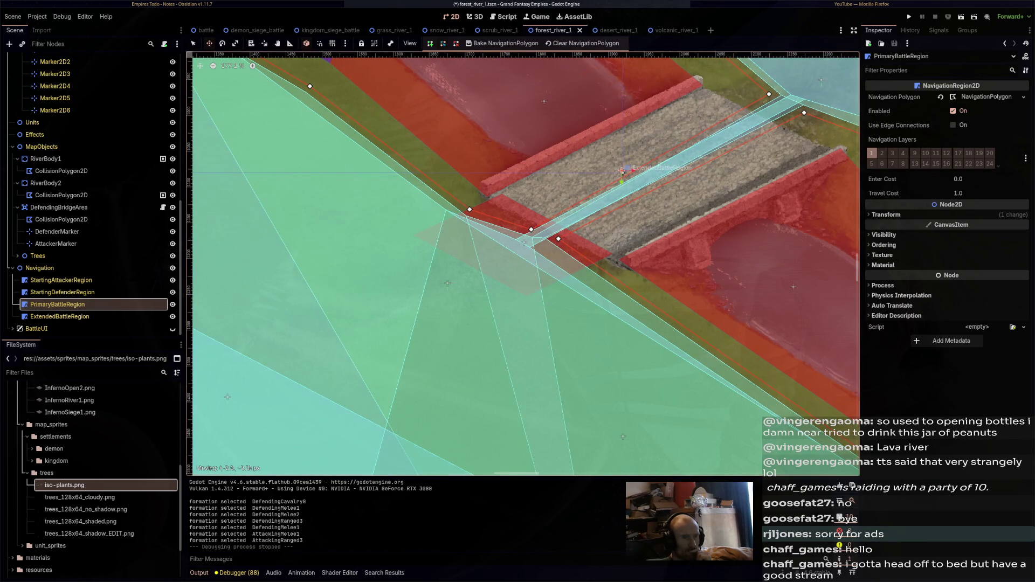
left_click(622, 173)
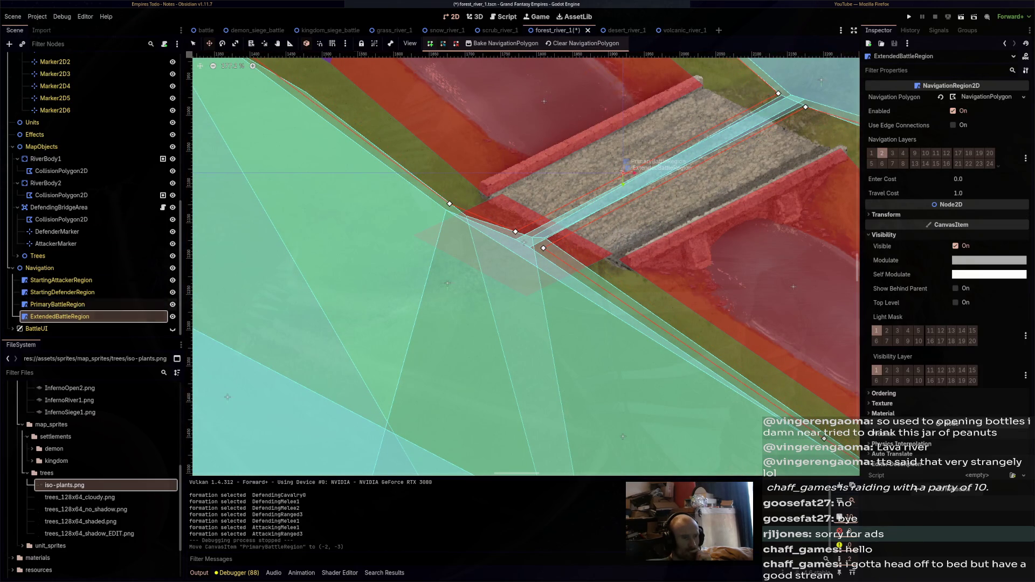
scroll(482, 70, "down", 10)
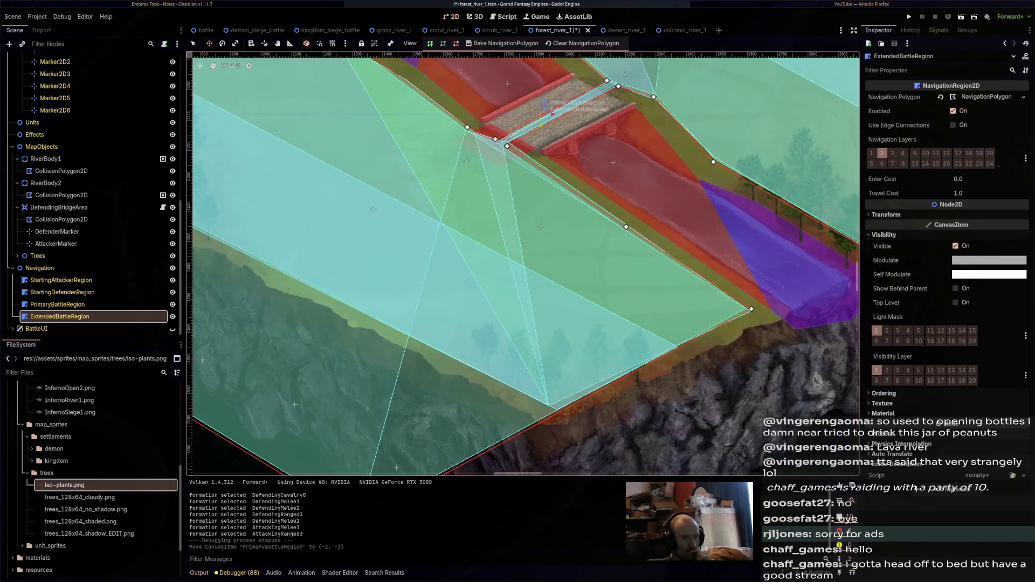
scroll(523, 264, "left", 5)
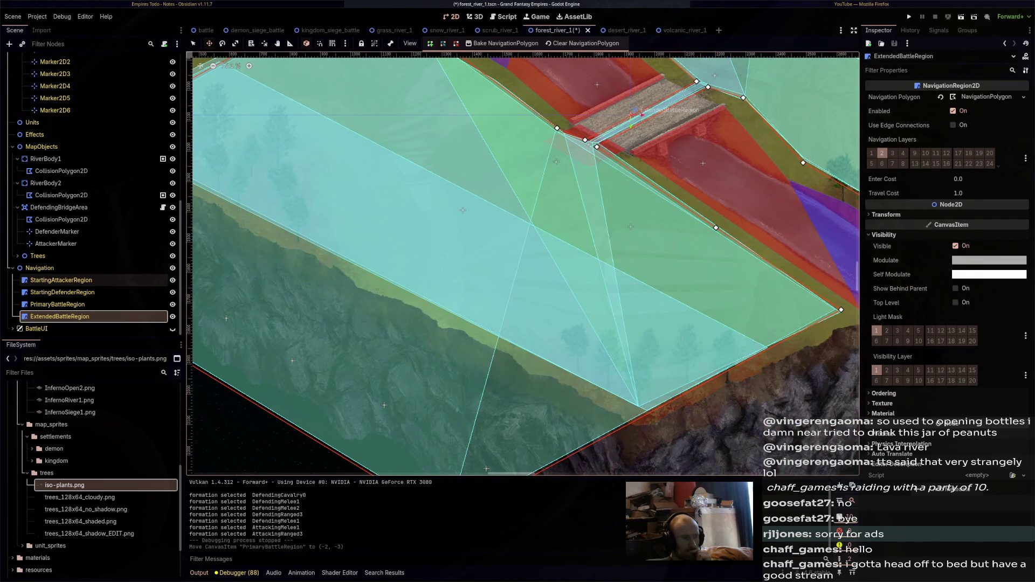
Recheck the PrimaryBattle and StartingDefender regions, save forest_river_1, and launch a test run
left_click(58, 304)
left_click(62, 291)
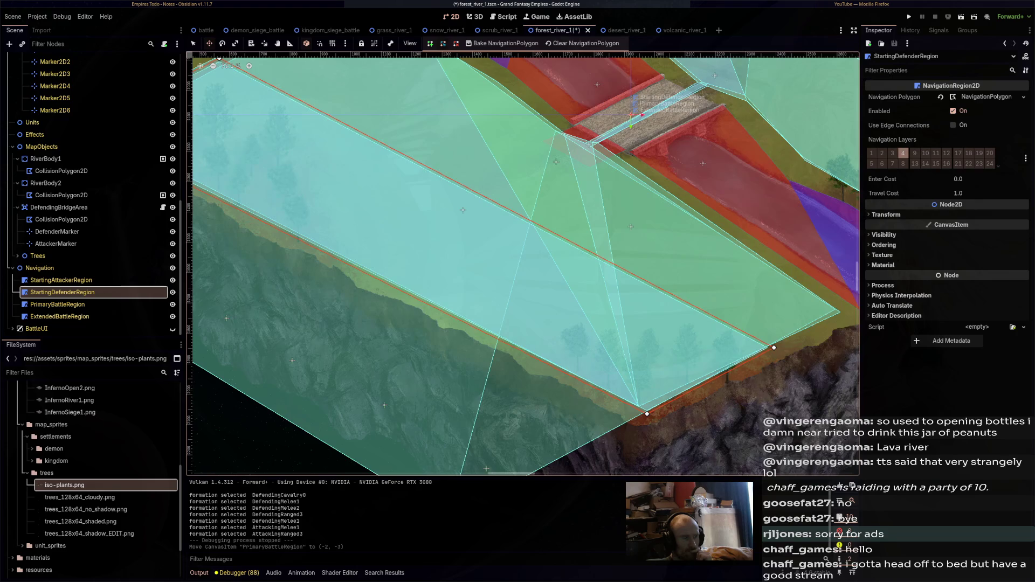
scroll(391, 472, "down", 2)
scroll(523, 267, "up", 1)
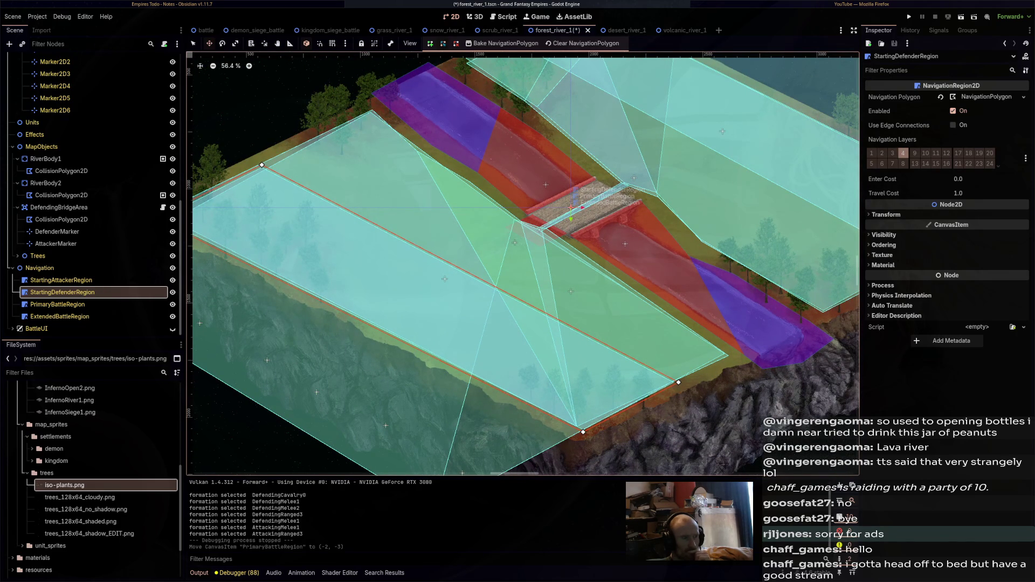
scroll(92, 241, "up", 5)
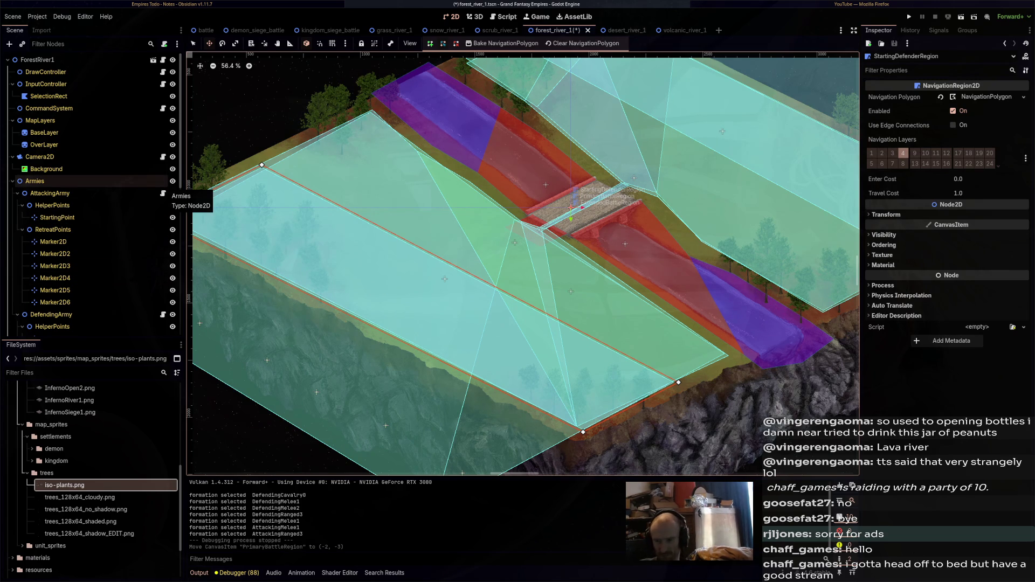
key("ctrl+s")
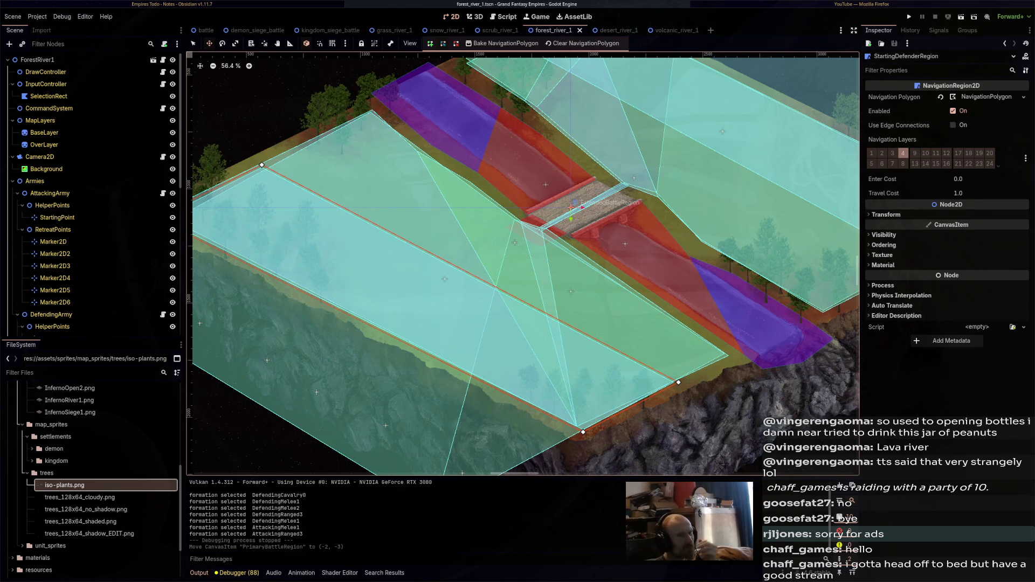
key("F6")
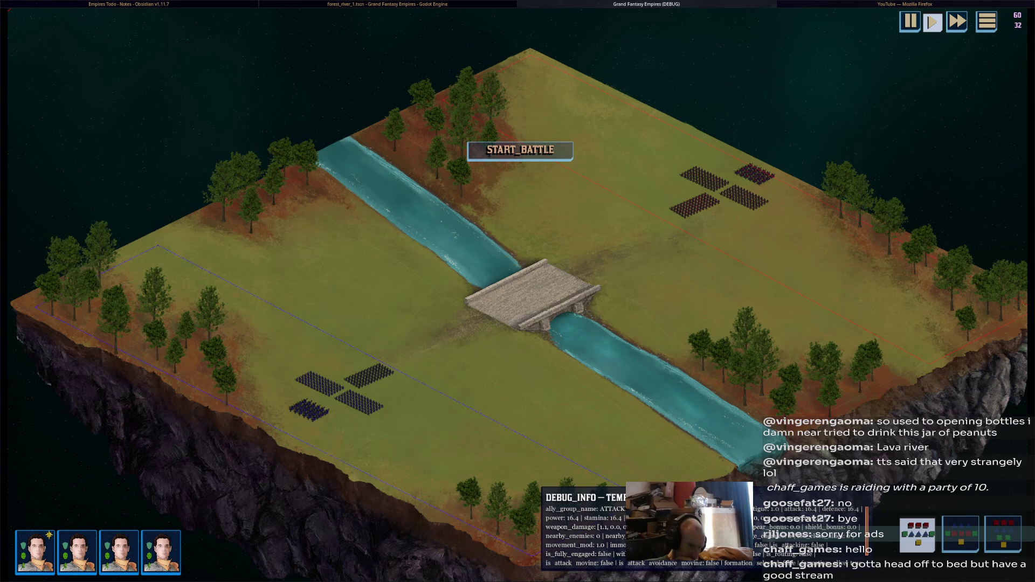
key("F8")
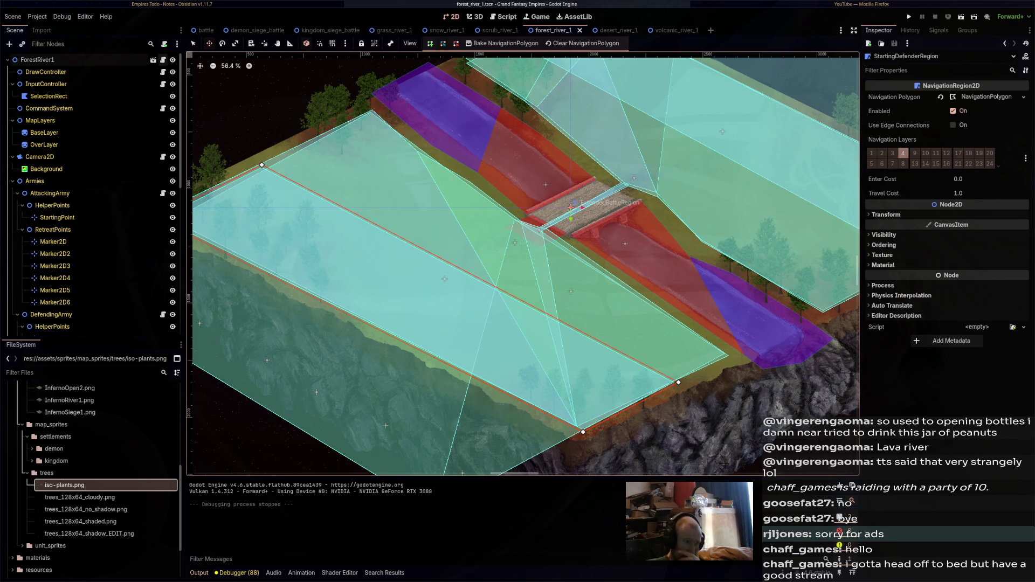
In battle.gd line 83, change create_timer(0.05) to 0.1
left_click(162, 60)
scroll(539, 259, "down", 2)
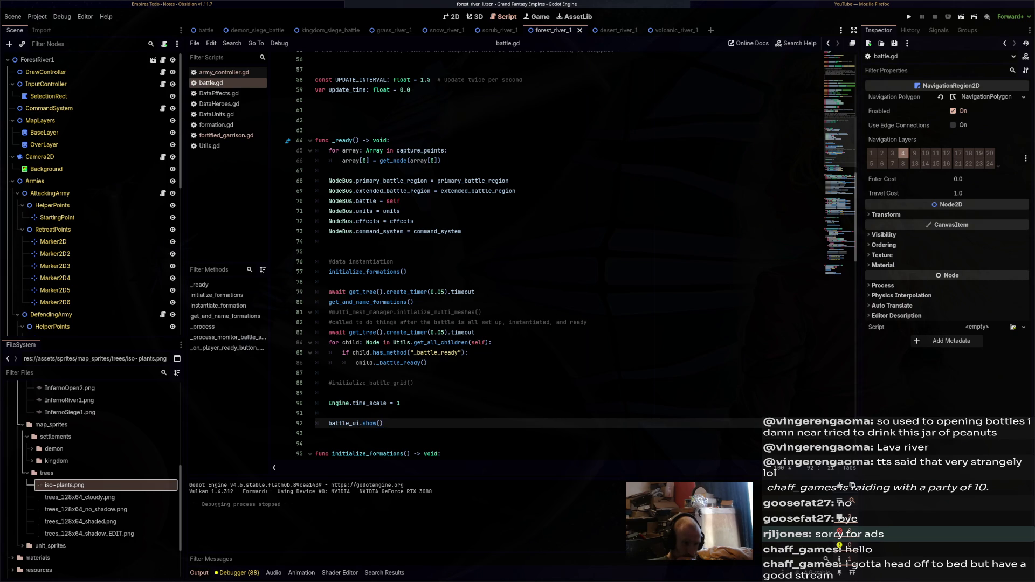
scroll(539, 259, "down", 3)
left_click_drag(413, 292, 315, 241)
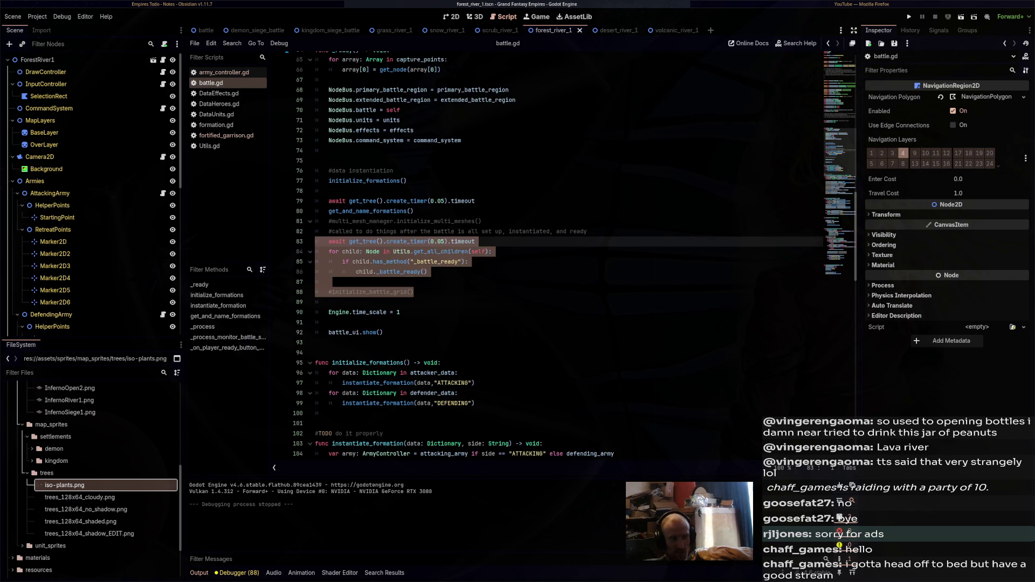
left_click(445, 241)
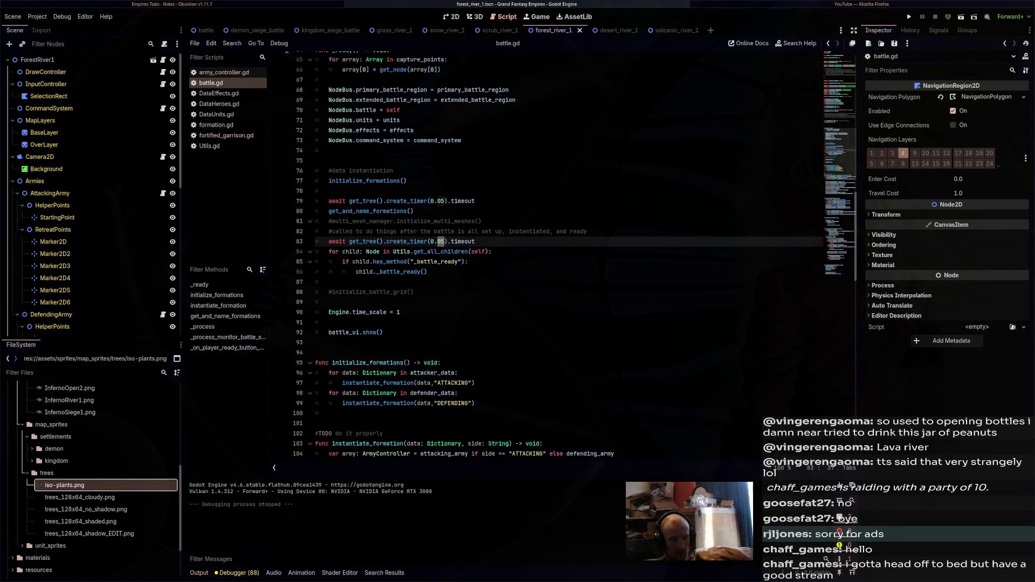
type("1")
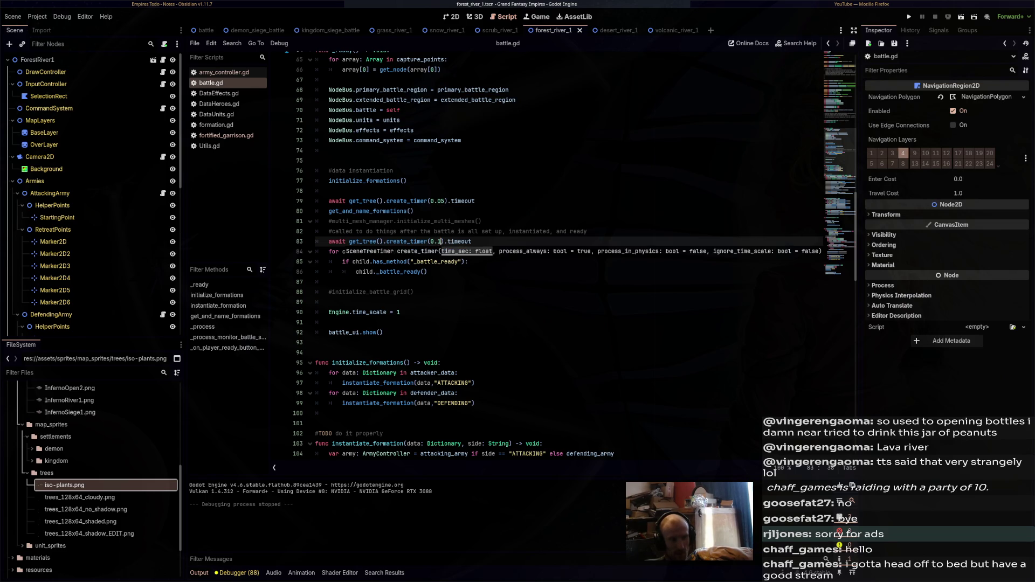
left_click(414, 292)
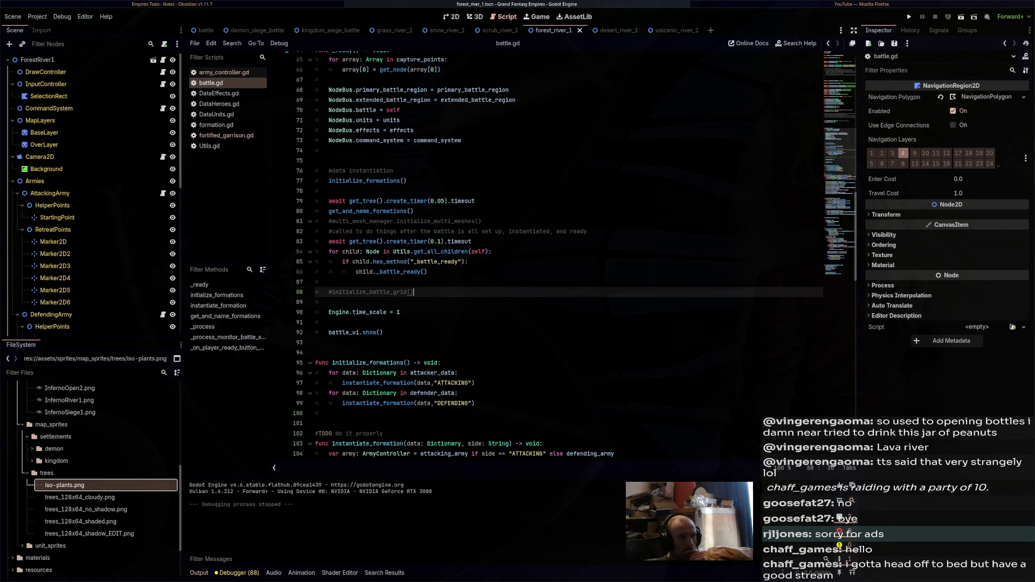
Bring up the desert_river_1 scene in the 2D view
left_click(615, 30)
left_click(554, 30)
left_click(609, 30)
left_click(451, 17)
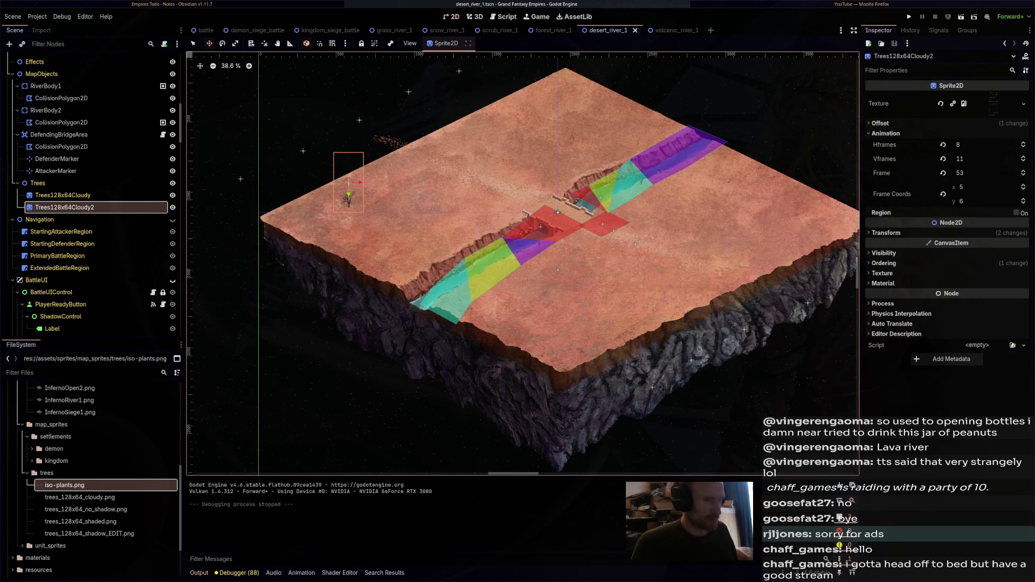
Move the attacking army's StartingPoint across the river to (632, 300)
scroll(710, 174, "up", 2)
scroll(92, 259, "up", 5)
scroll(91, 260, "up", 4)
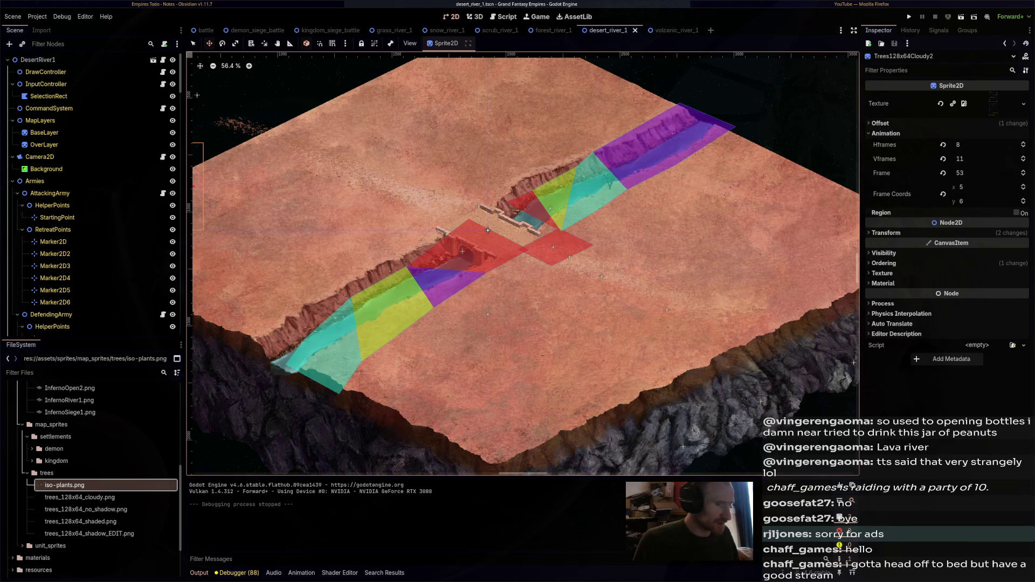
key("q")
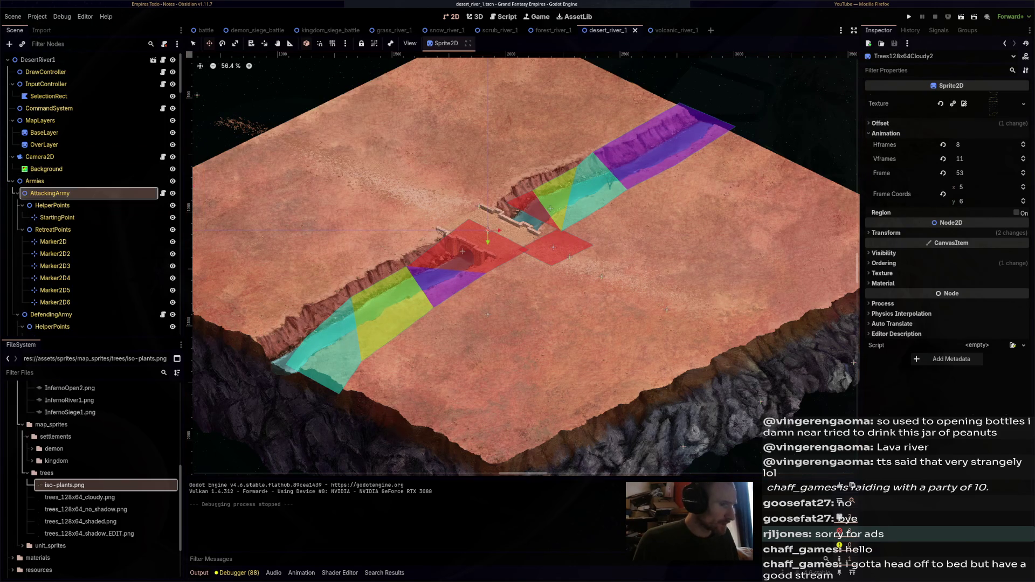
left_click(57, 217)
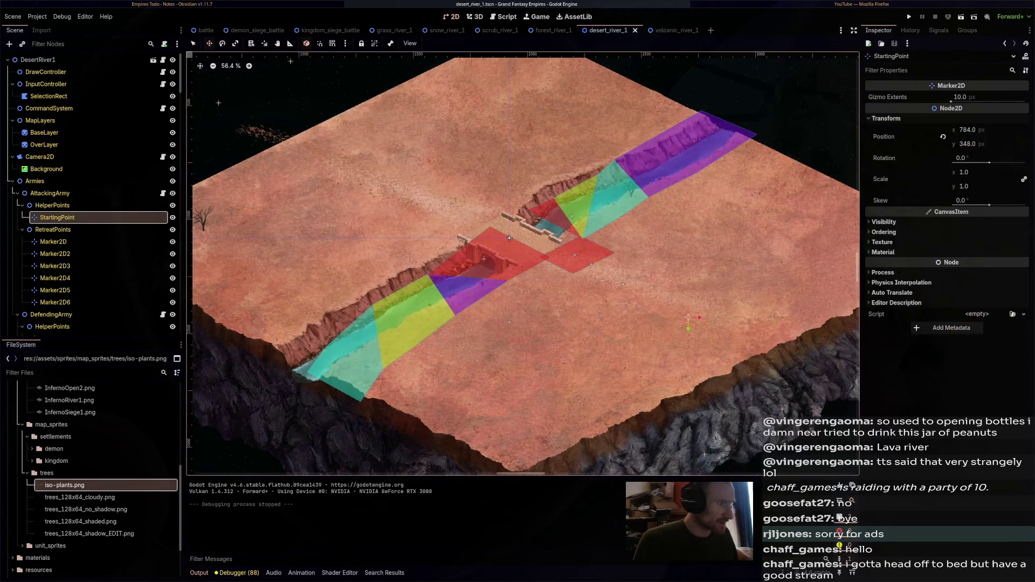
mouse_move(688, 318)
left_mouse_down()
mouse_move(364, 155)
mouse_move(380, 150)
mouse_move(360, 161)
left_mouse_up()
left_click(53, 242)
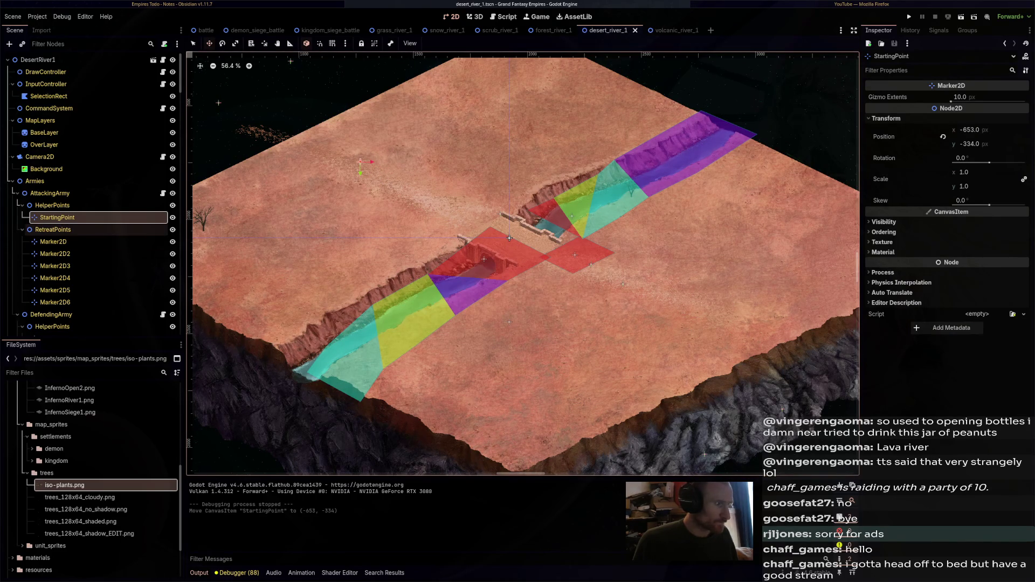
scroll(430, 235, "down", 3)
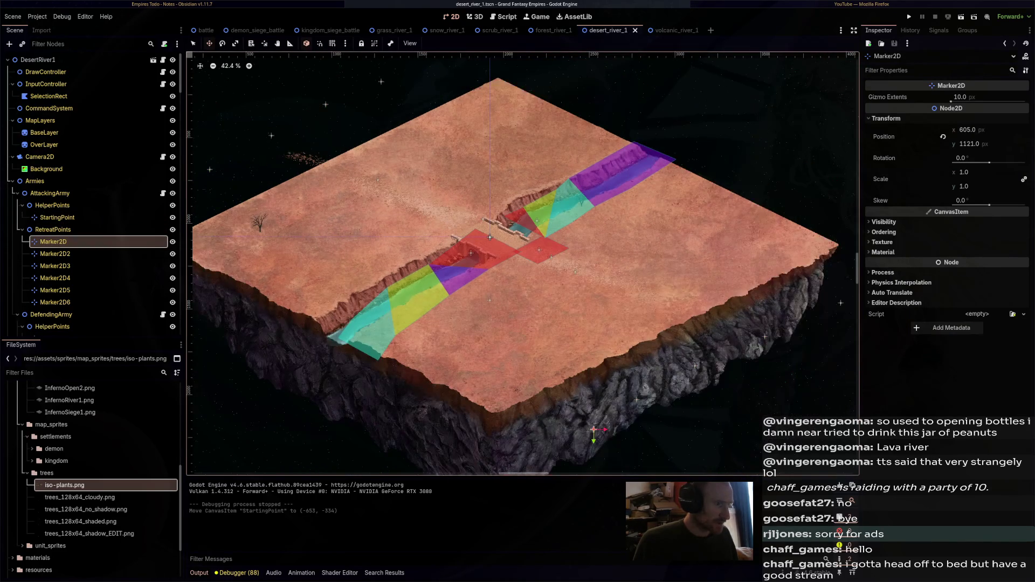
scroll(484, 237, "up", 1)
left_click(57, 218)
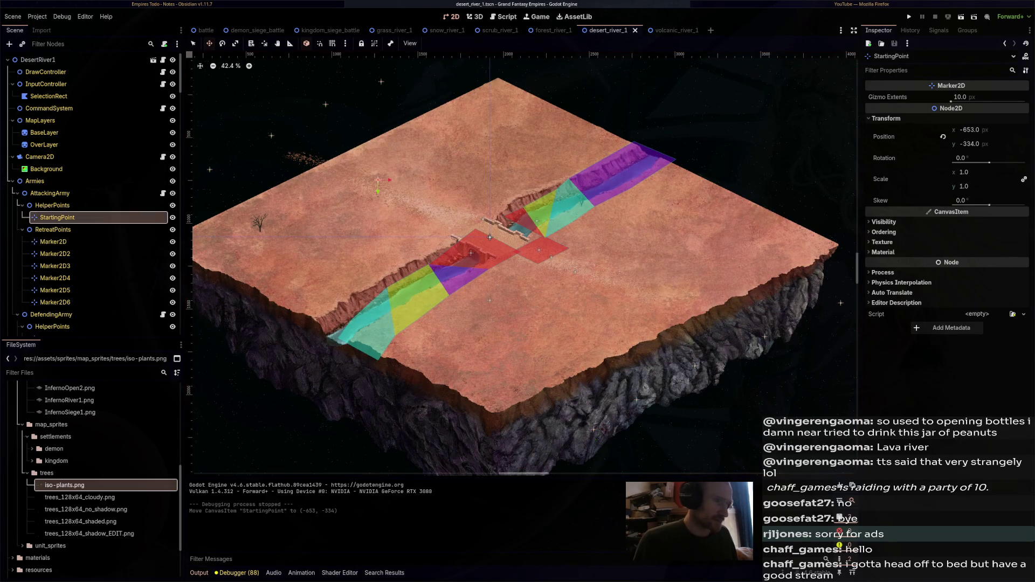
mouse_move(378, 184)
left_mouse_down()
mouse_move(606, 287)
mouse_move(596, 289)
left_mouse_up()
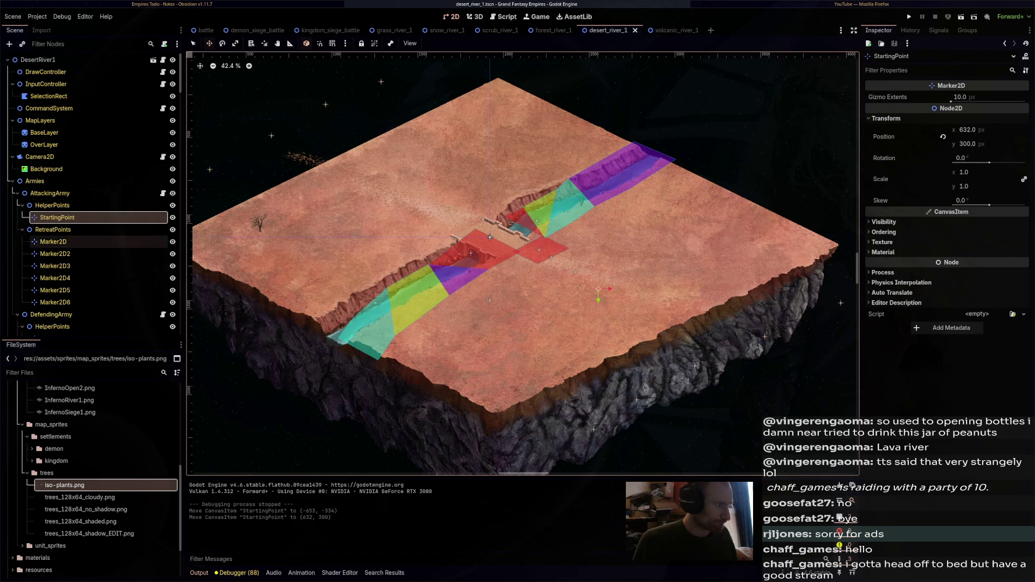
Move the defending army's StartingPoint to (-606, -301) and save desert_river_1
scroll(102, 242, "down", 4)
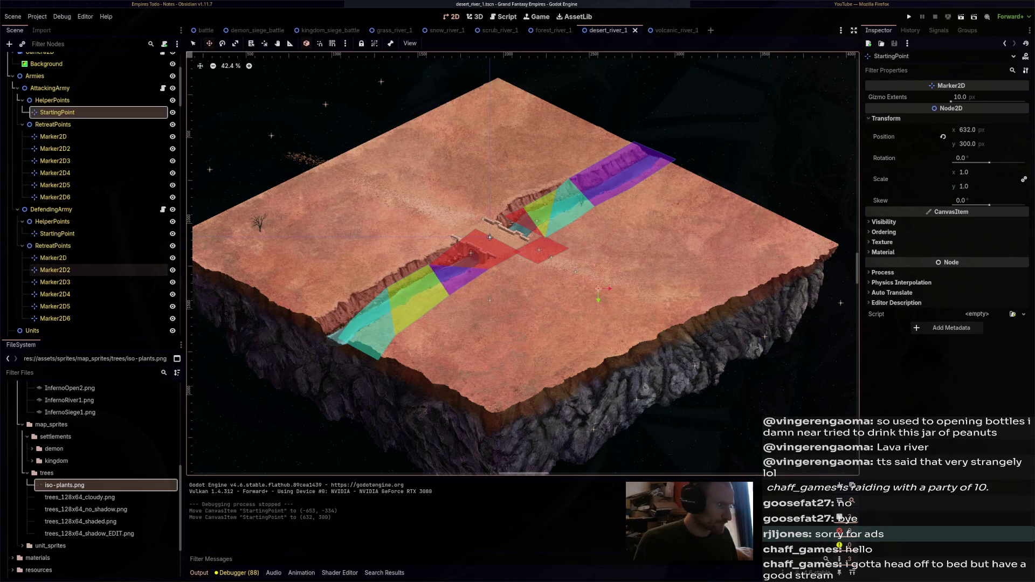
left_click(57, 233)
left_click_drag(575, 273, 387, 187)
key("ctrl+s")
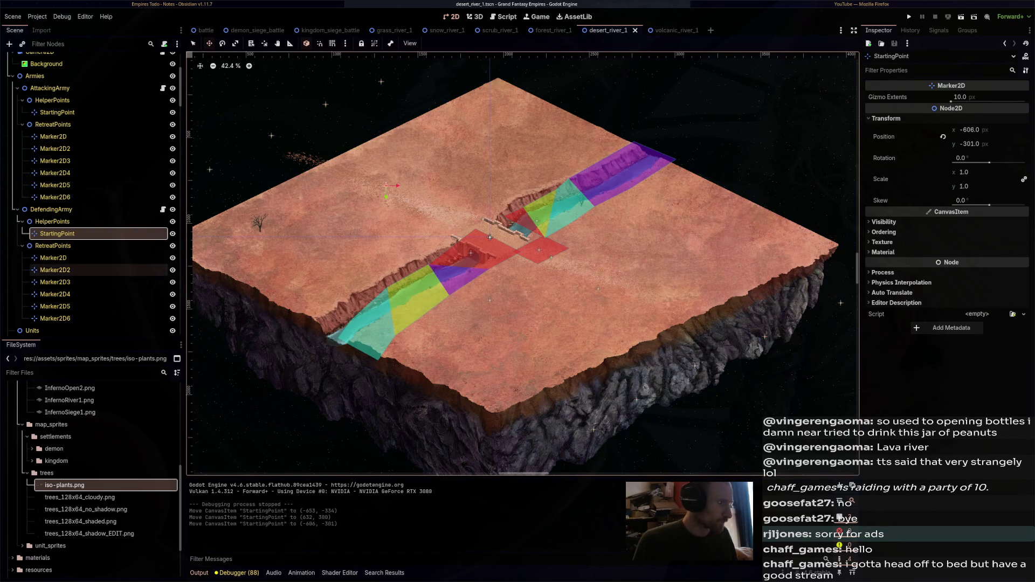
scroll(87, 190, "down", 5)
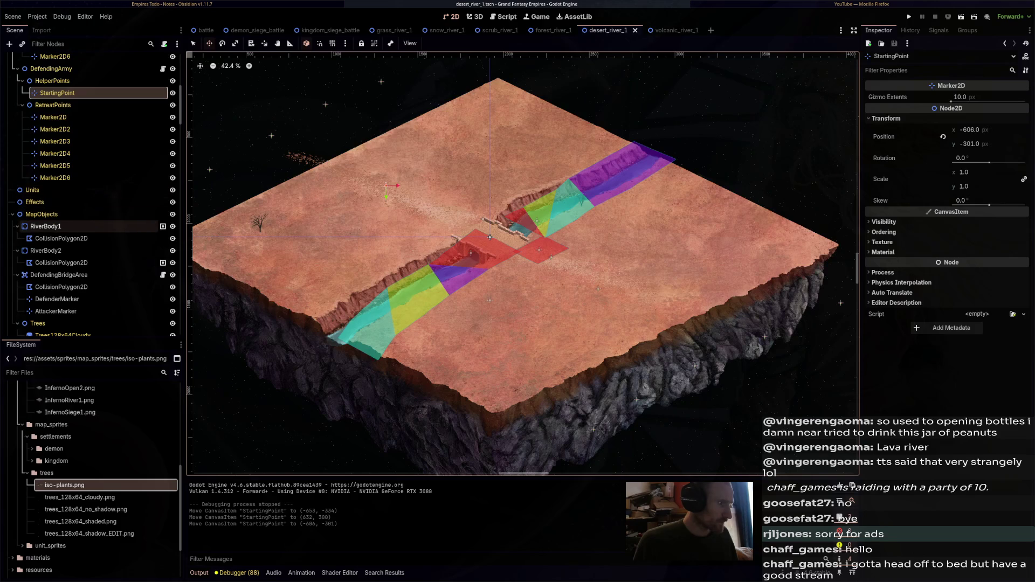
left_click(45, 226)
Shift RiverBody1 down-left and fit its collision polygon's upper corners onto the river banks
key("f")
scroll(502, 239, "up", 1)
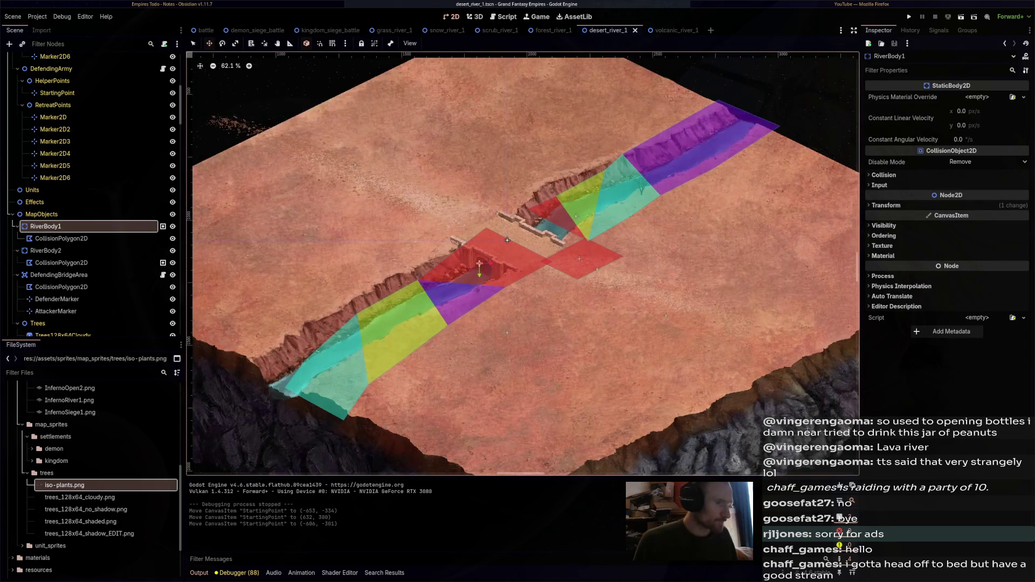
mouse_move(507, 240)
left_mouse_down()
mouse_move(476, 250)
mouse_move(486, 252)
left_mouse_up()
scroll(408, 259, "up", 3)
left_click(59, 238)
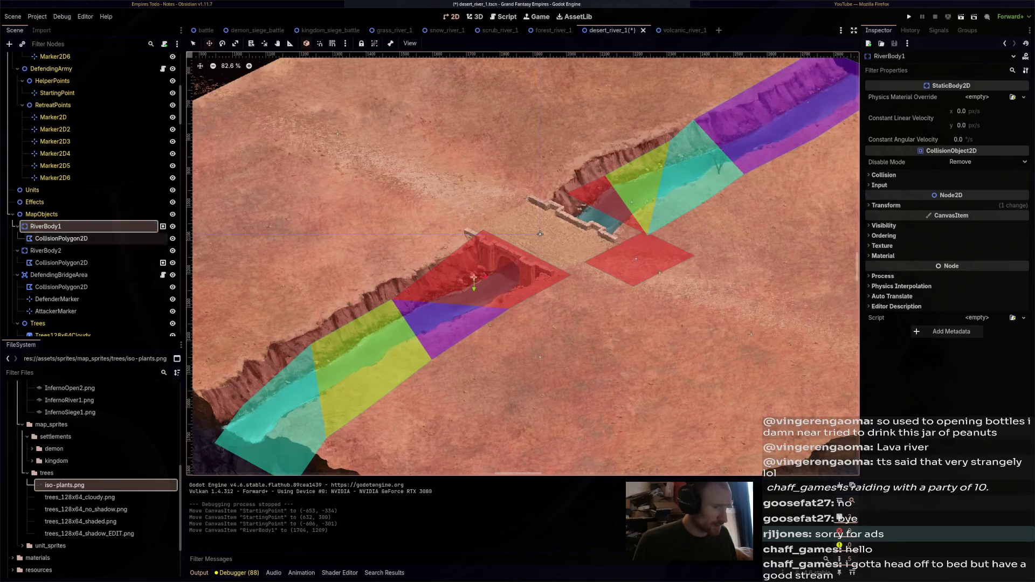
key("Right")
key("Right")
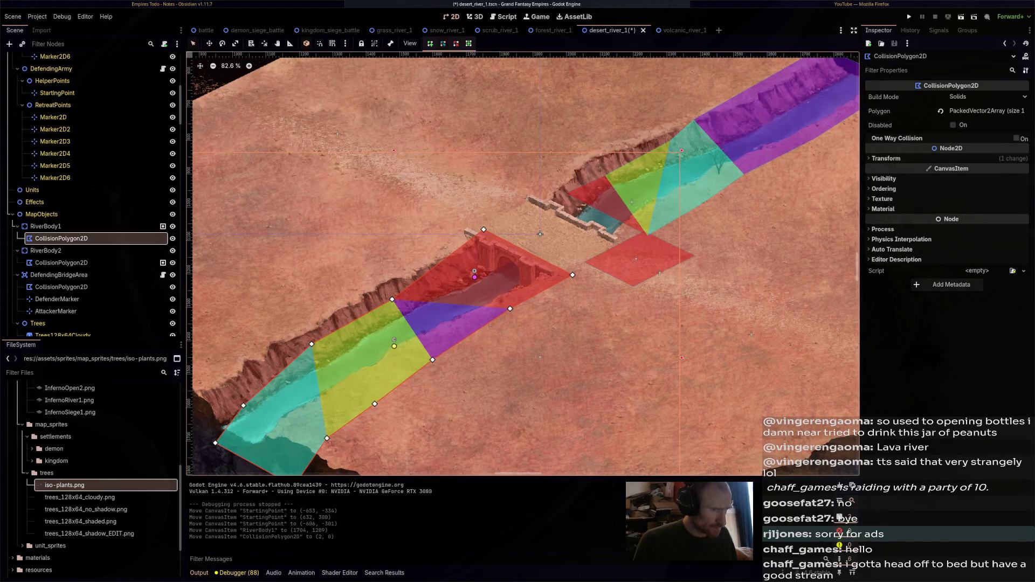
left_click_drag(483, 229, 467, 227)
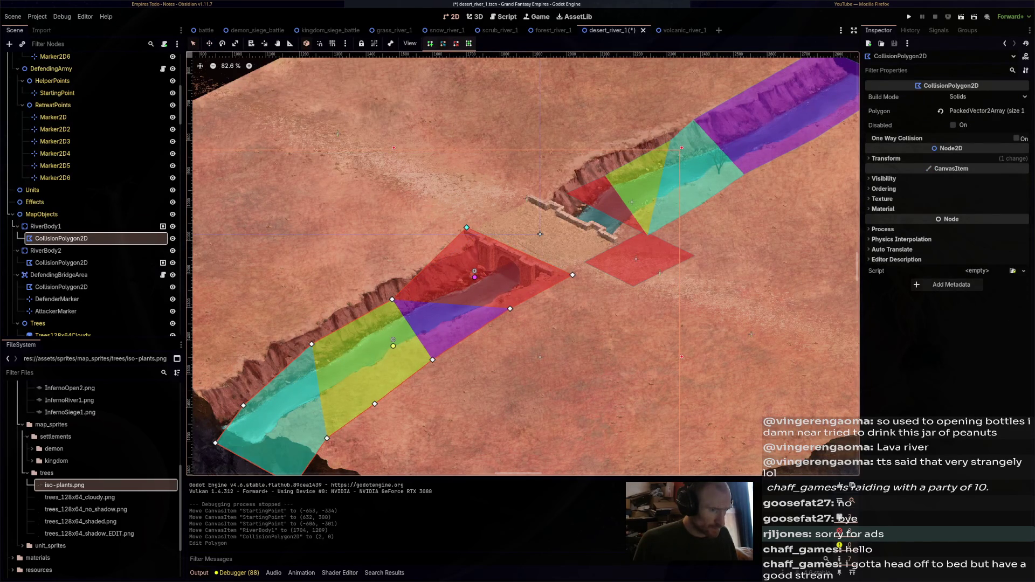
left_click_drag(572, 275, 559, 274)
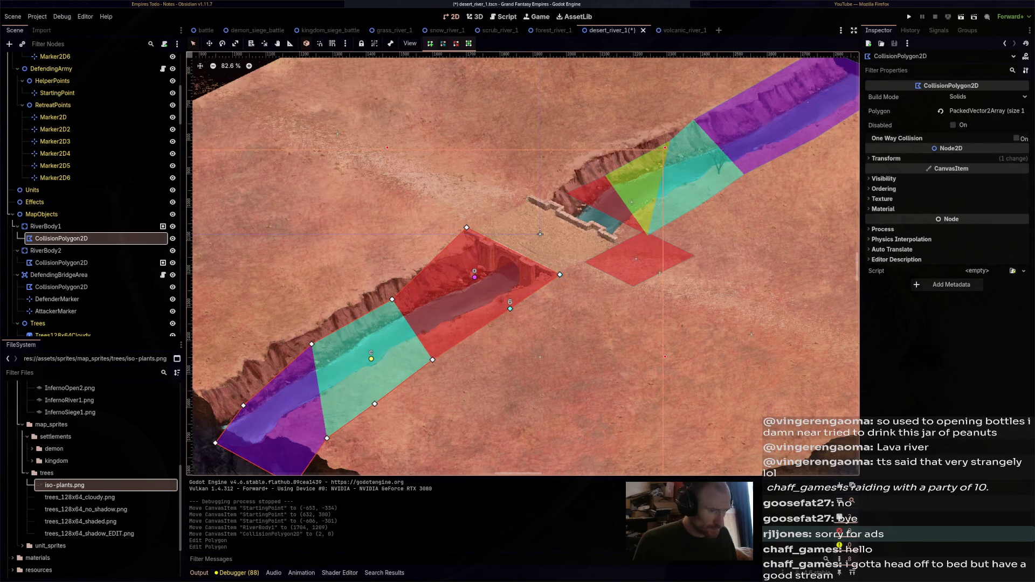
left_click_drag(432, 360, 414, 351)
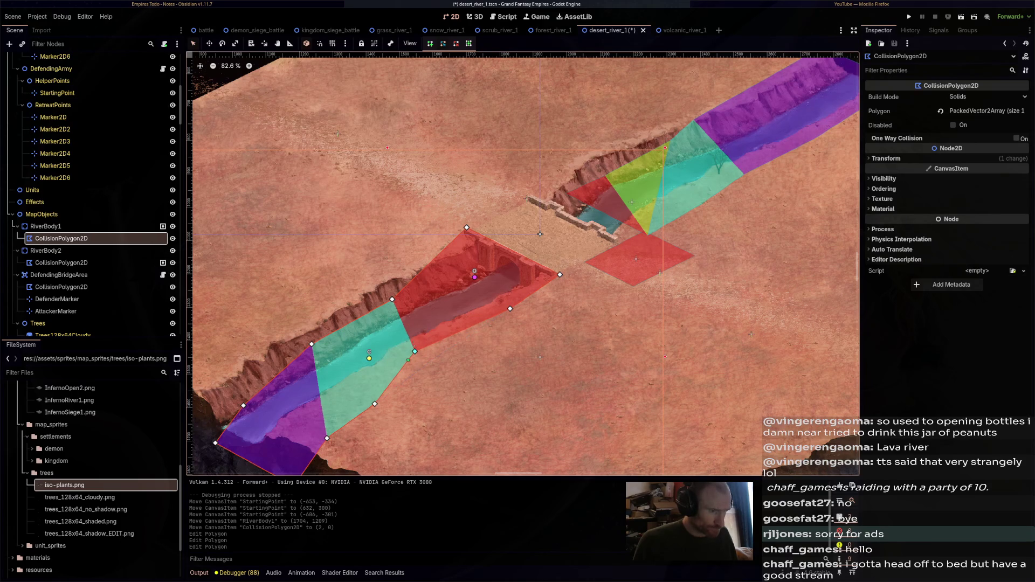
left_click_drag(375, 403, 344, 400)
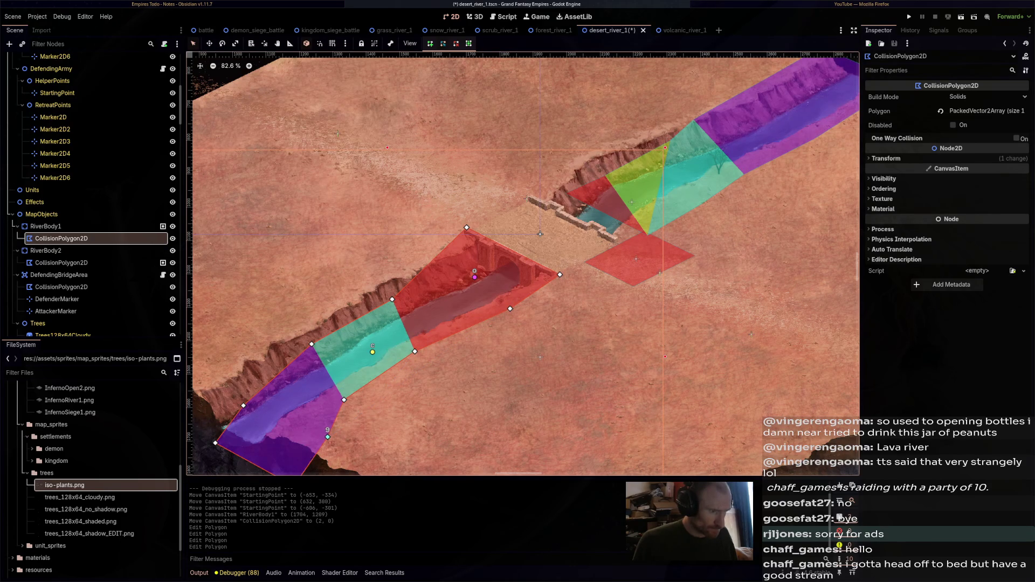
Fit RiverBody1's lower collision corners to the riverbed edge and save the scene
left_click_drag(541, 234, 681, 141)
left_click_drag(433, 392, 341, 343)
left_click_drag(382, 311, 334, 290)
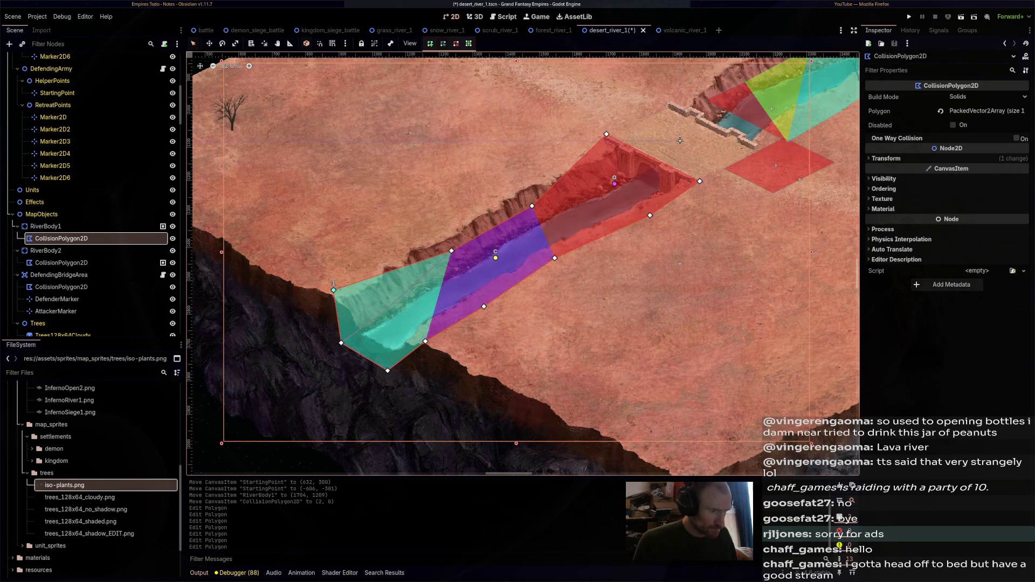
left_click_drag(451, 251, 421, 235)
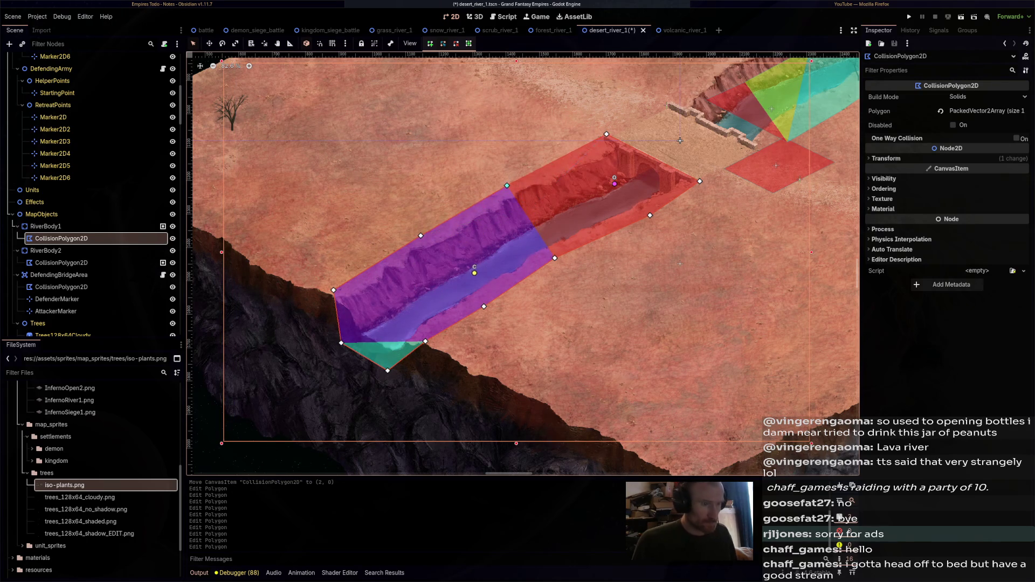
left_click_drag(679, 141, 433, 257)
key("ctrl+s")
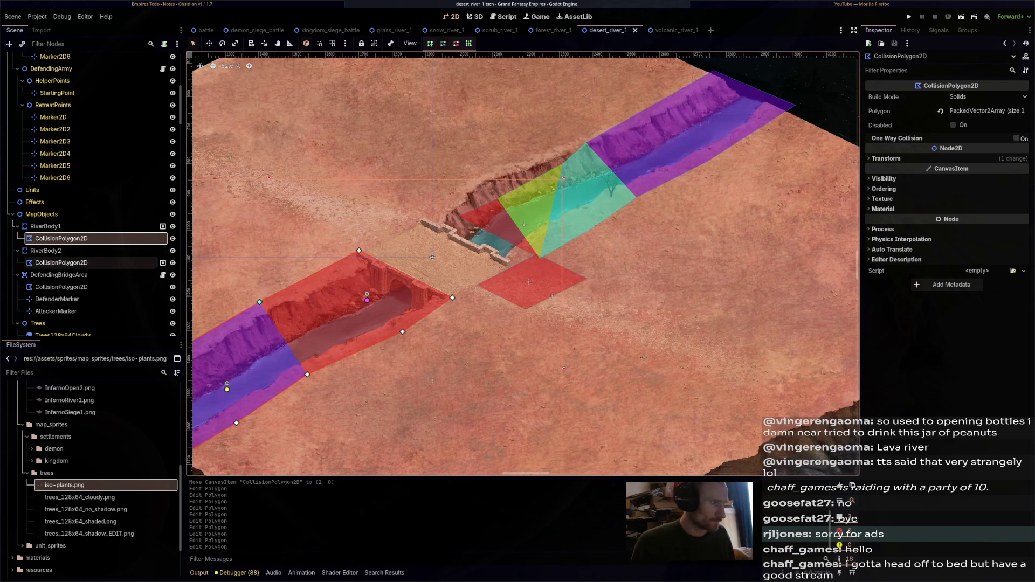
Nudge RiverBody2 slightly left and shift its collision shape 8 px right
left_click(432, 257)
key("w")
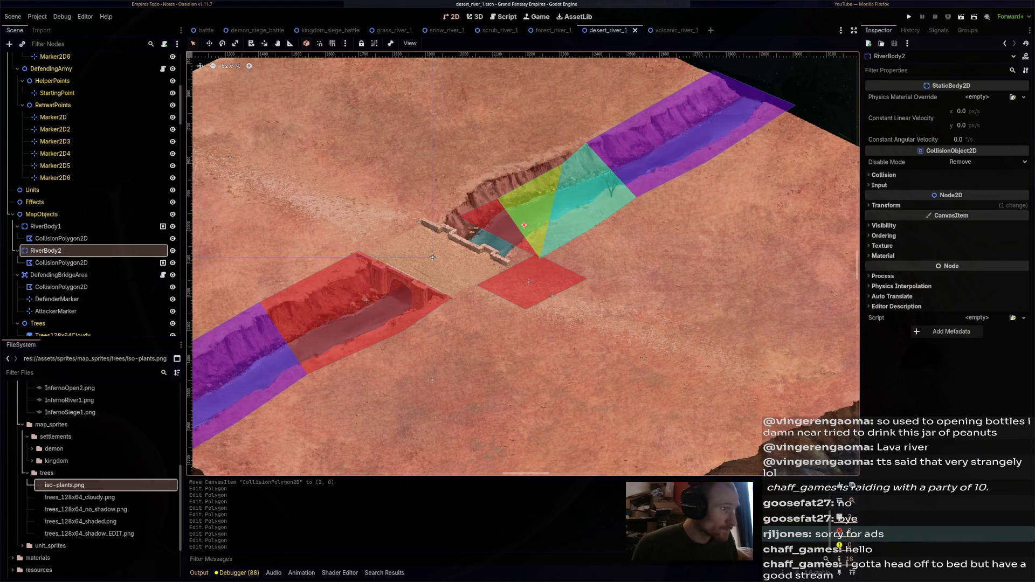
left_click_drag(436, 256, 398, 262)
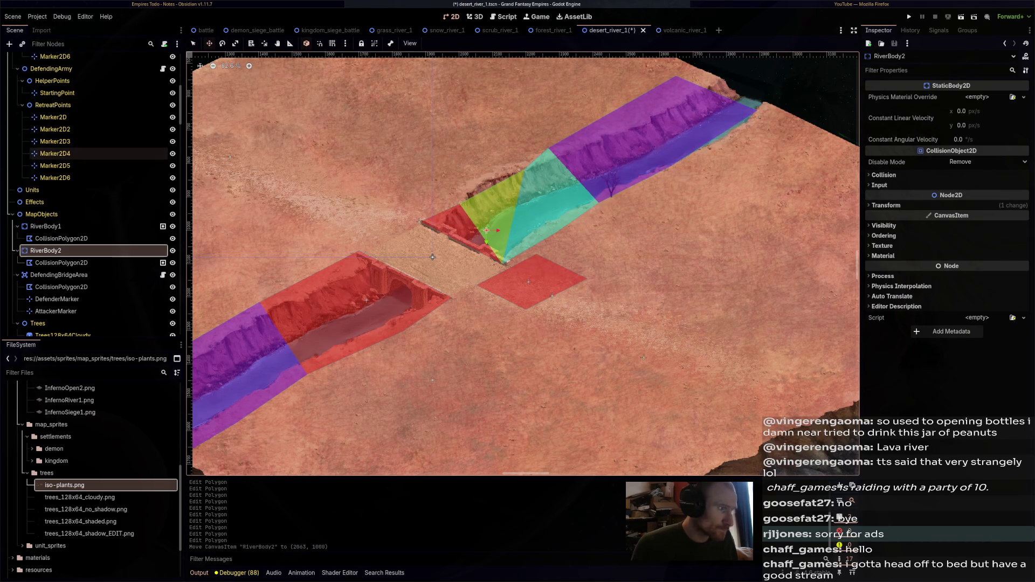
left_click(60, 262)
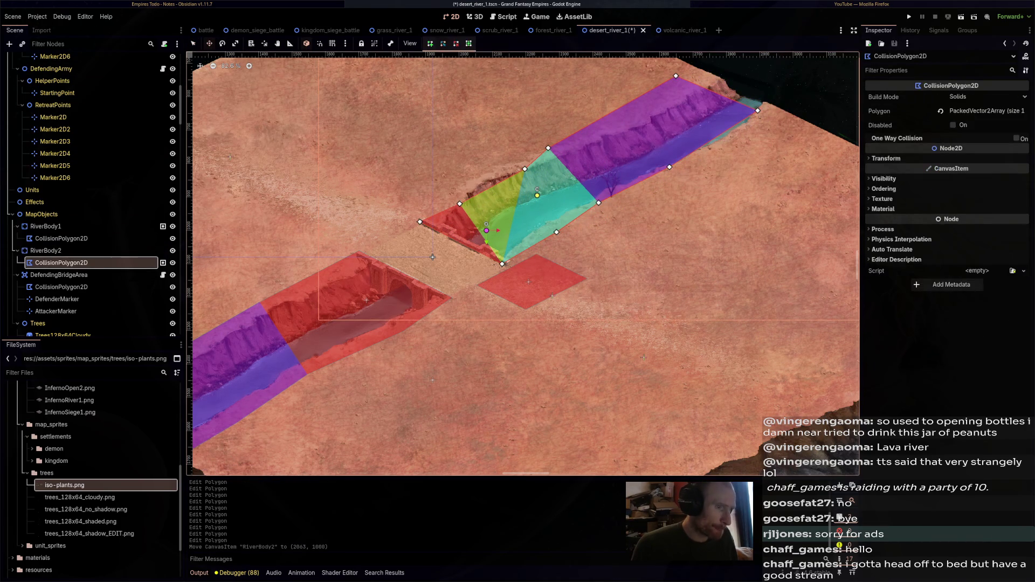
left_click_drag(433, 257, 432, 257)
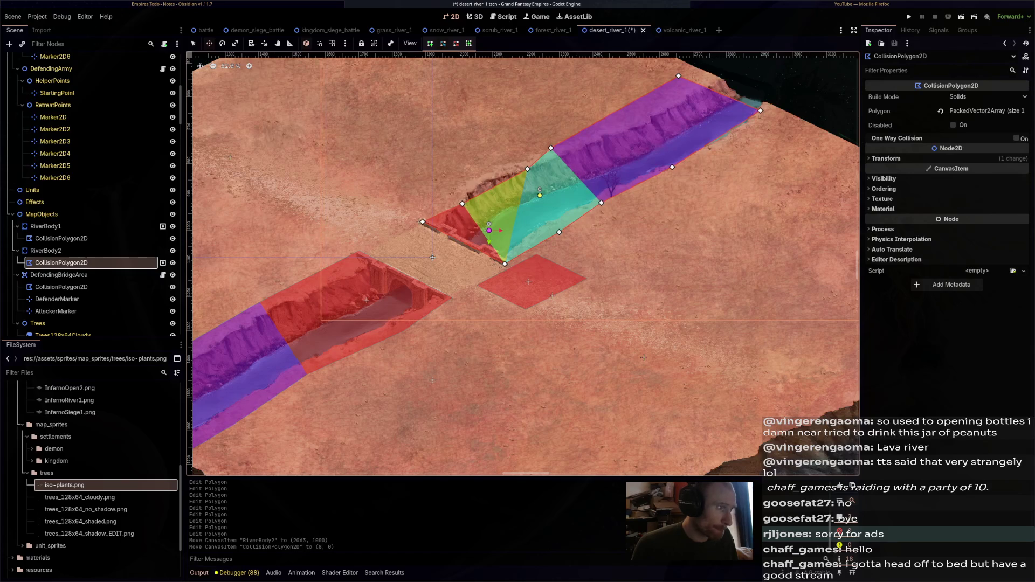
Reshape RiverBody2's collision polygon along the upper canyon river banks and save
mouse_move(423, 222)
left_mouse_down()
mouse_move(467, 173)
mouse_move(518, 159)
left_mouse_up()
left_click_drag(678, 76, 711, 66)
left_click_drag(760, 110, 787, 98)
left_click_drag(672, 167, 706, 159)
left_click_drag(601, 202, 616, 202)
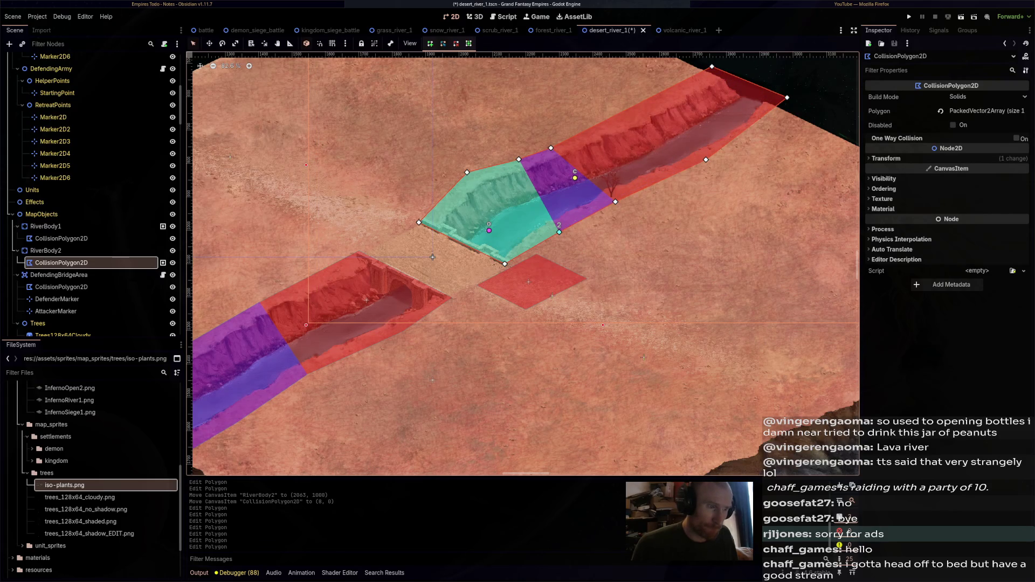
left_click_drag(559, 232, 566, 230)
left_click_drag(504, 263, 509, 263)
key("ctrl+s")
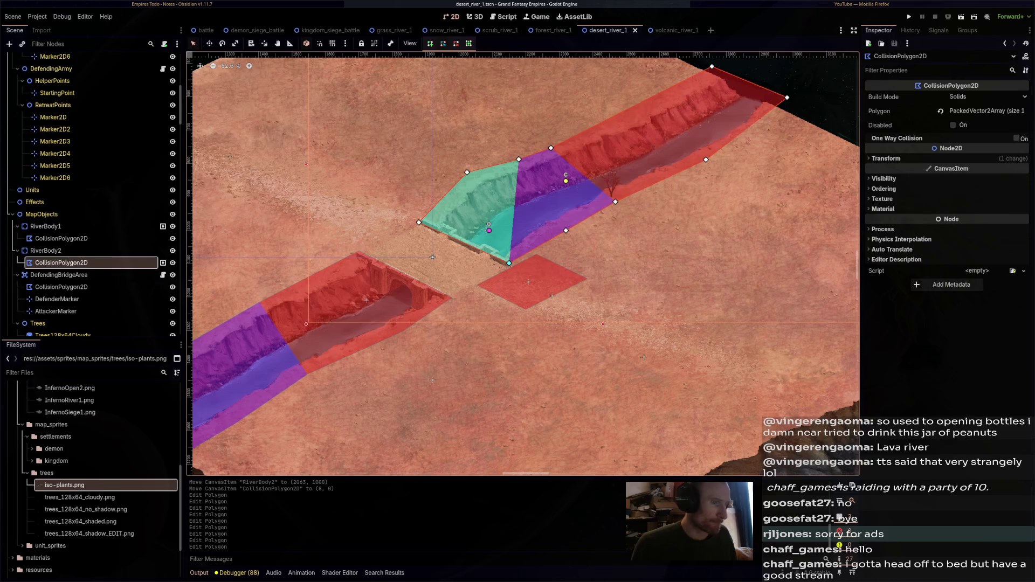
left_click(528, 281)
Move DefendingBridgeArea to the bridge's left side
key("w")
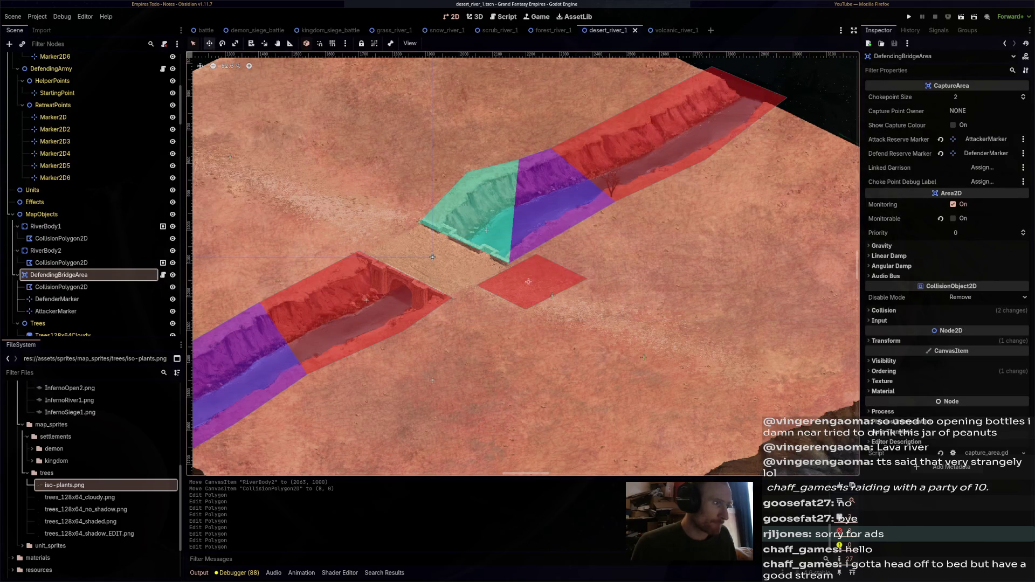
mouse_move(528, 281)
left_mouse_down()
mouse_move(478, 288)
mouse_move(369, 230)
left_mouse_up()
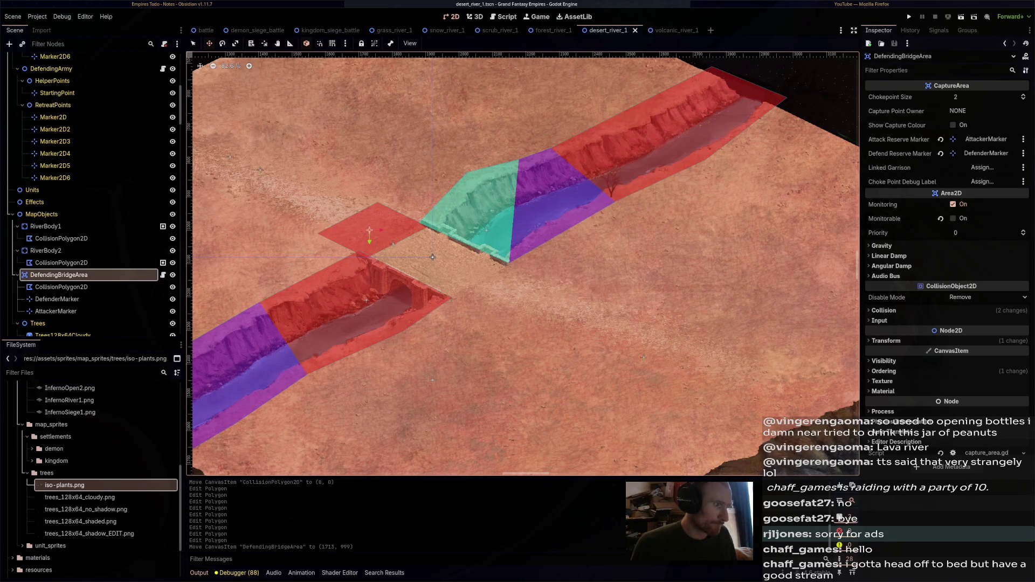
left_click_drag(432, 257, 506, 275)
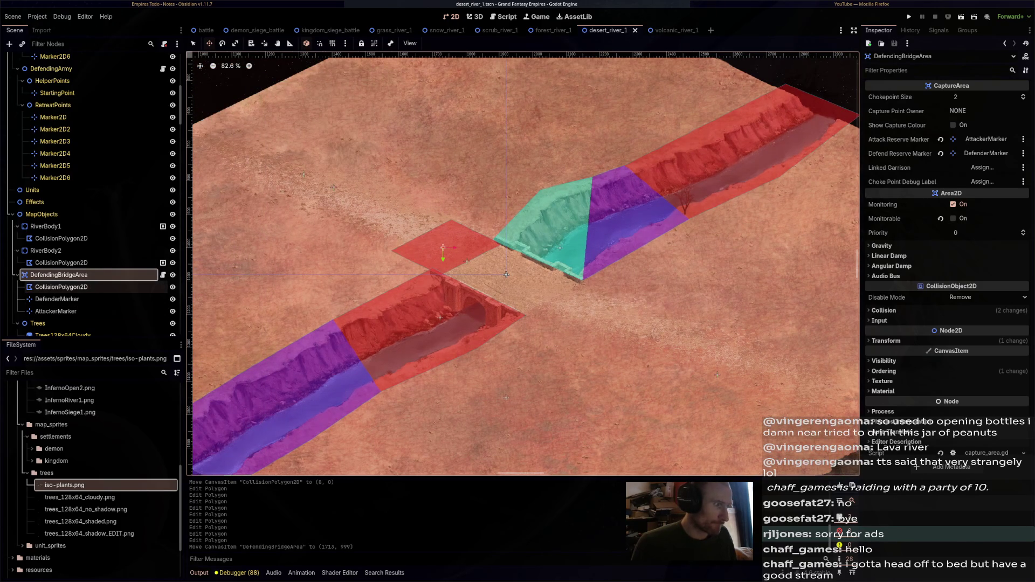
Reposition DefenderMarker up-left and AttackerMarker down-right of the bridge, then save
key("Down")
key("Down")
left_click_drag(466, 261, 416, 237)
left_click_drag(506, 274, 506, 275)
key("Down")
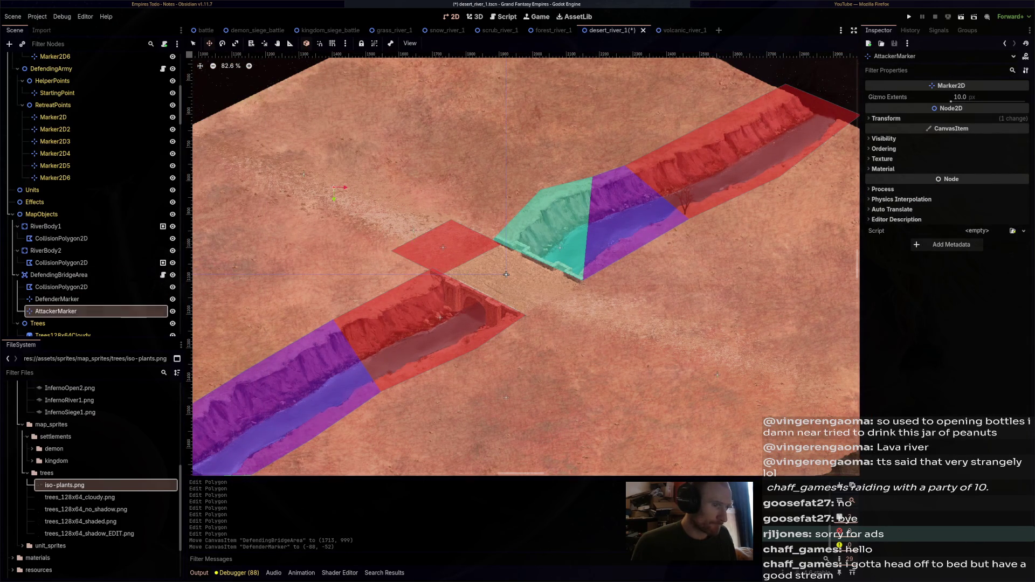
left_click_drag(335, 190, 577, 317)
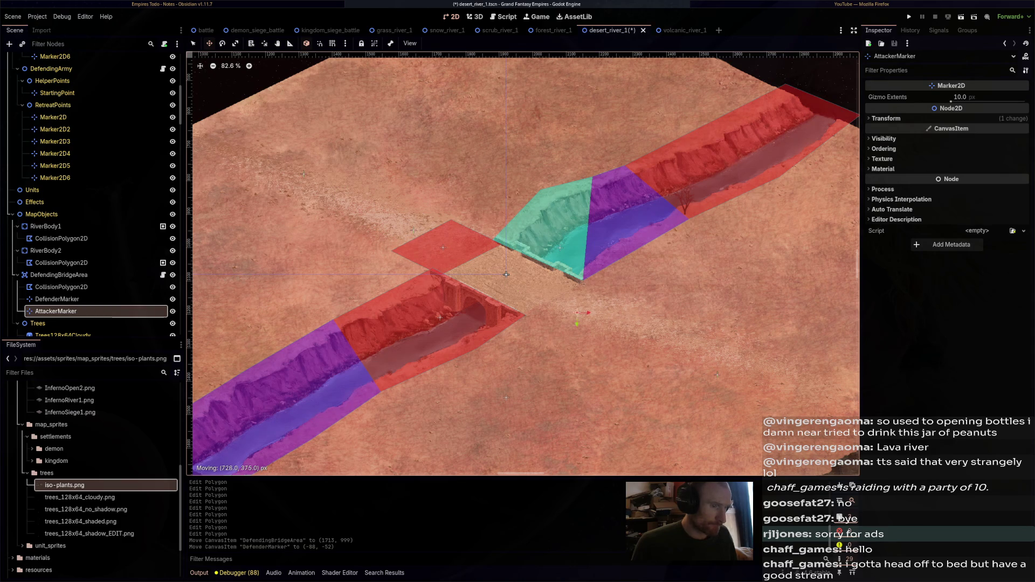
left_click_drag(506, 275, 506, 275)
key("ctrl+s")
Show the Navigation regions and clear StartingAttackerRegion's navigation polygon, then save
scroll(506, 274, "down", 3)
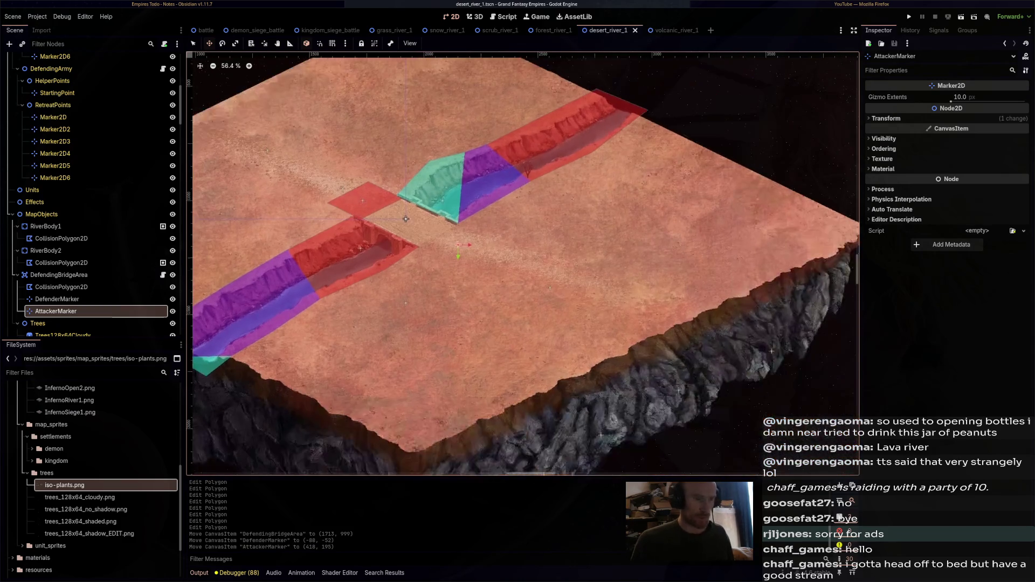
scroll(92, 270, "down", 5)
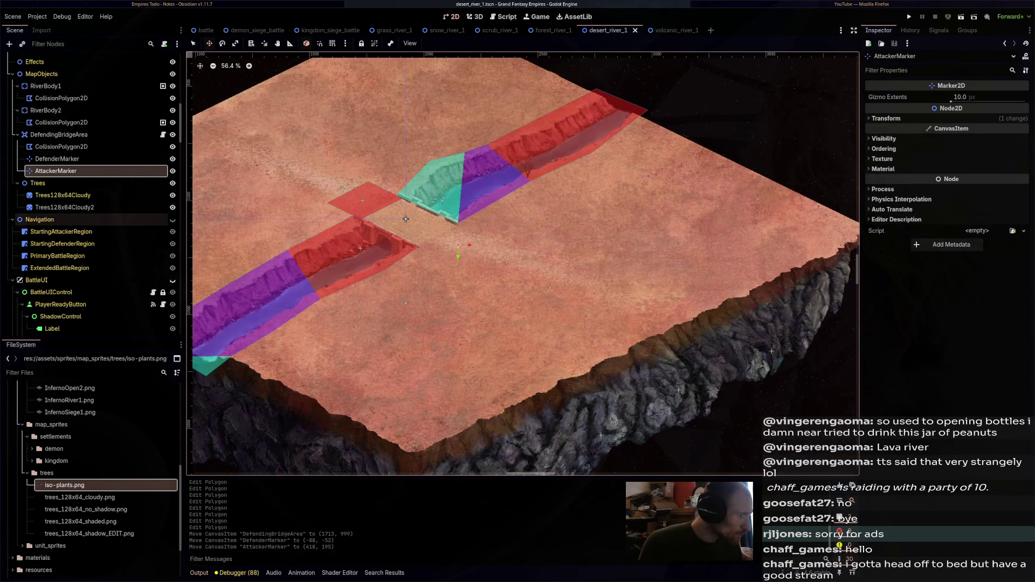
left_click(65, 207)
scroll(663, 230, "down", 2)
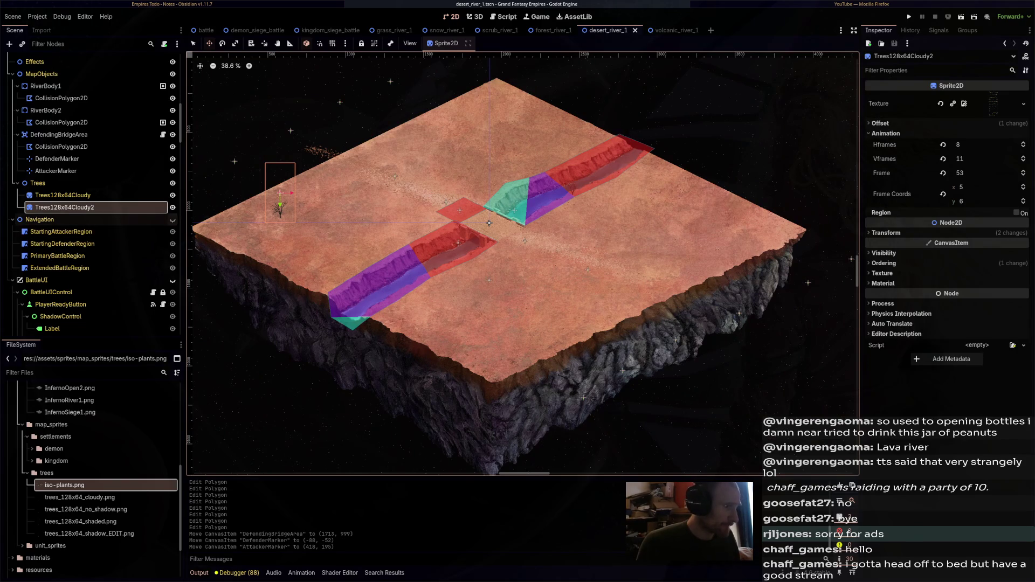
left_click(172, 219)
left_click(61, 231)
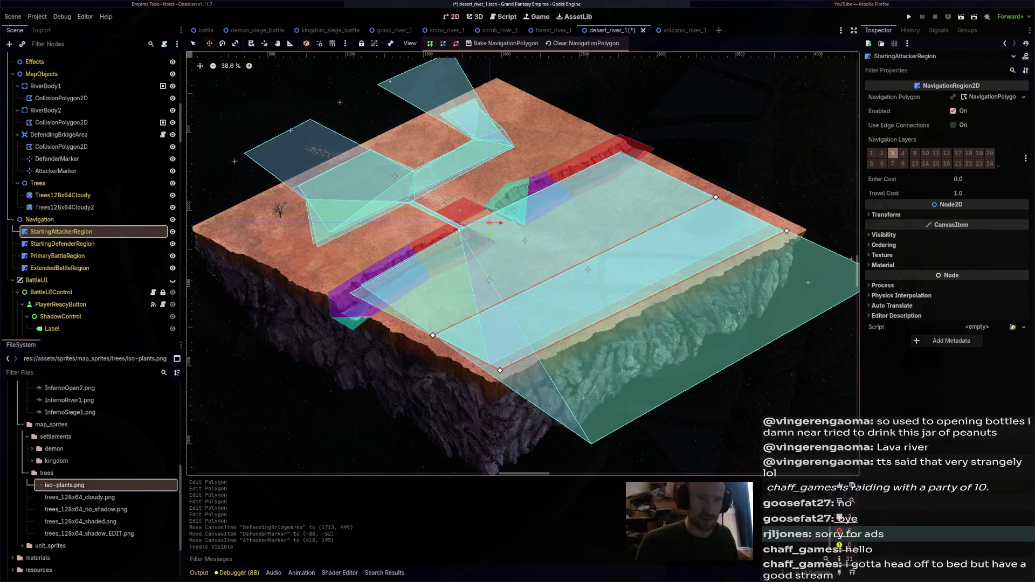
left_click(1023, 97)
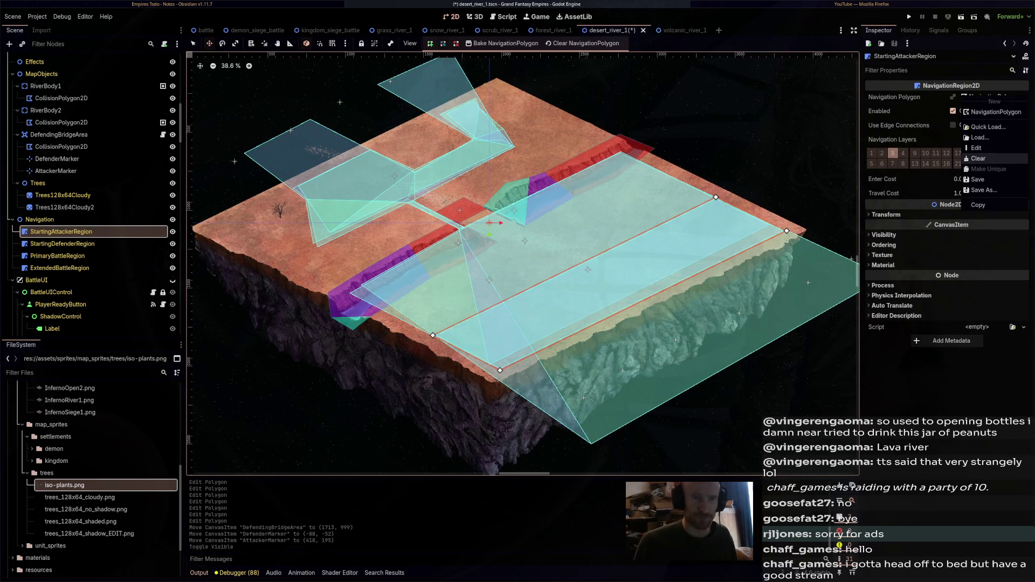
left_click(978, 158)
key("ctrl+s")
Clear the navigation polygons of StartingDefenderRegion, PrimaryBattleRegion and ExtendedBattleRegion
left_click(62, 244)
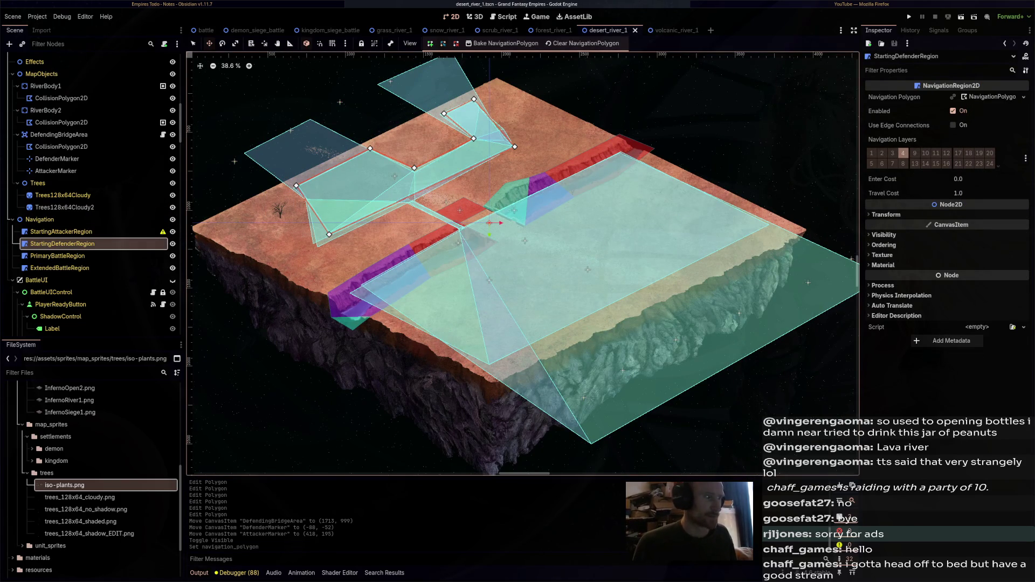
left_click(1023, 97)
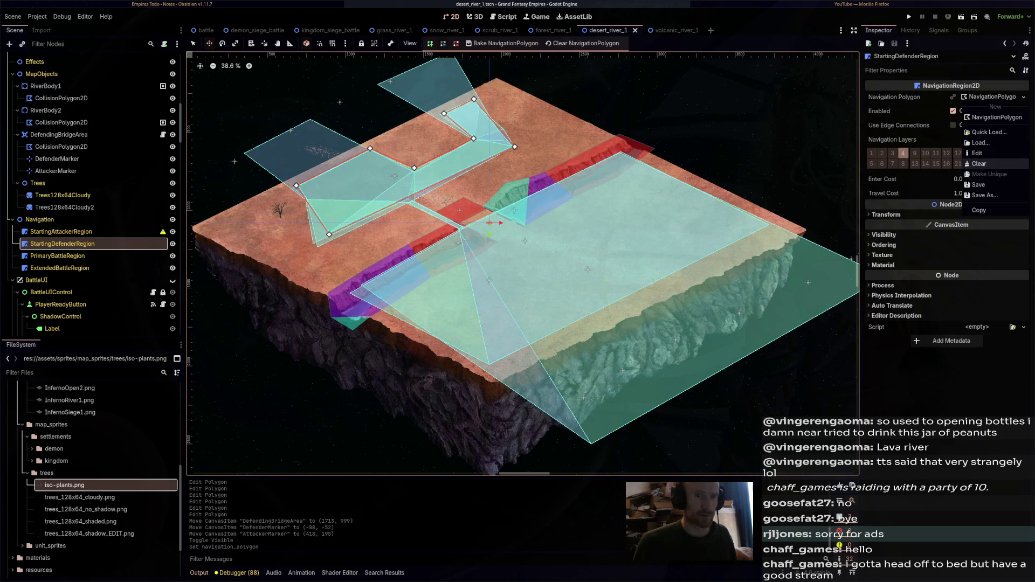
left_click(978, 163)
left_click(59, 268)
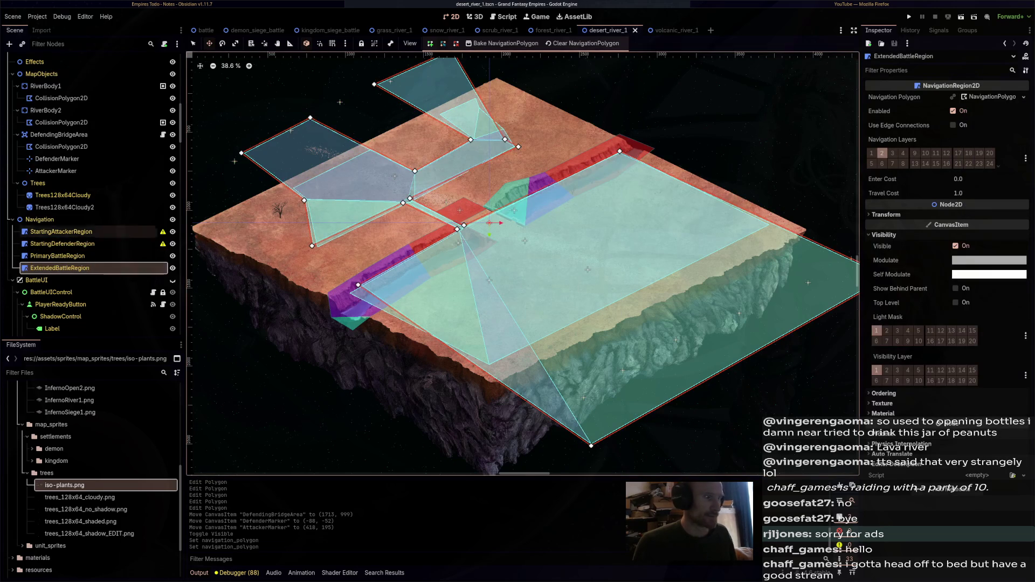
left_click(57, 255)
left_click(1023, 97)
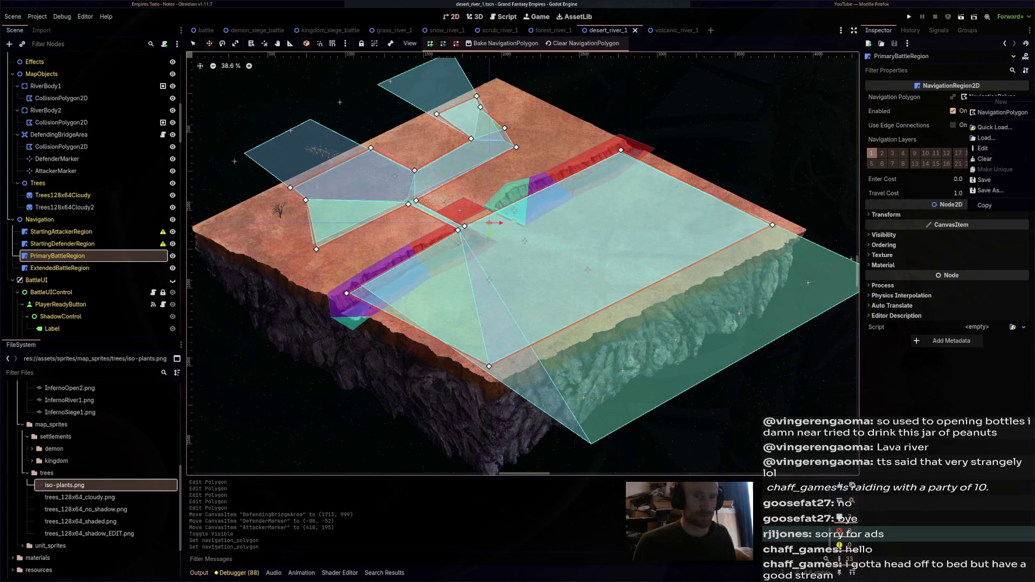
left_click(984, 159)
left_click(60, 268)
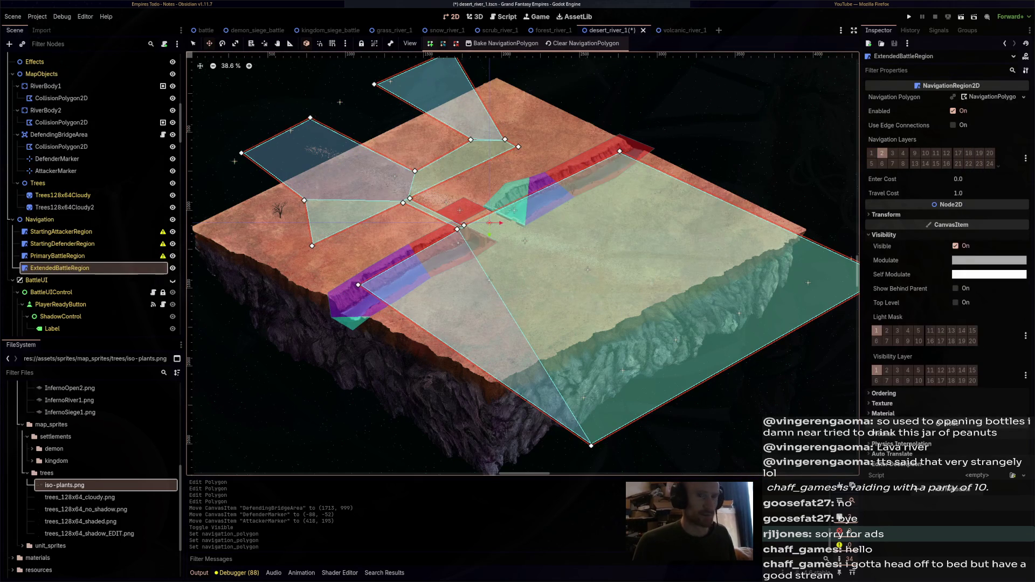
left_click(1023, 97)
left_click(982, 160)
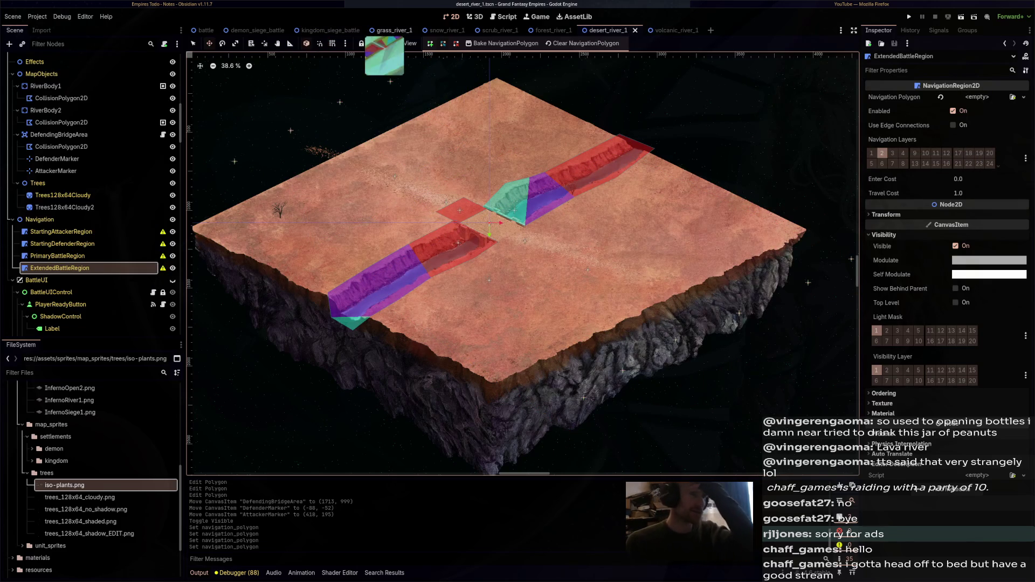
Compare grass_river_1's StartingAttackerRegion with the kingdom siege map's navigation polygon settings
left_click(393, 31)
scroll(92, 269, "down", 5)
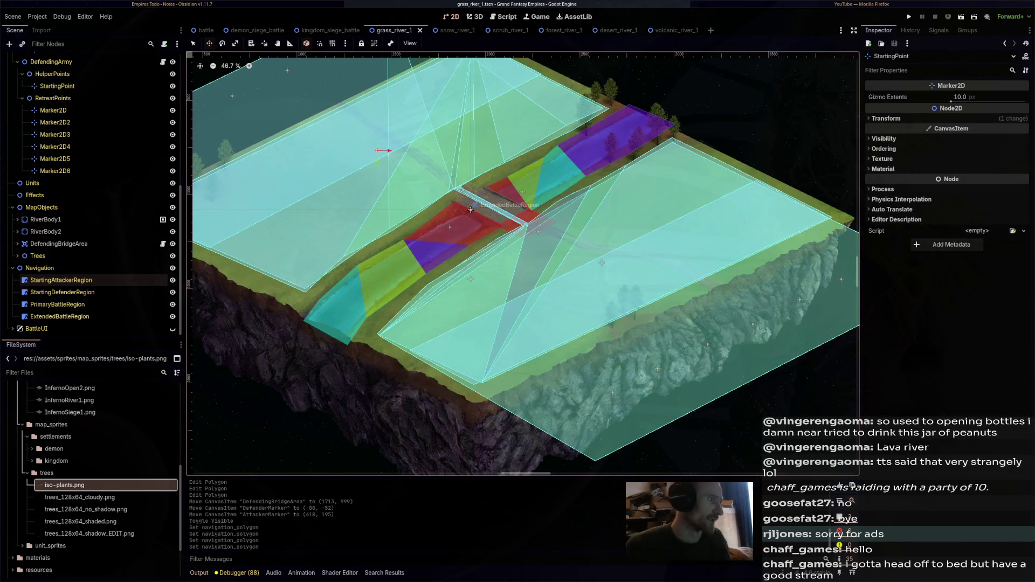
left_click(61, 280)
left_click(894, 97)
left_click(330, 30)
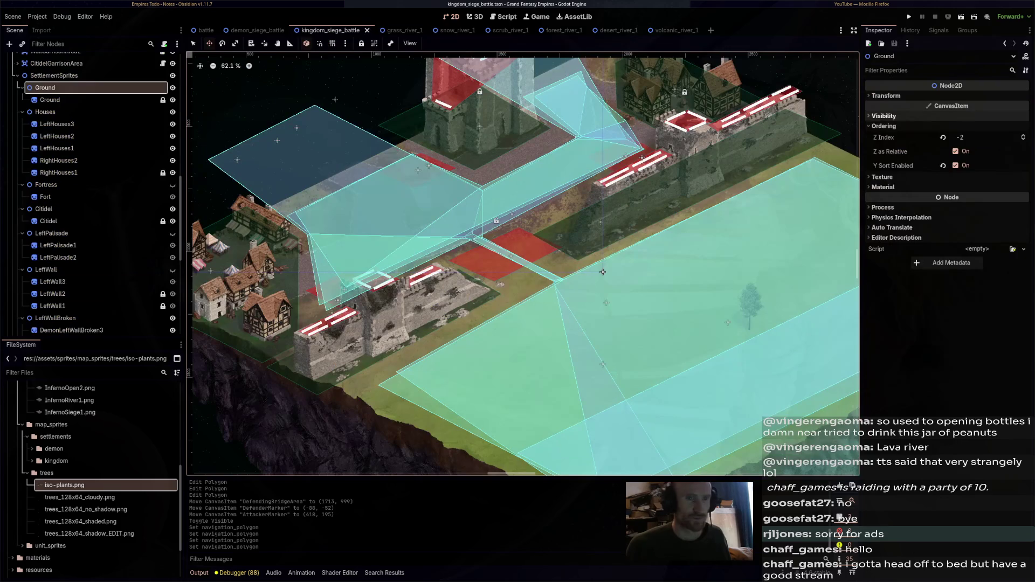
scroll(92, 207, "down", 7)
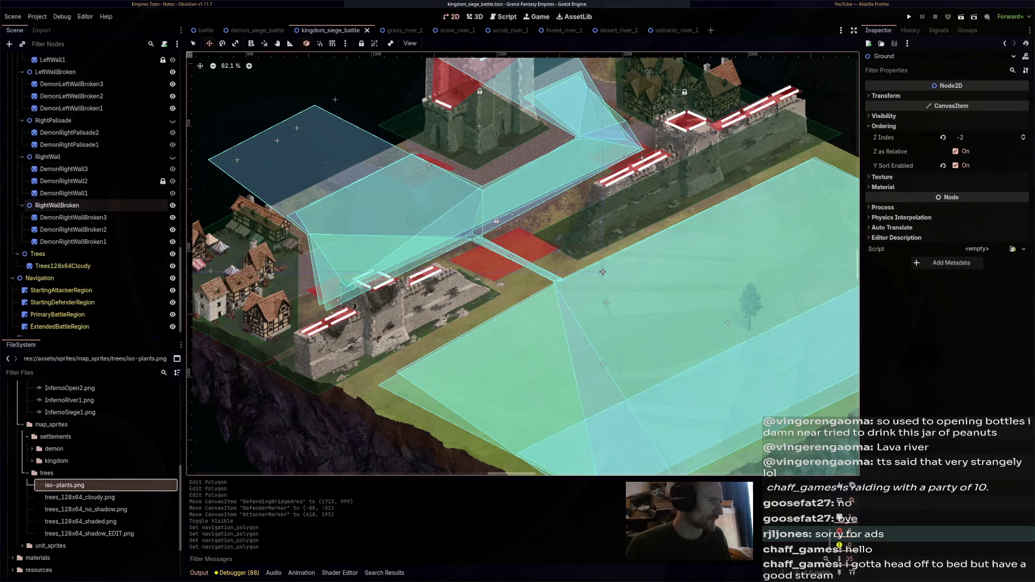
left_click(61, 280)
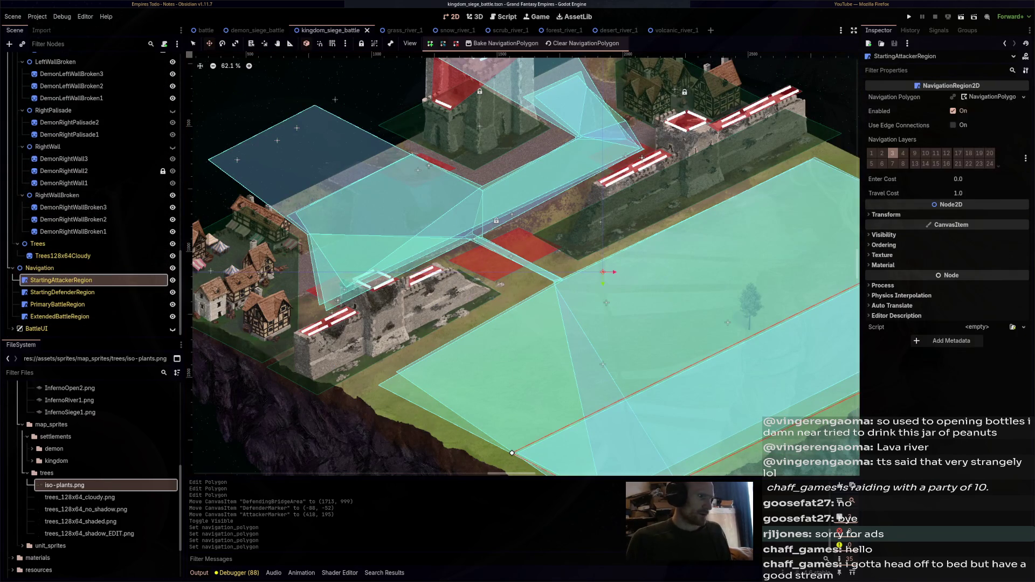
left_click(992, 97)
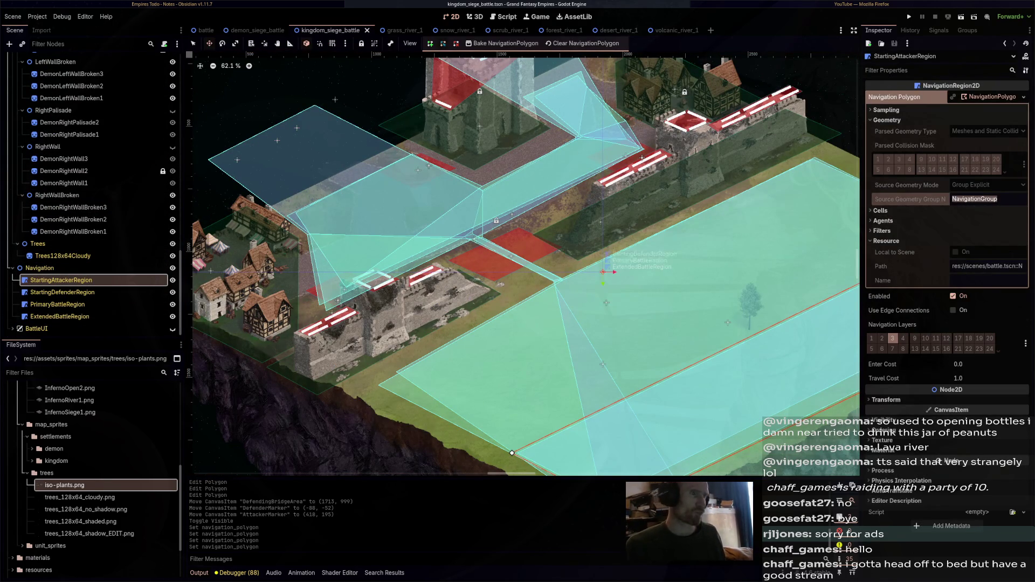
Set StartingAttackerRegion's Source Geometry Group Name to NavigationGroup
left_click(399, 30)
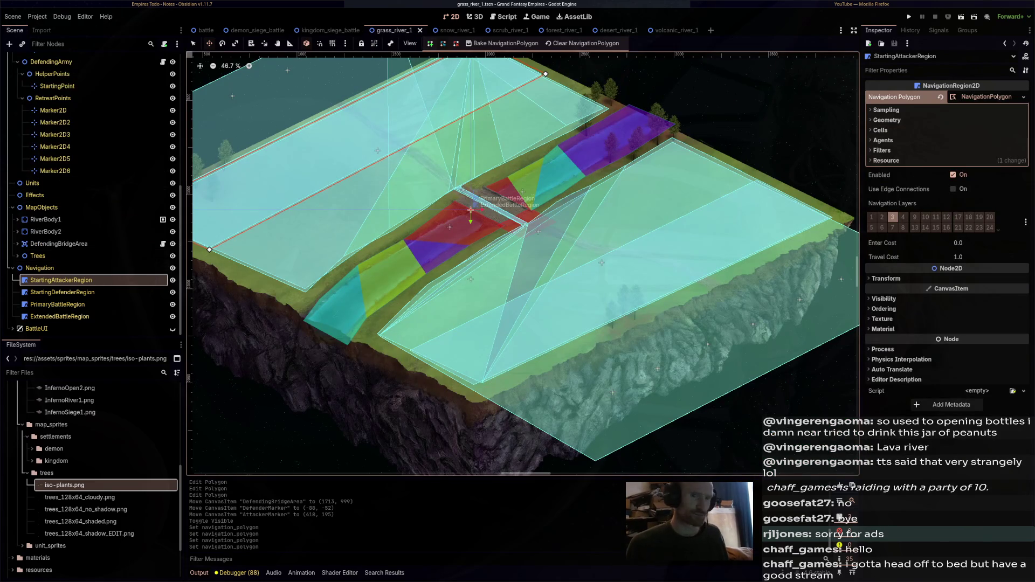
left_click(886, 119)
left_click(887, 119)
left_click(886, 109)
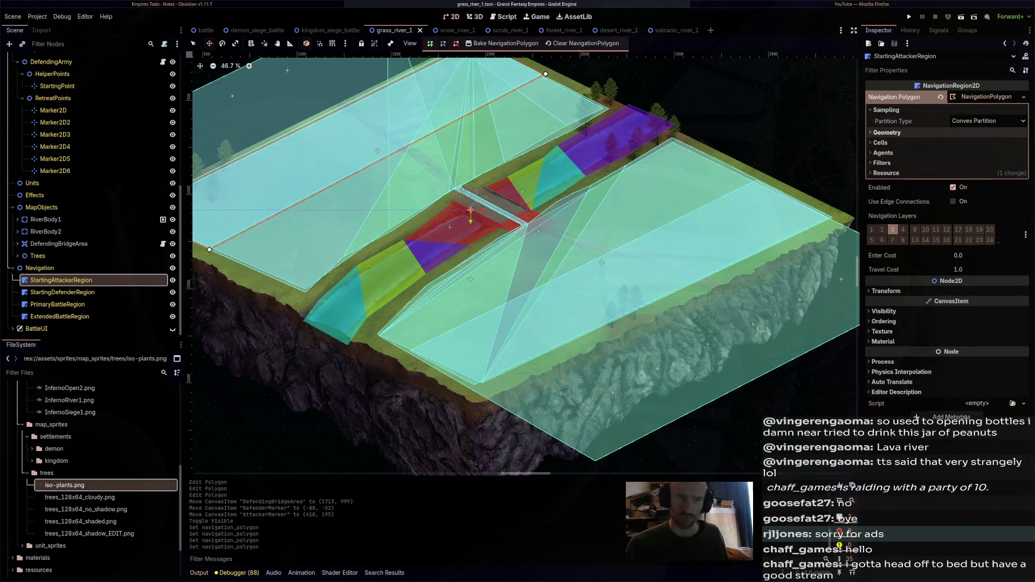
left_click(887, 132)
left_click(987, 211)
type("NavigationGroup")
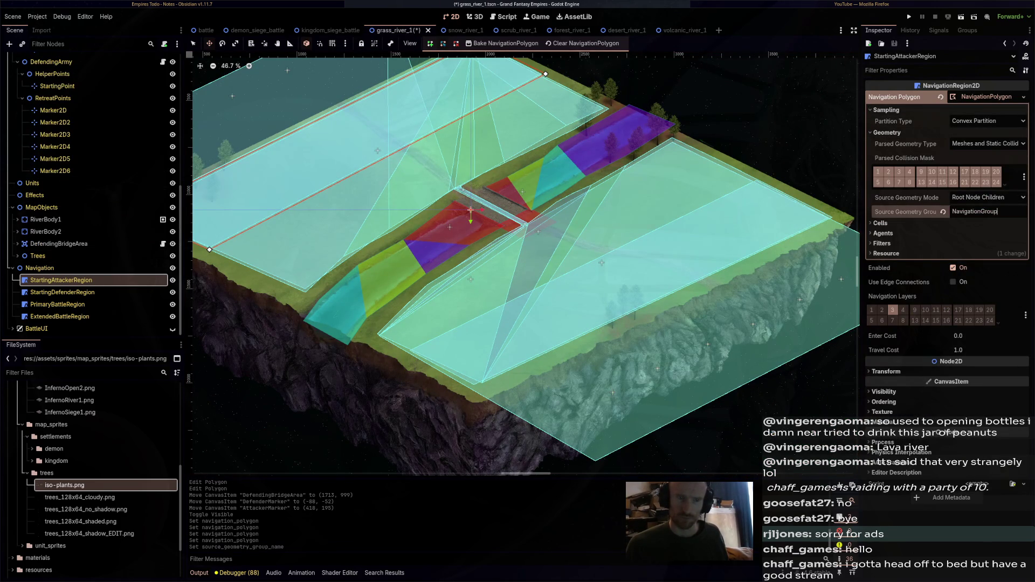
Set StartingDefenderRegion's Source Geometry Group Name to NavigationGroup, leaving source geometry mode unchanged
left_click(59, 292)
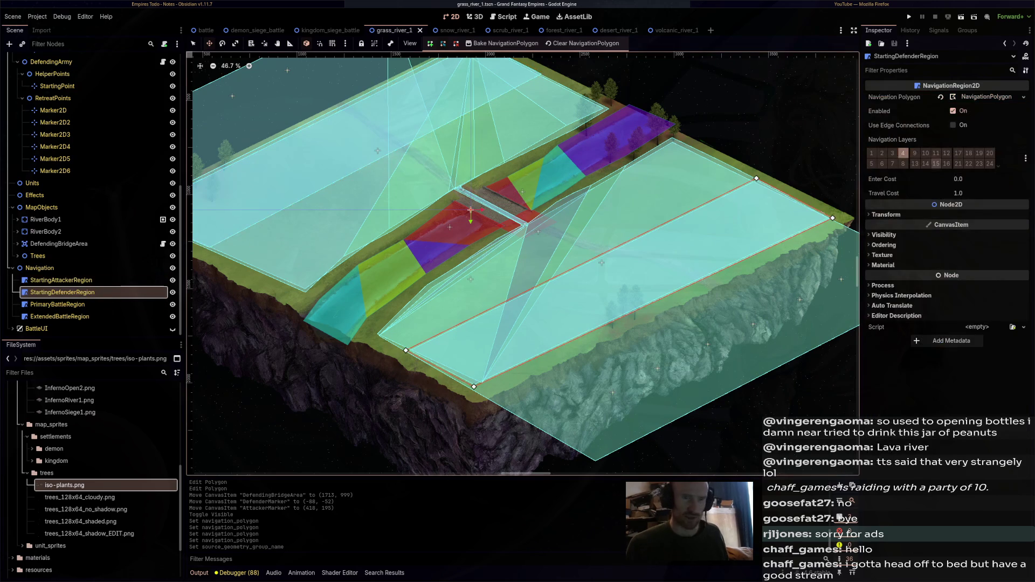
left_click(986, 96)
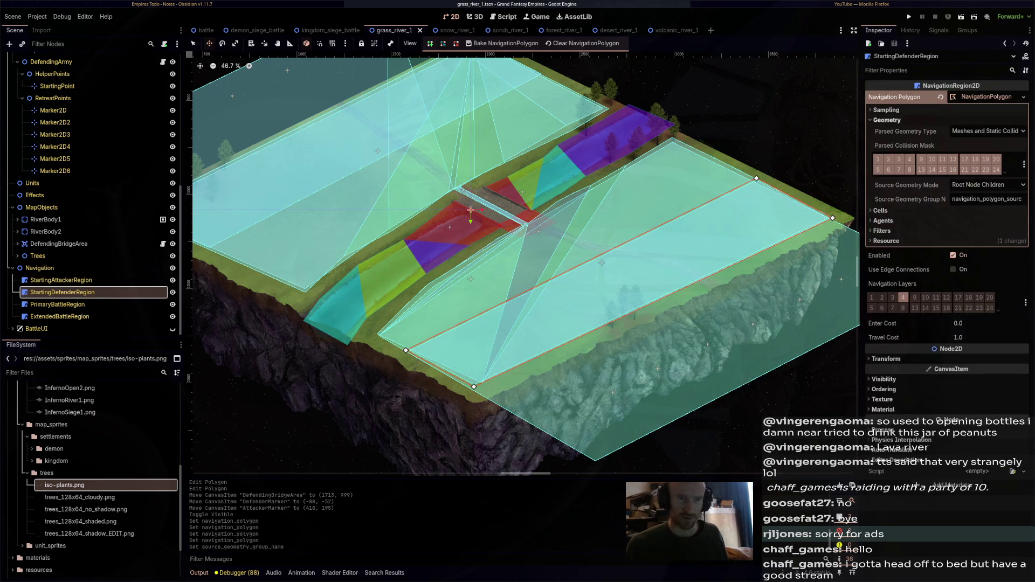
left_click(987, 199)
type("NavigationGroup")
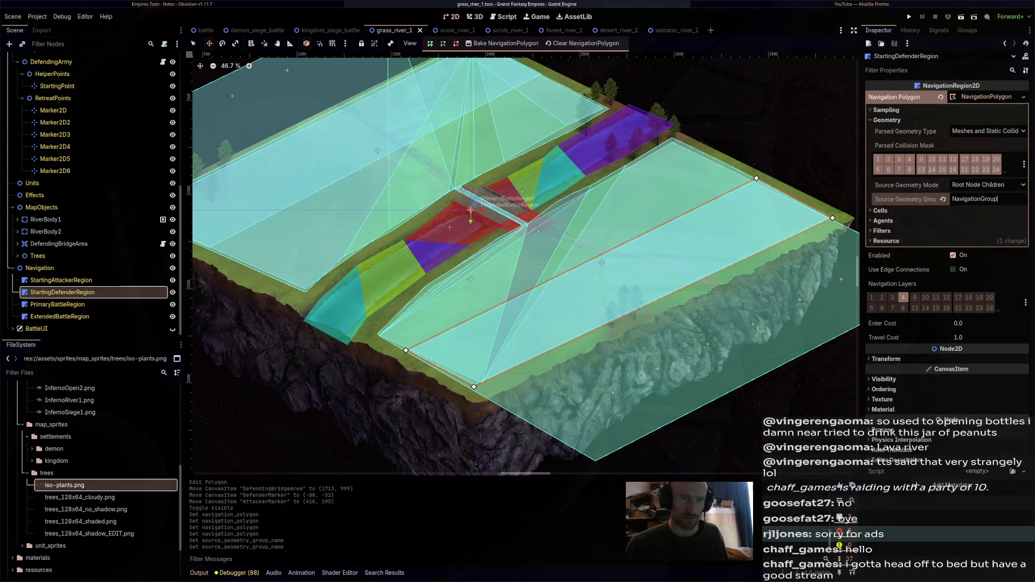
left_click(986, 184)
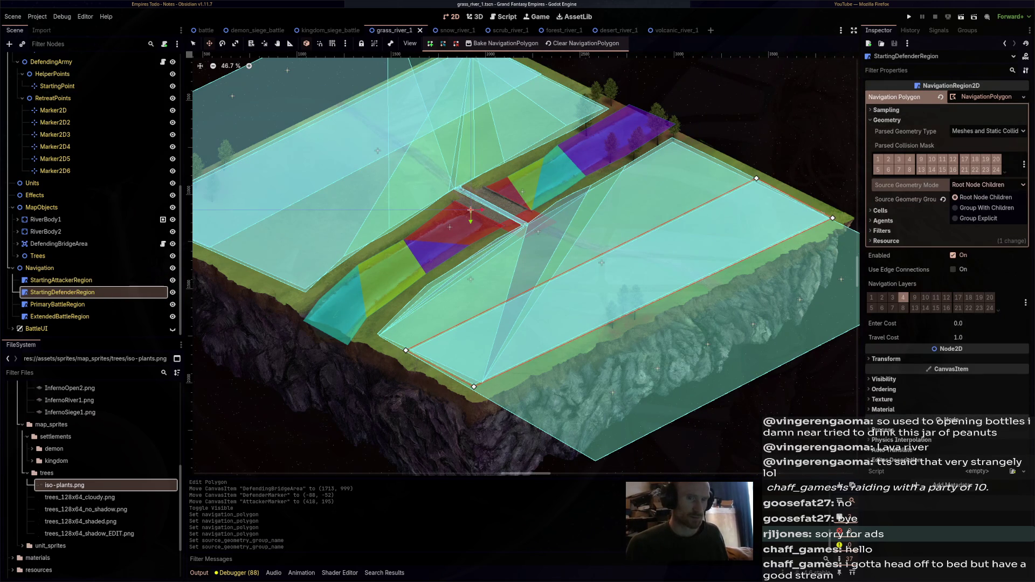
key("Escape")
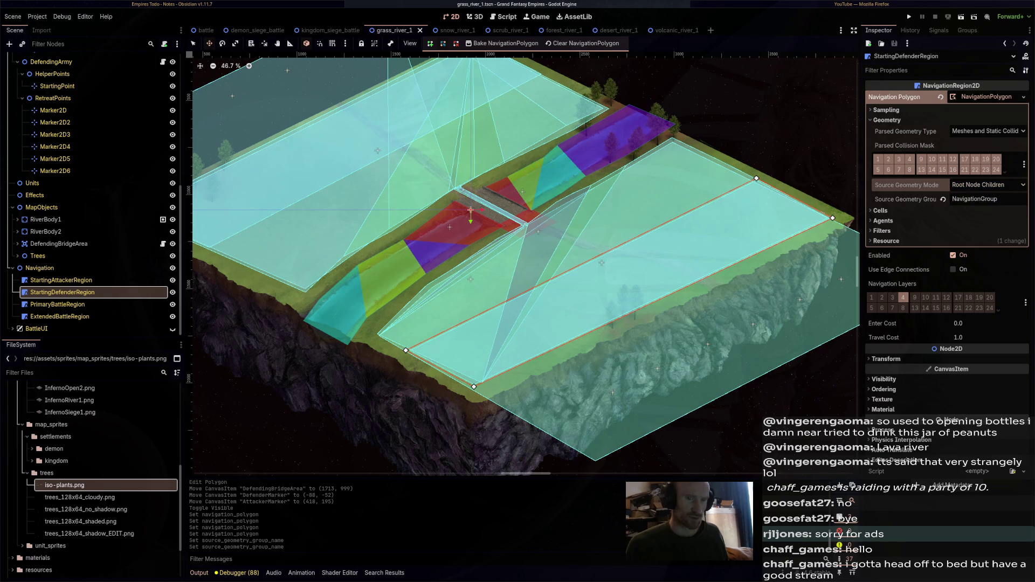
Switch through the kingdom siege and snow river maps to desert_river_1
left_click(318, 30)
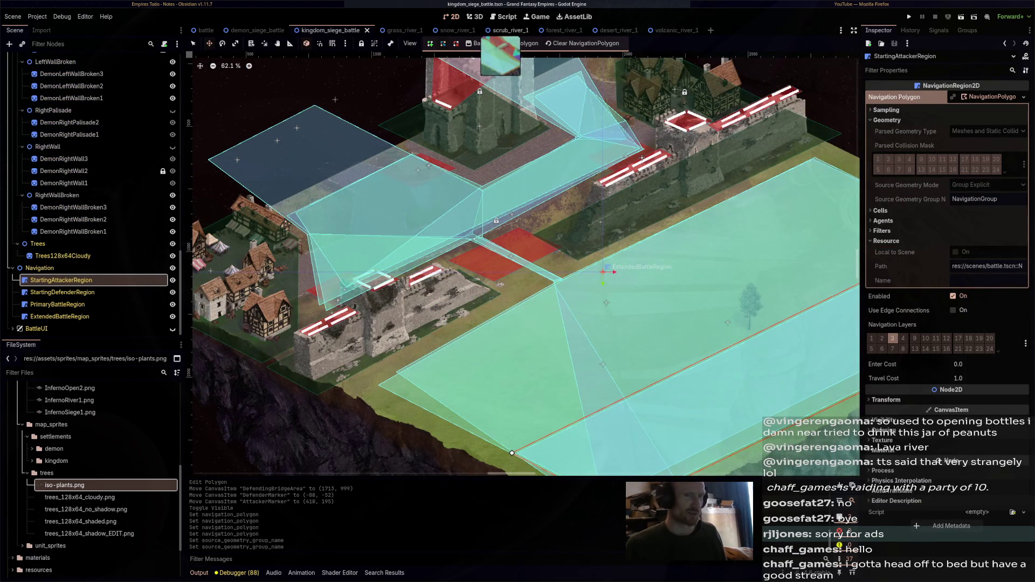
left_click(447, 30)
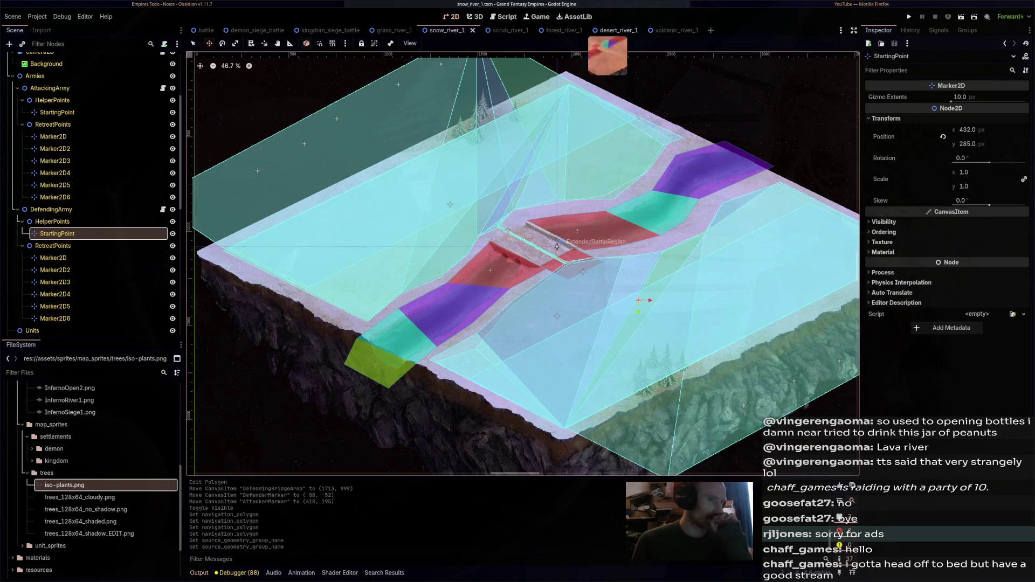
left_click(611, 30)
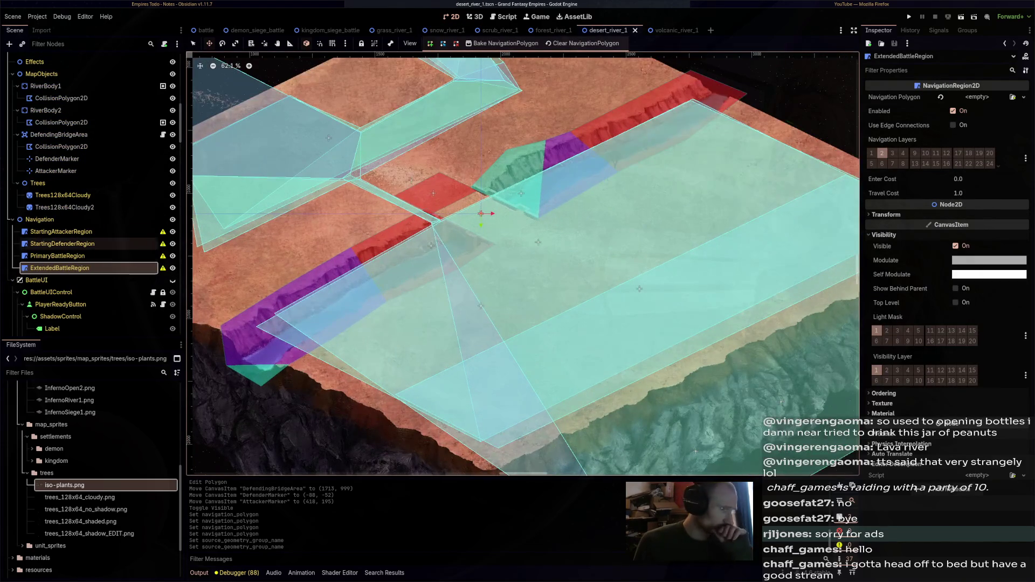
Select StartingAttackerRegion and create a new NavigationPolygon for it
left_click(62, 244)
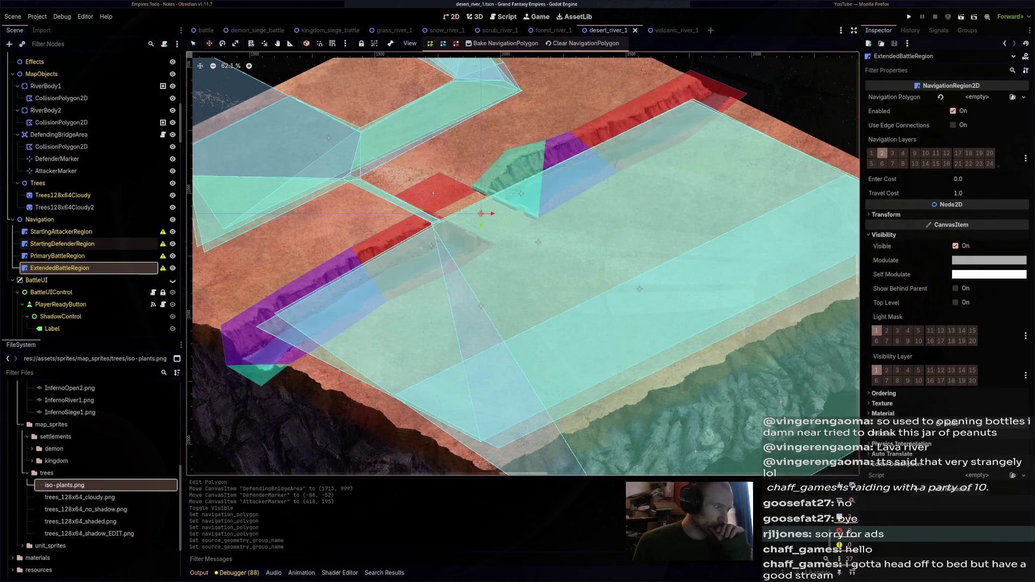
scroll(523, 264, "left", 3)
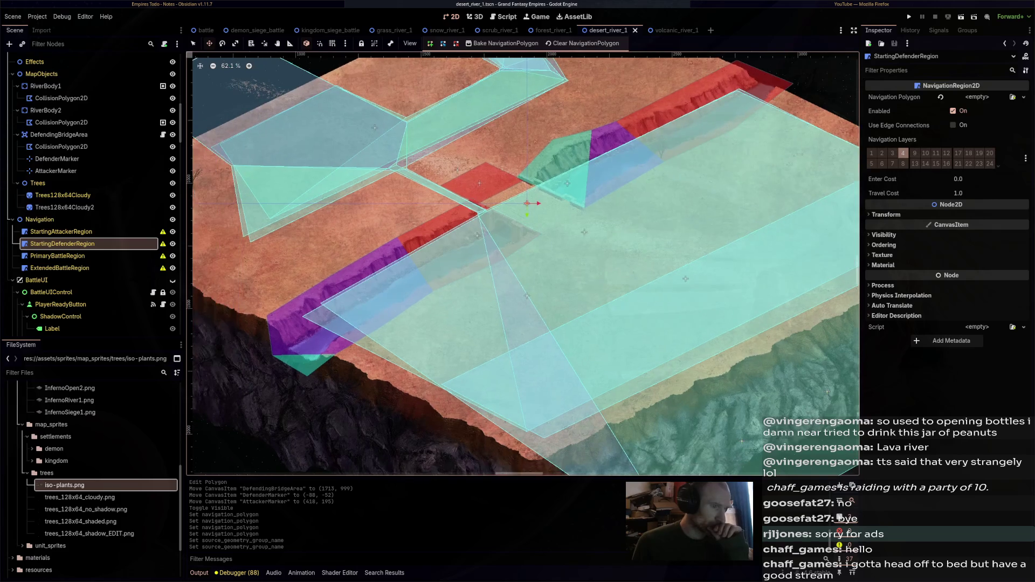
left_click(62, 231)
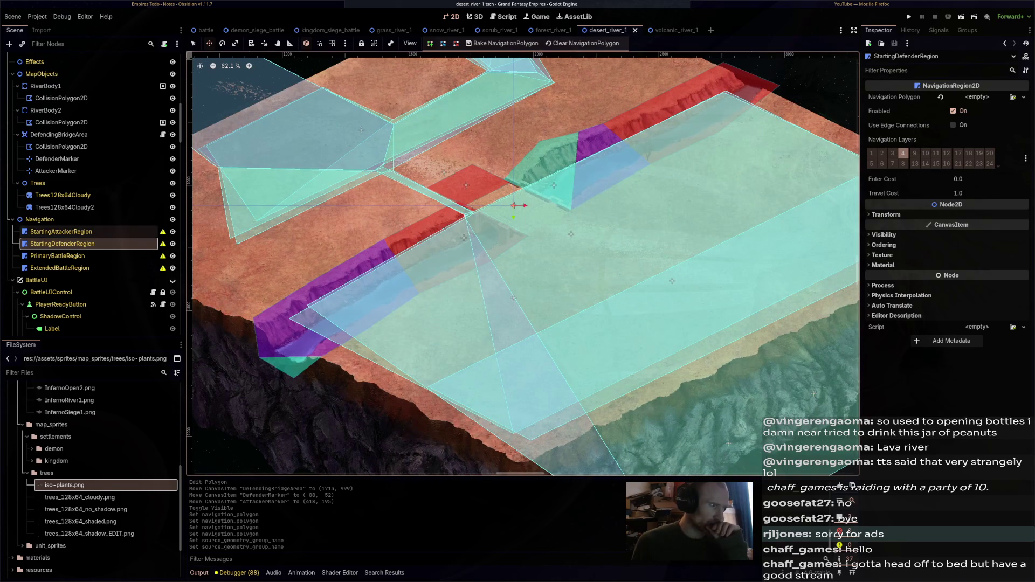
scroll(388, 192, "down", 2)
left_click(553, 31)
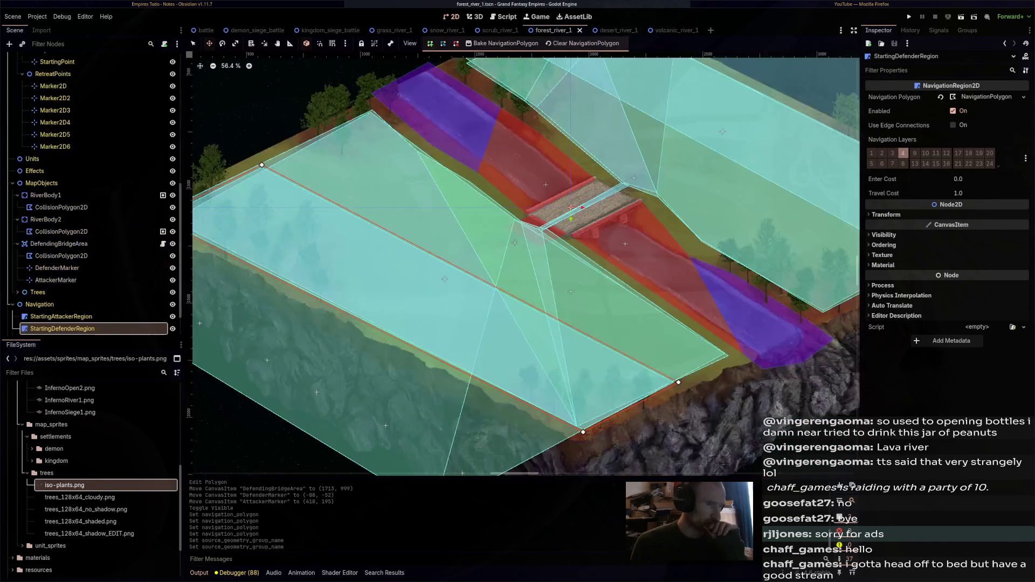
left_click(608, 30)
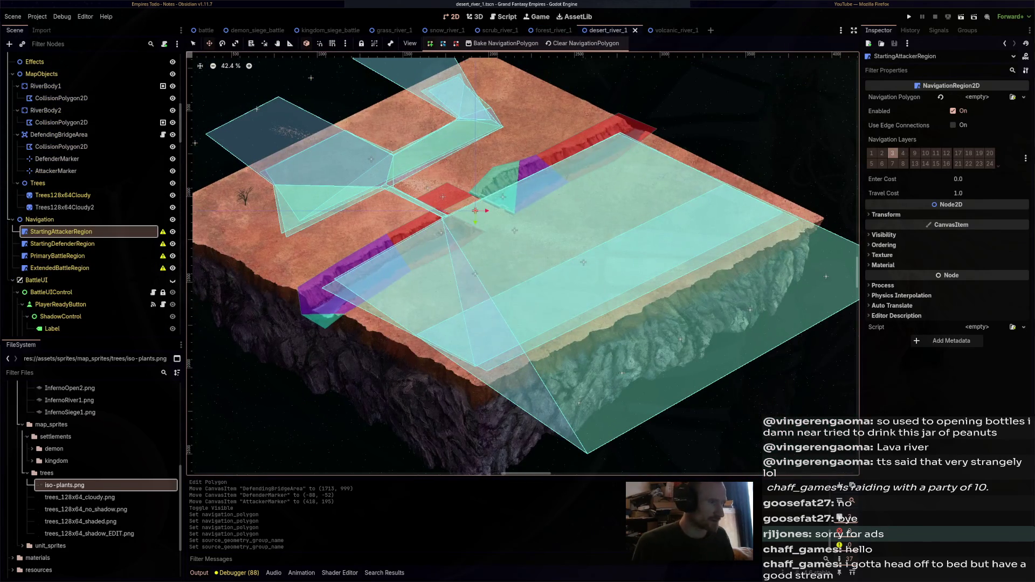
left_click(517, 264)
key("Escape")
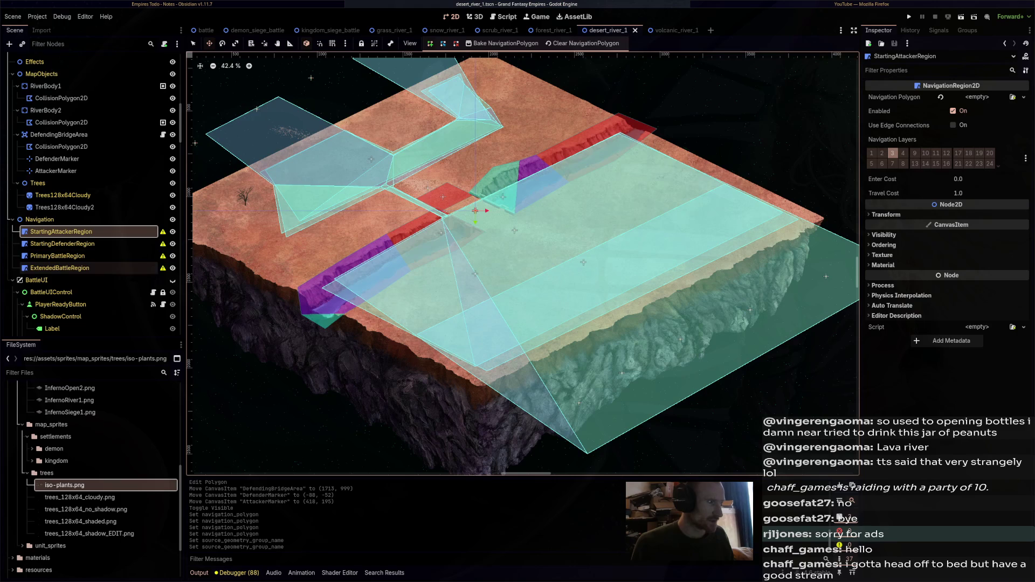
scroll(523, 264, "left", 3)
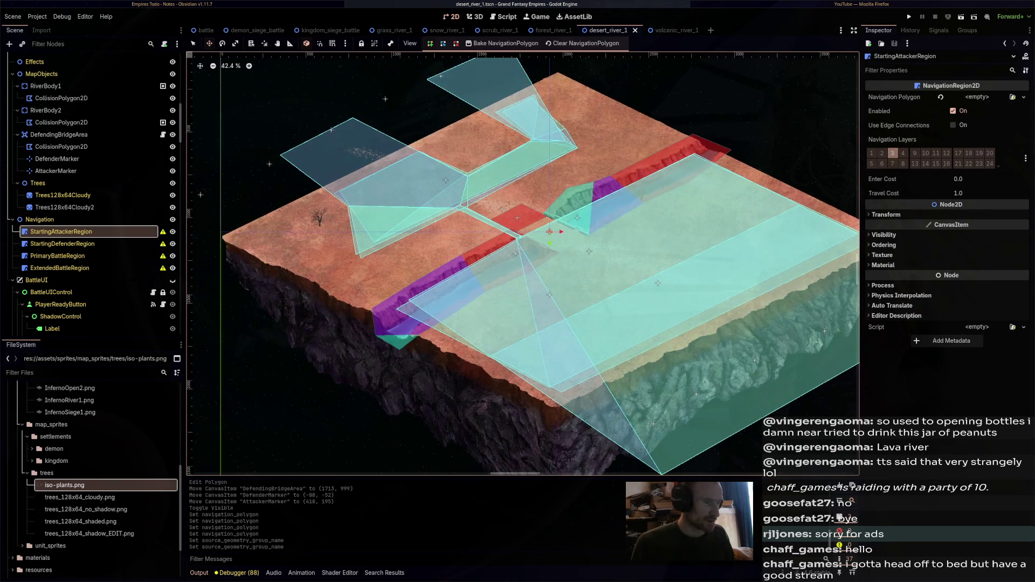
left_click(517, 264)
left_click(542, 311)
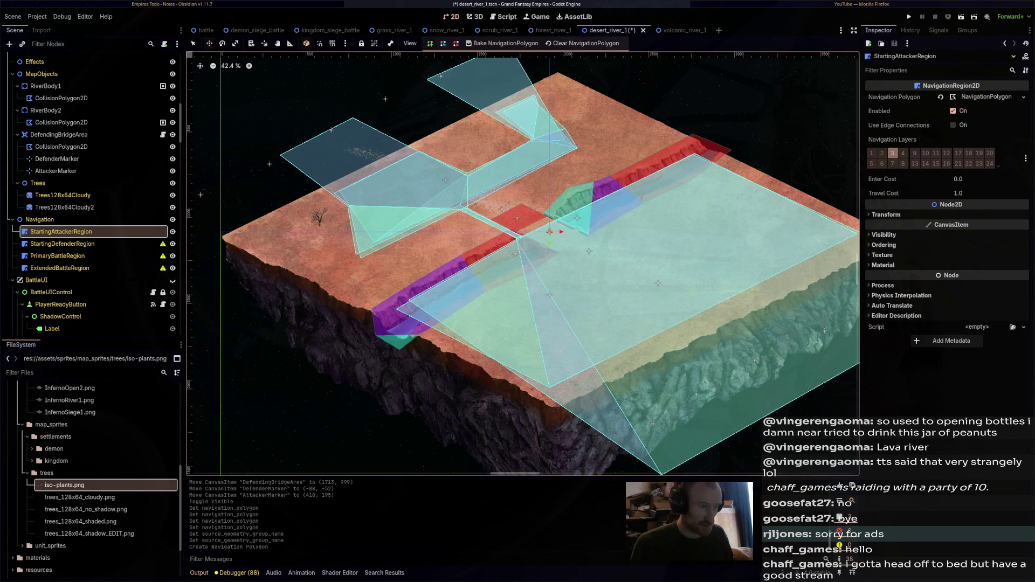
Draw the attacker's navigation polygon corners, closing it on the near bank
left_click(550, 233)
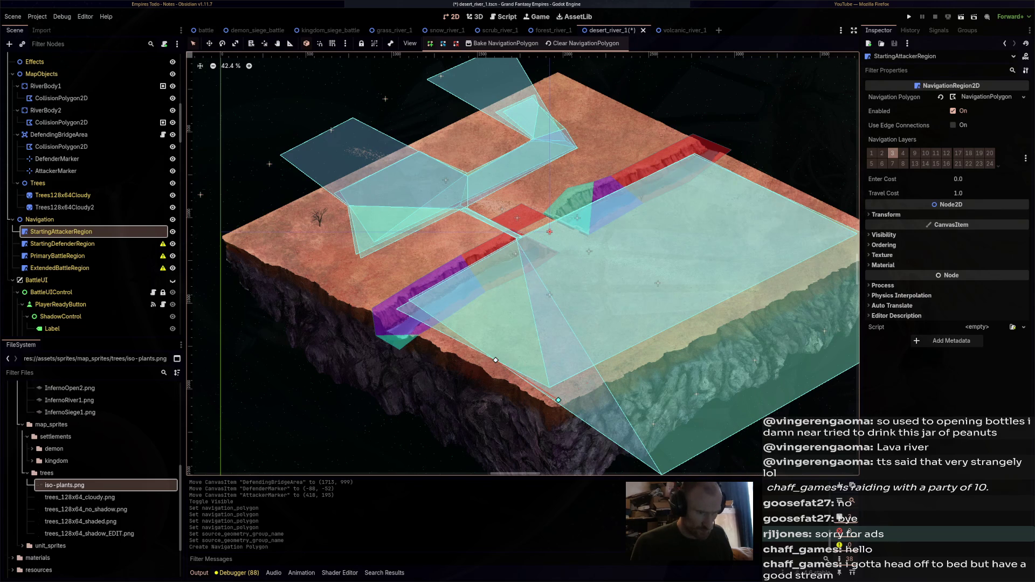
scroll(523, 264, "right", 5)
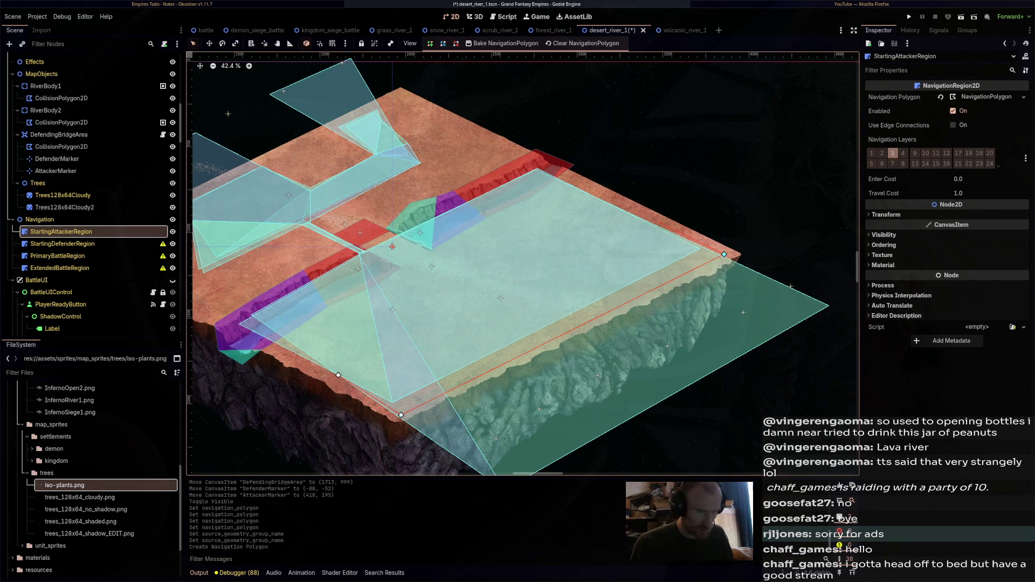
left_click(639, 212)
left_click(338, 375)
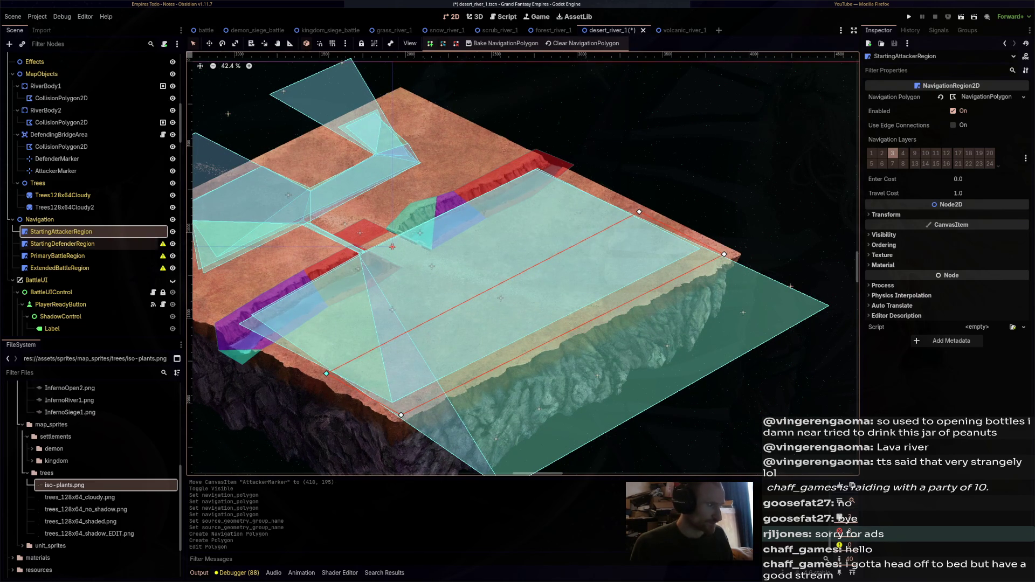
Create StartingDefenderRegion's new navigation polygon, close it on the far bank, and save
left_click(62, 244)
scroll(523, 264, "left", 8)
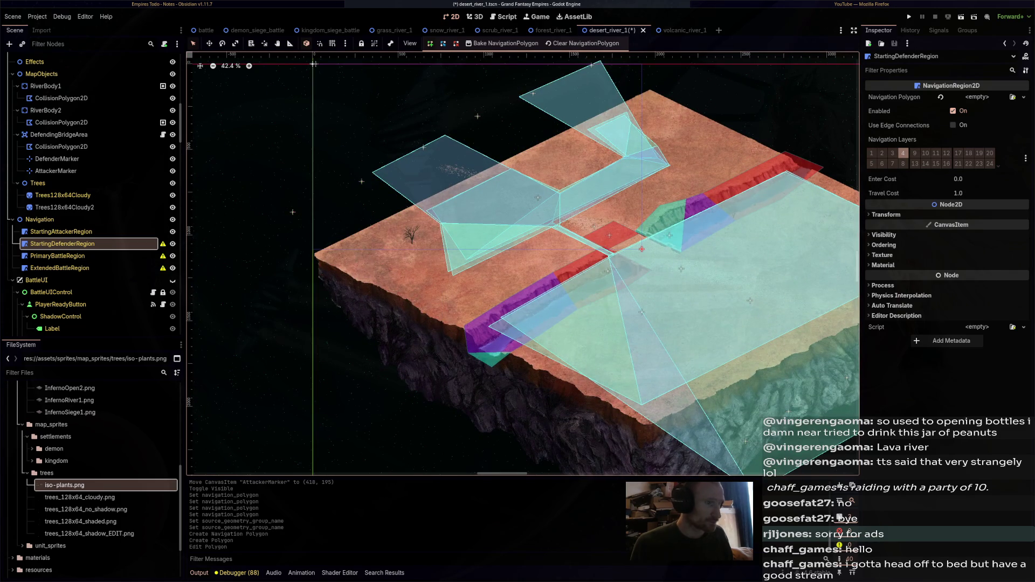
left_click(534, 291)
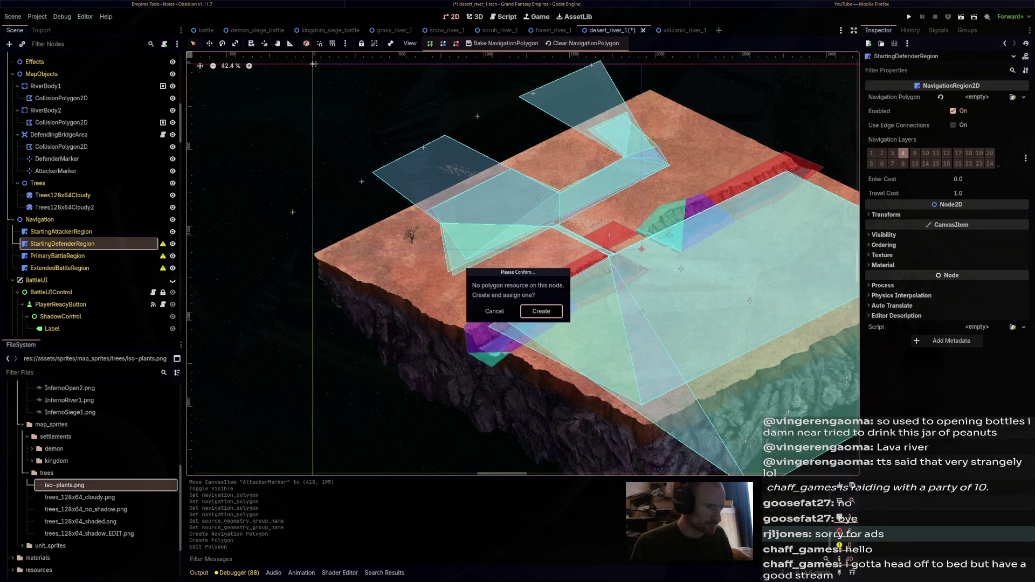
left_click(541, 311)
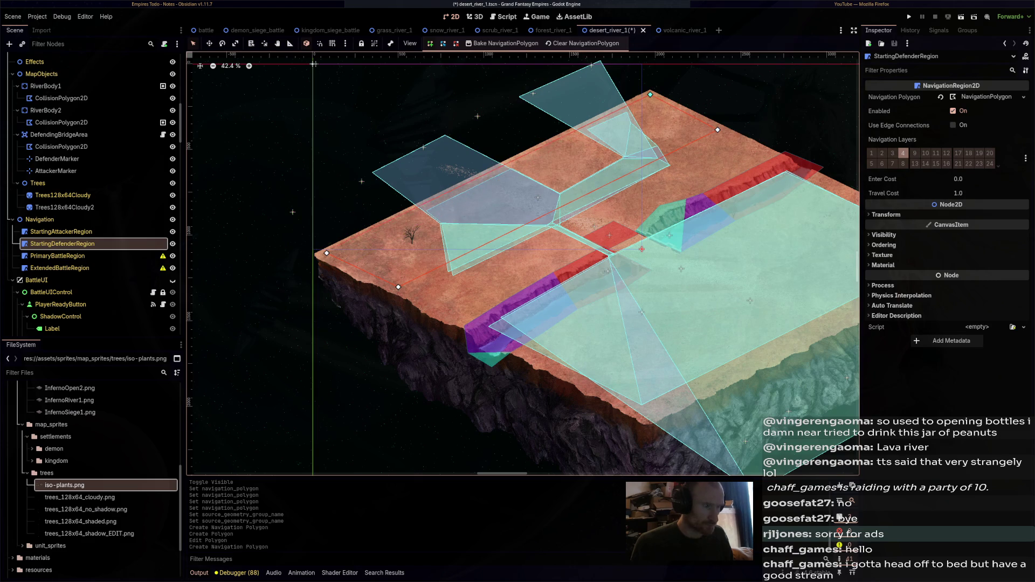
left_click(326, 253)
scroll(523, 265, "right", 2)
left_click(57, 256)
key("ctrl+s")
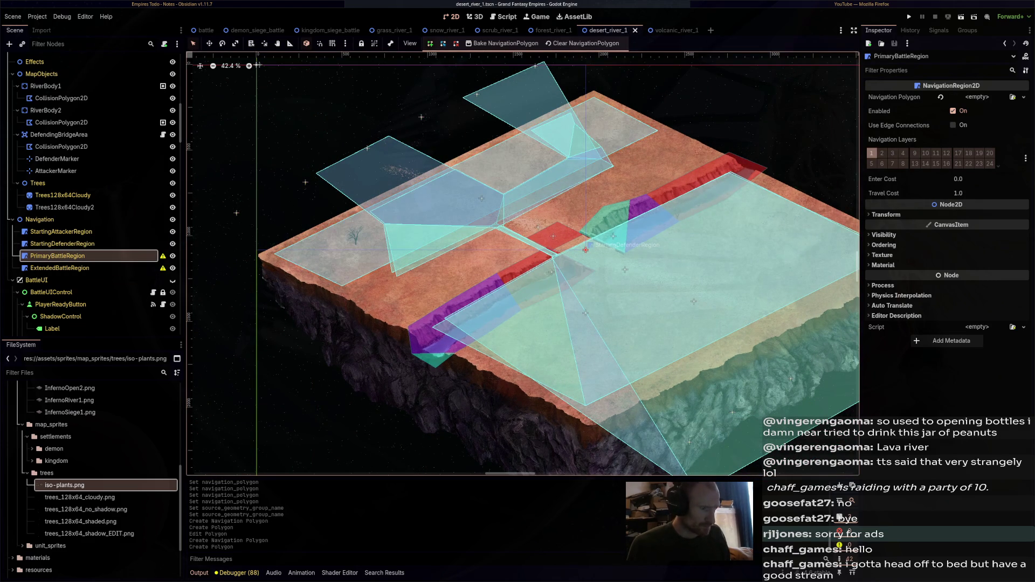
Outline a new polygon via the left and top map corners, river edge, bottom edge and near bank; save
left_click(534, 293)
left_click(544, 311)
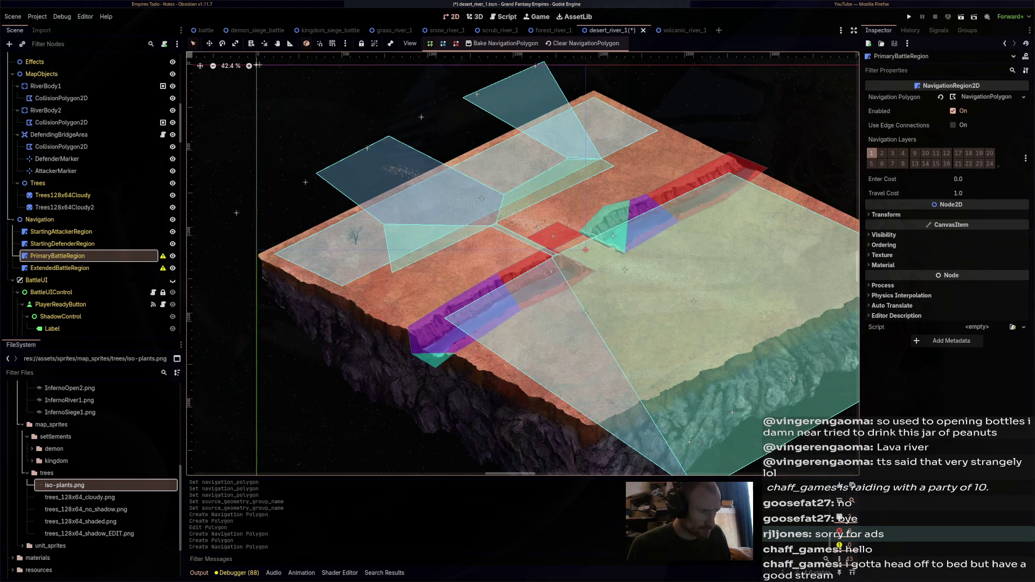
left_click(273, 255)
left_click(593, 97)
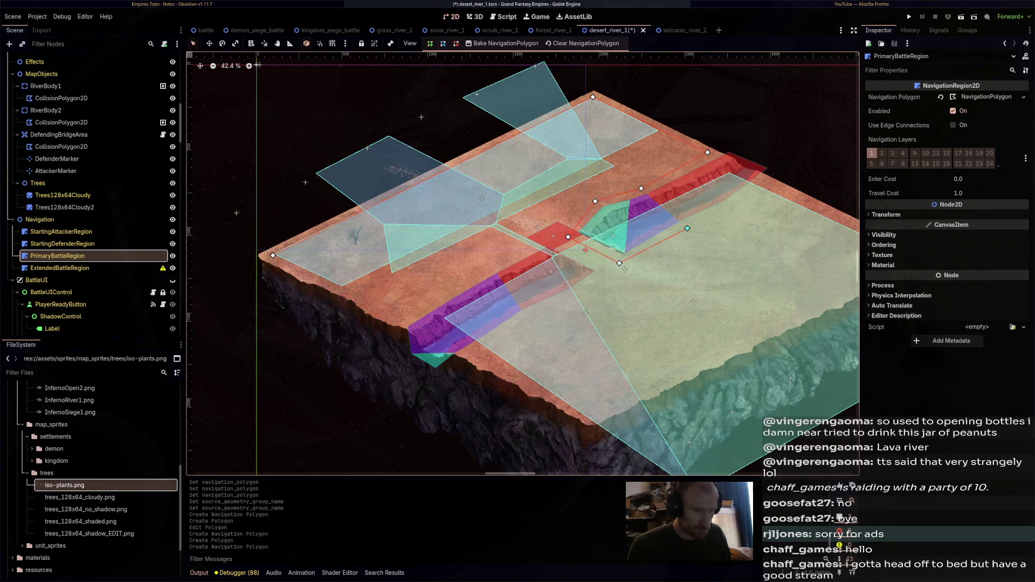
scroll(815, 215, "right", 5)
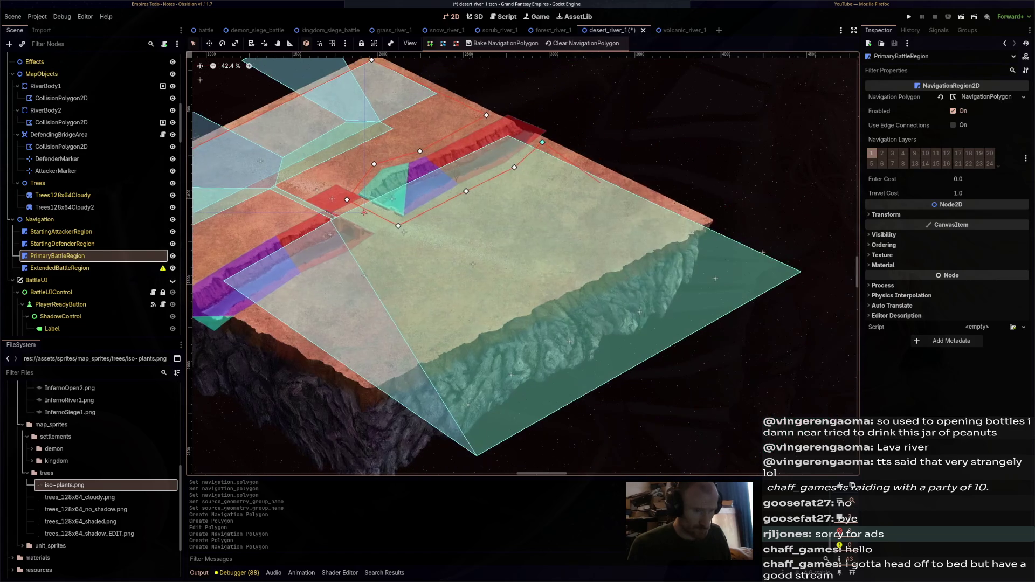
left_click(697, 218)
left_click(370, 379)
left_click(308, 279)
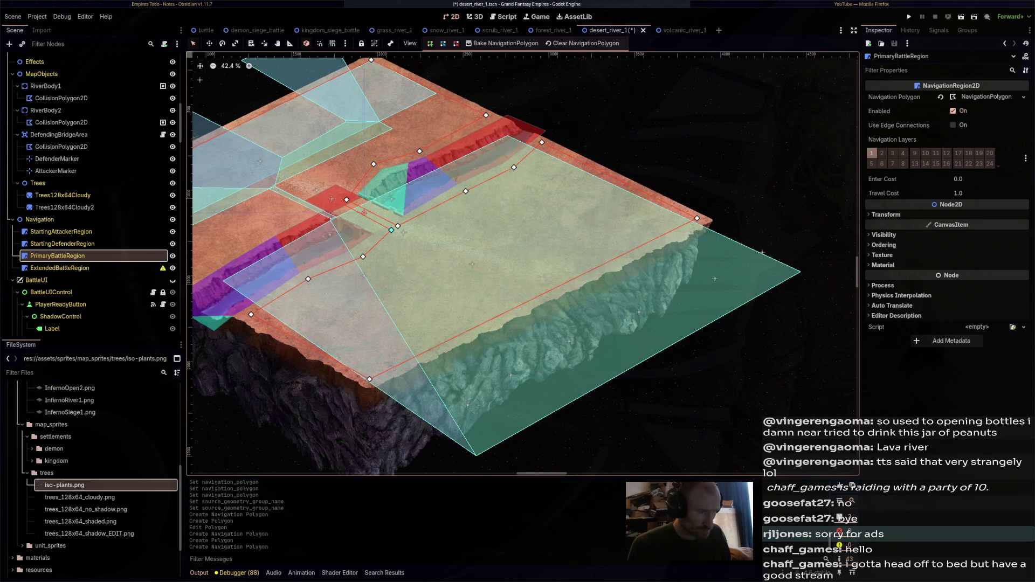
scroll(763, 252, "left", 4)
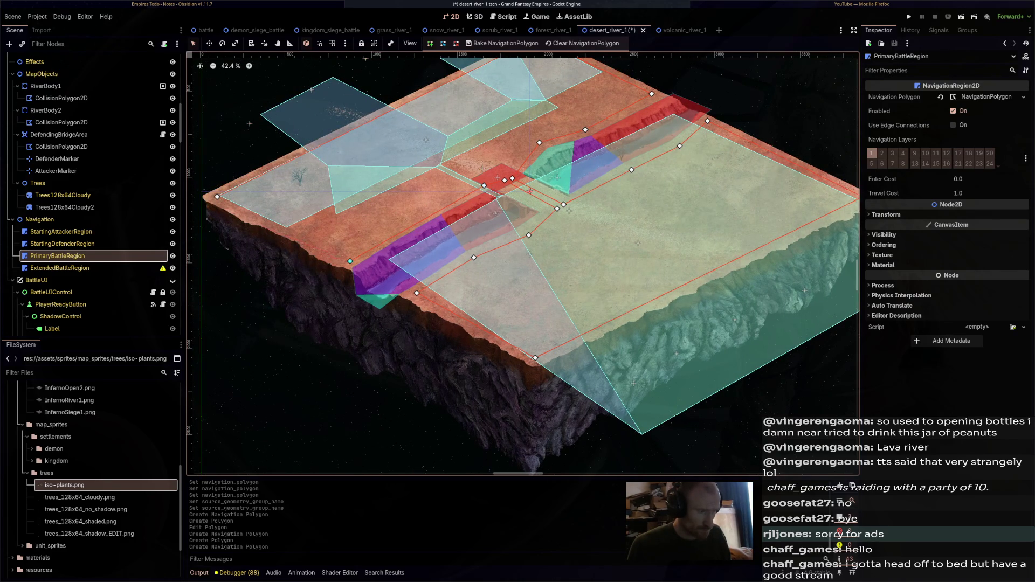
scroll(523, 264, "up", 2)
scroll(523, 264, "left", 2)
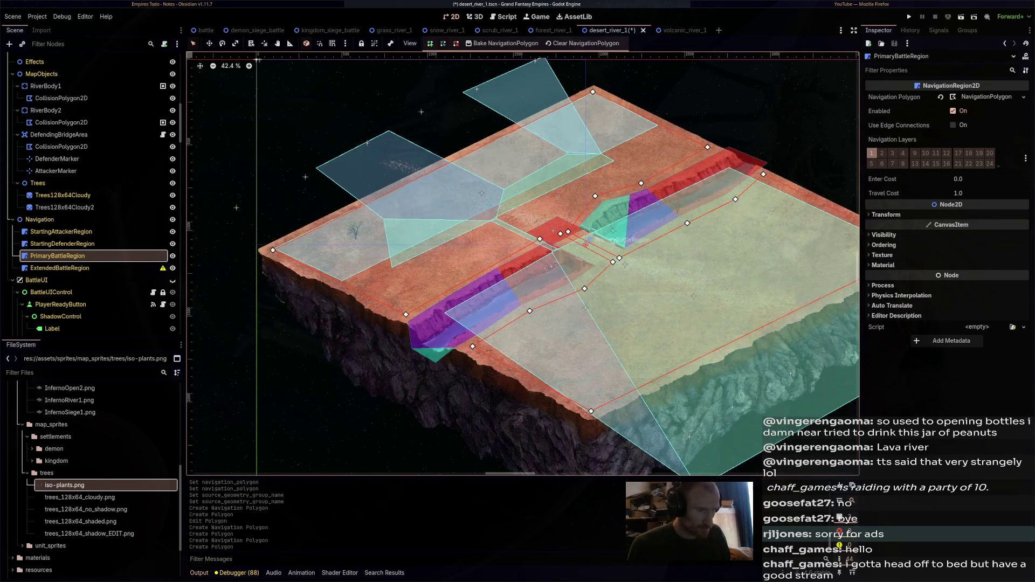
key("ctrl+s")
left_click(60, 268)
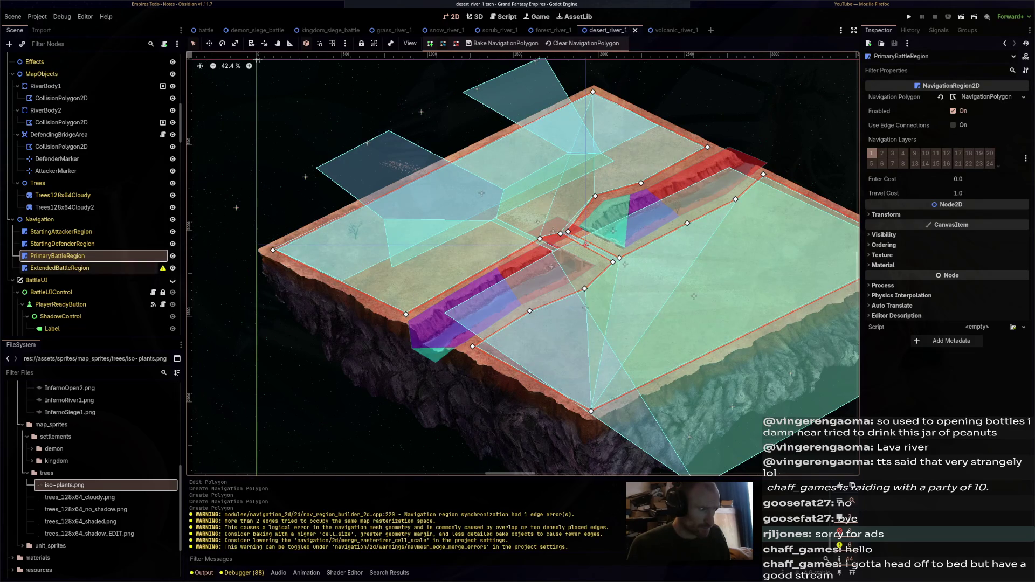
Create a new navigation polygon for ExtendedBattleRegion, tracing the left, top, upper bank, bridge and right corners
left_click(539, 291)
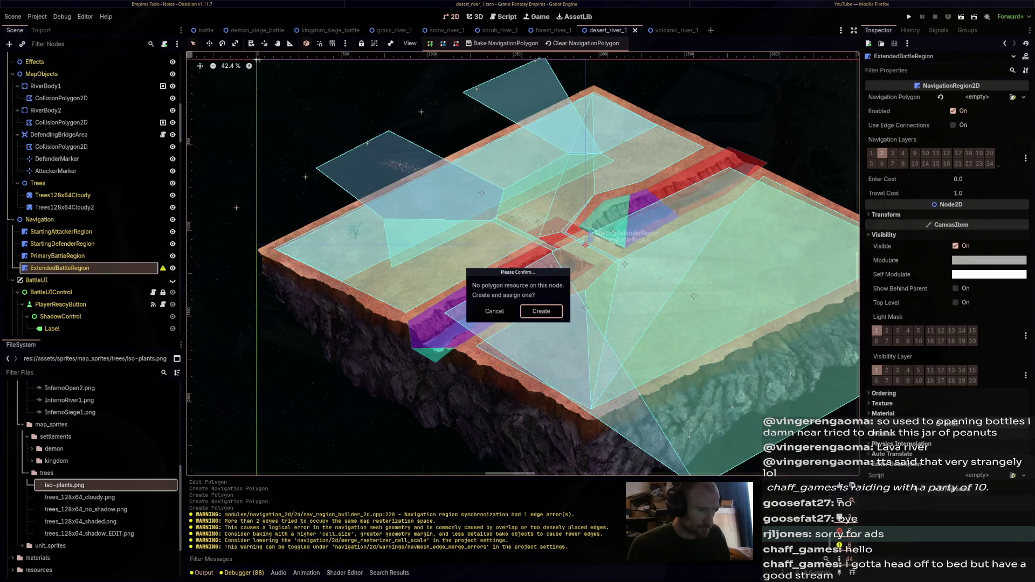
left_click(542, 311)
left_click(274, 247)
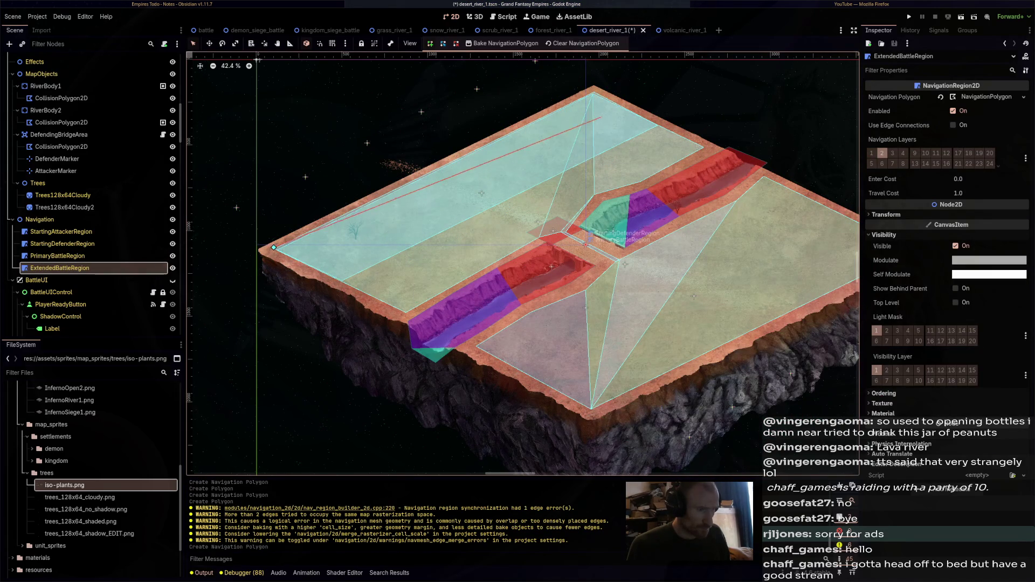
left_click(594, 92)
left_click(702, 148)
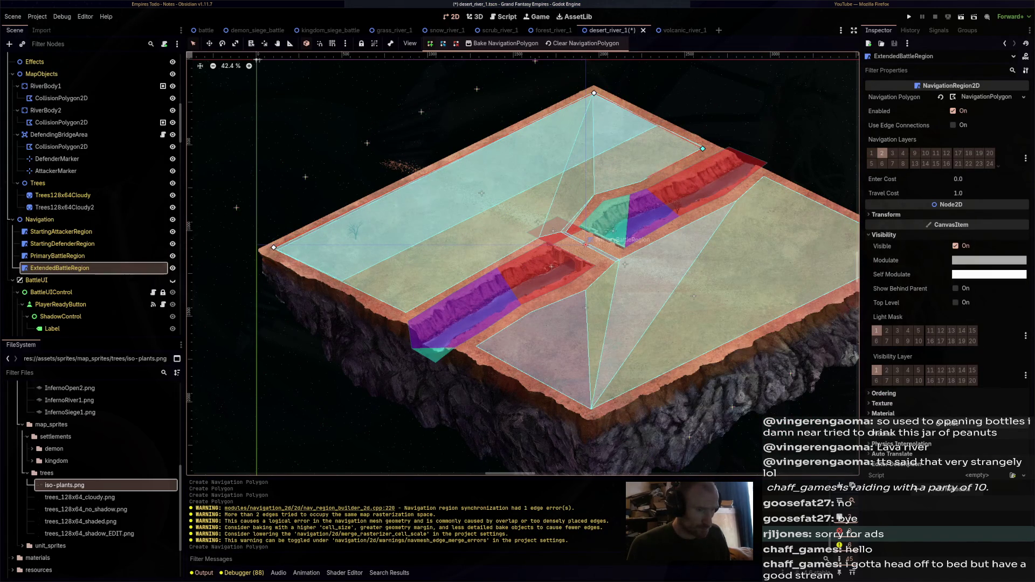
left_click(592, 193)
left_click(762, 178)
scroll(762, 178, "right", 3)
left_click(761, 227)
Trace the bottom edge and back along the river bank, closing the polygon at its start
left_click(440, 383)
left_click(318, 318)
left_click(376, 285)
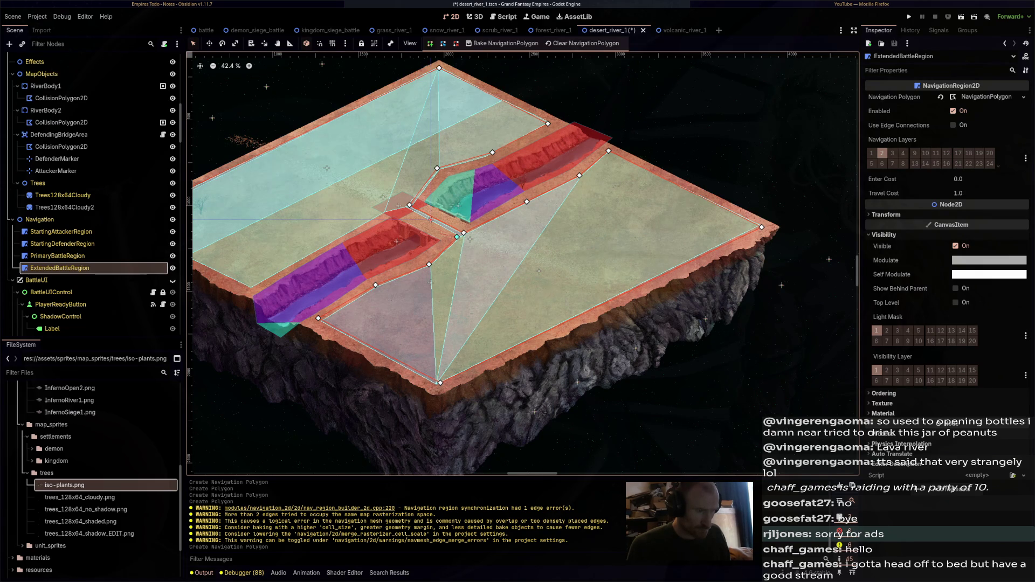
left_click(381, 215)
left_click(249, 287)
left_click_drag(431, 216, 648, 207)
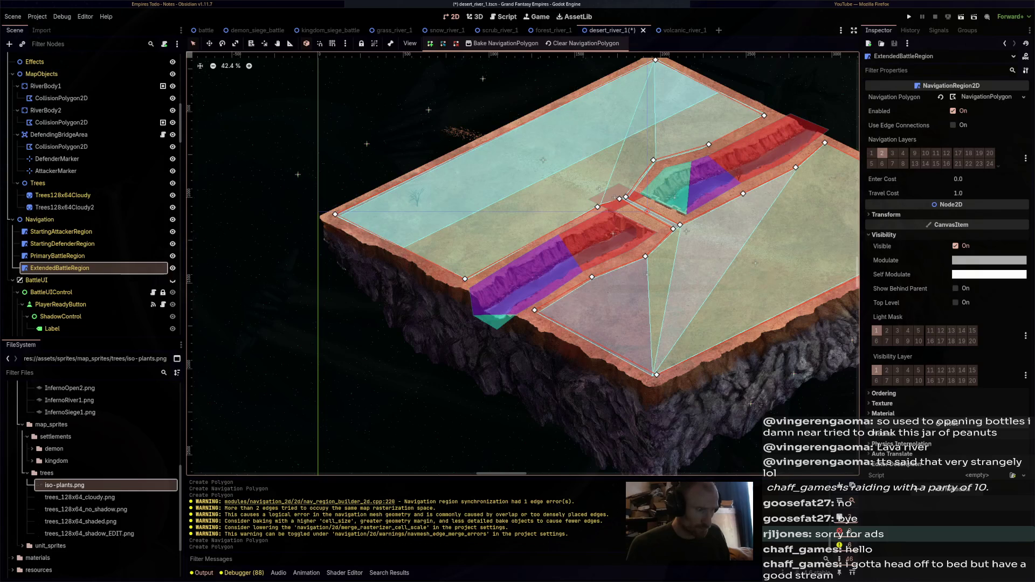
left_click(336, 214)
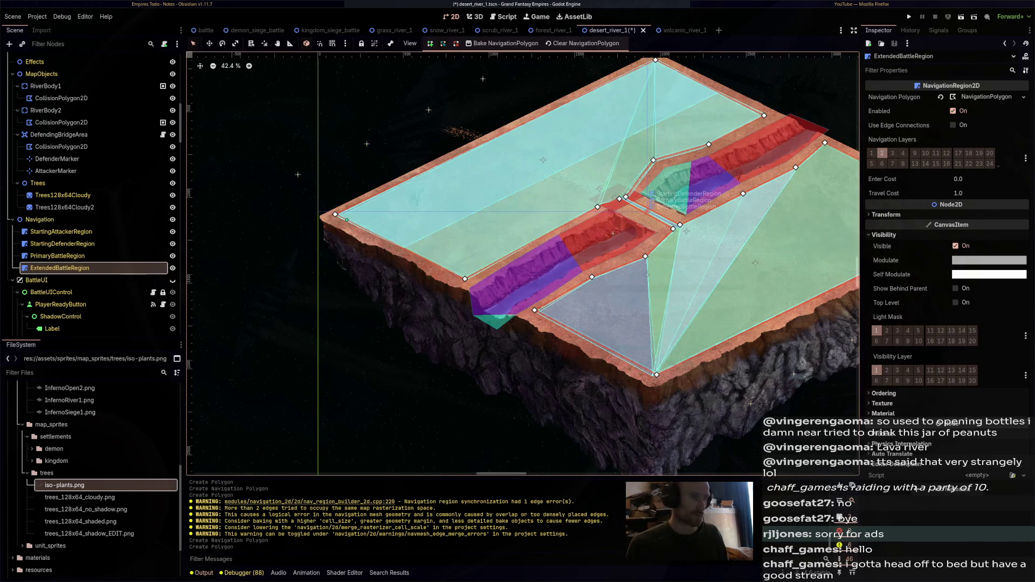
Stretch the left, top, lower-right and bottom vertices past the map edges and save the scene
mouse_move(335, 214)
left_mouse_down()
mouse_move(283, 208)
mouse_move(261, 175)
mouse_move(285, 242)
left_mouse_up()
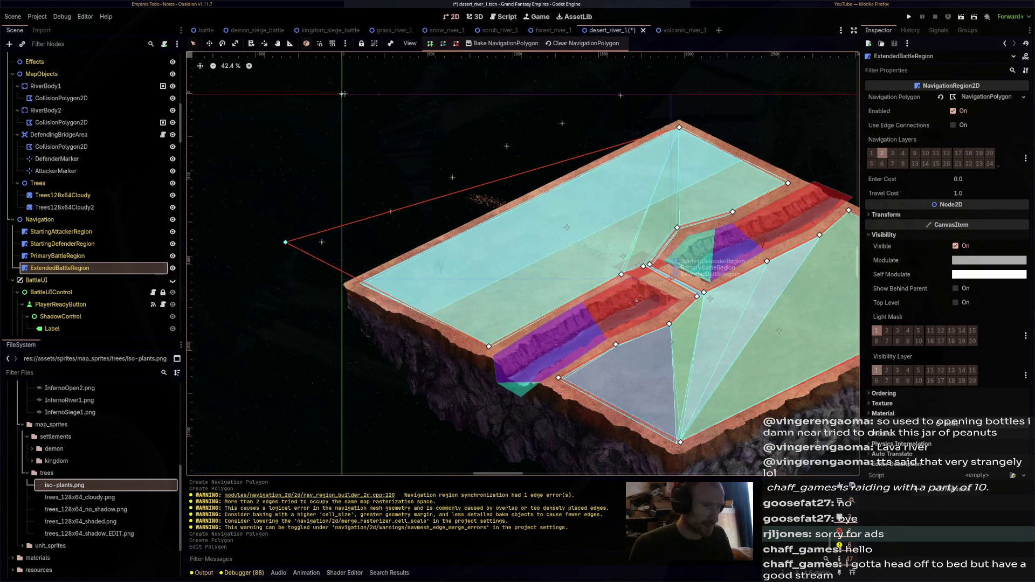
mouse_move(662, 133)
left_mouse_down()
mouse_move(604, 81)
mouse_move(310, 54)
left_mouse_up()
mouse_move(674, 271)
left_mouse_down()
mouse_move(799, 291)
mouse_move(850, 214)
left_mouse_up()
left_click_drag(445, 329, 517, 383)
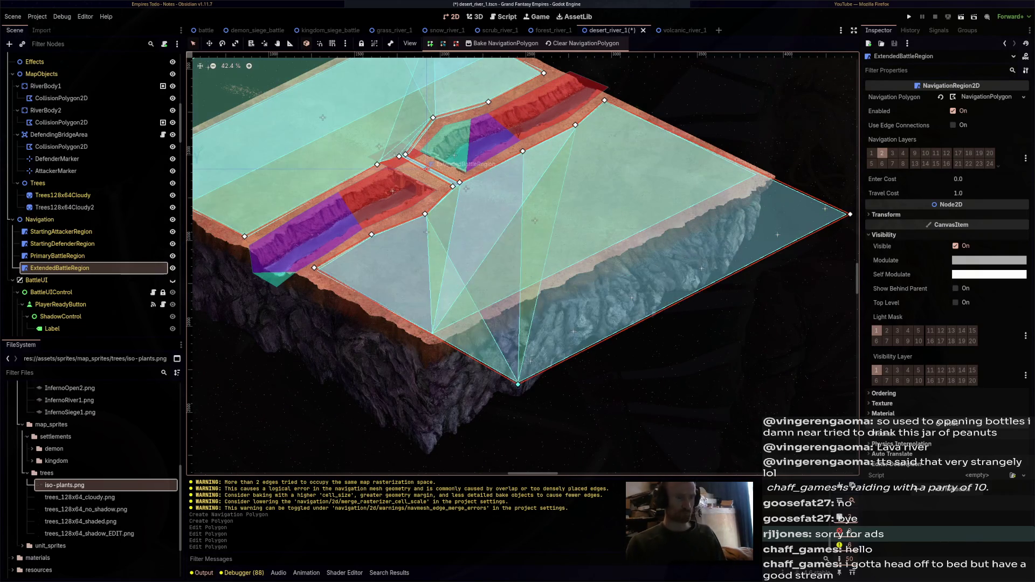
key("ctrl+s")
scroll(523, 264, "left", 5)
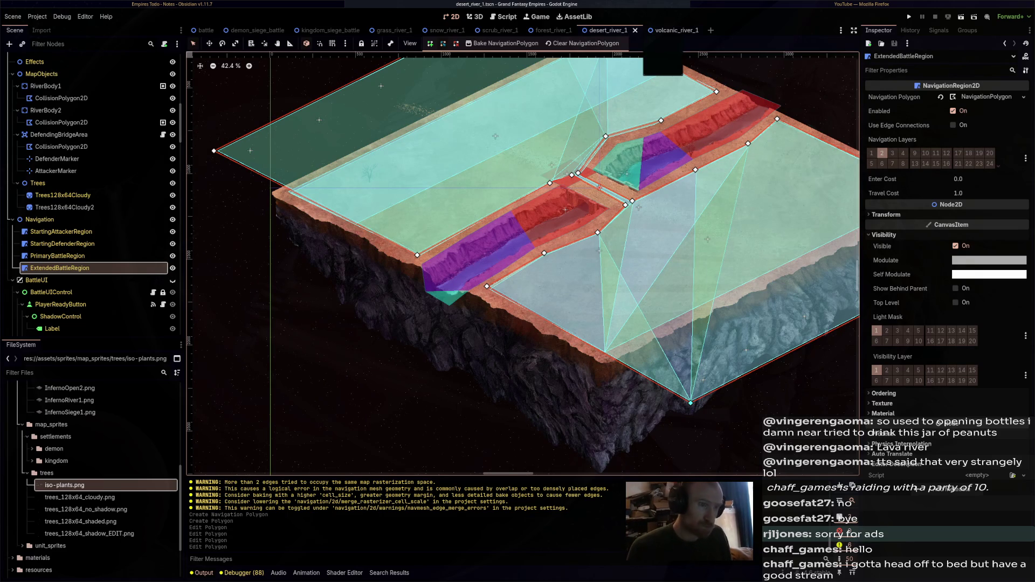
key("ctrl+Tab")
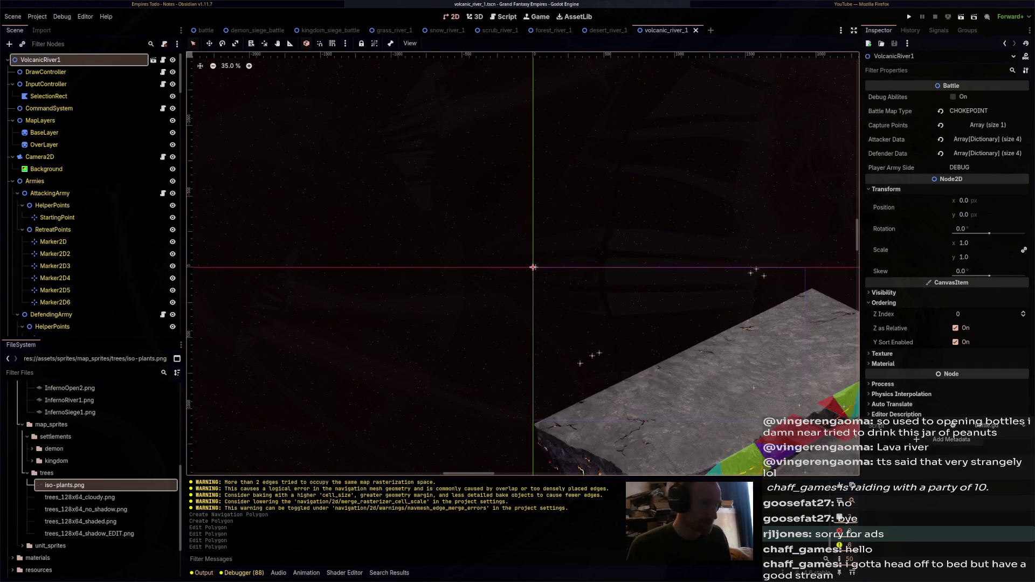
Return to desert_river_1, run the game with F5, then close it and refocus the editor
scroll(752, 397, "up", 4)
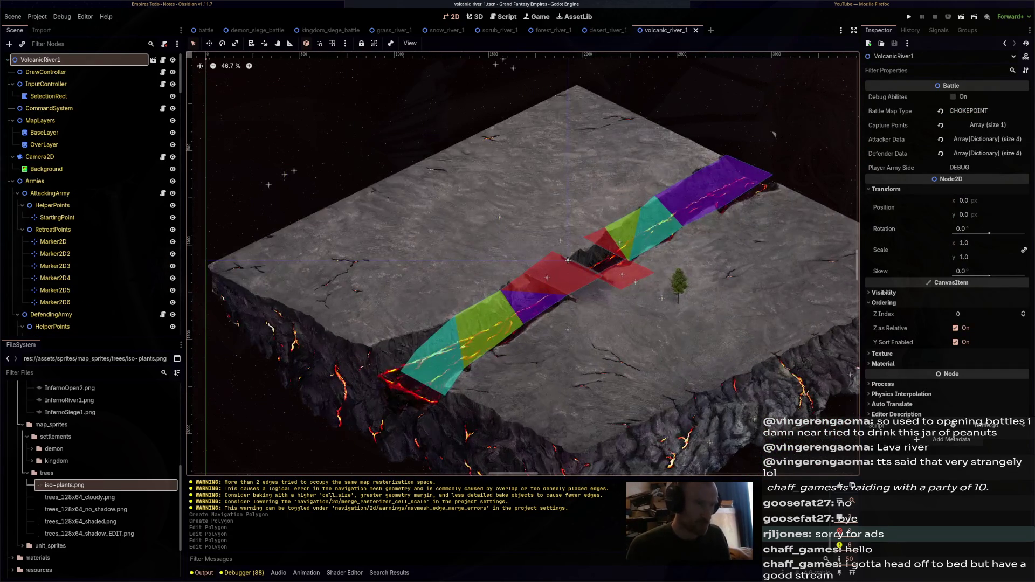
left_click(608, 30)
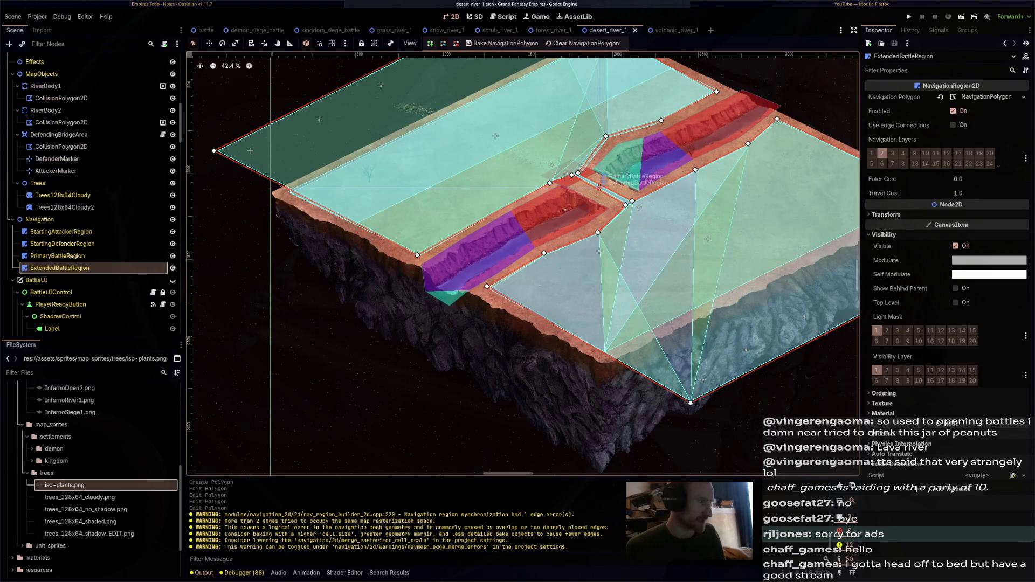
scroll(92, 194, "up", 10)
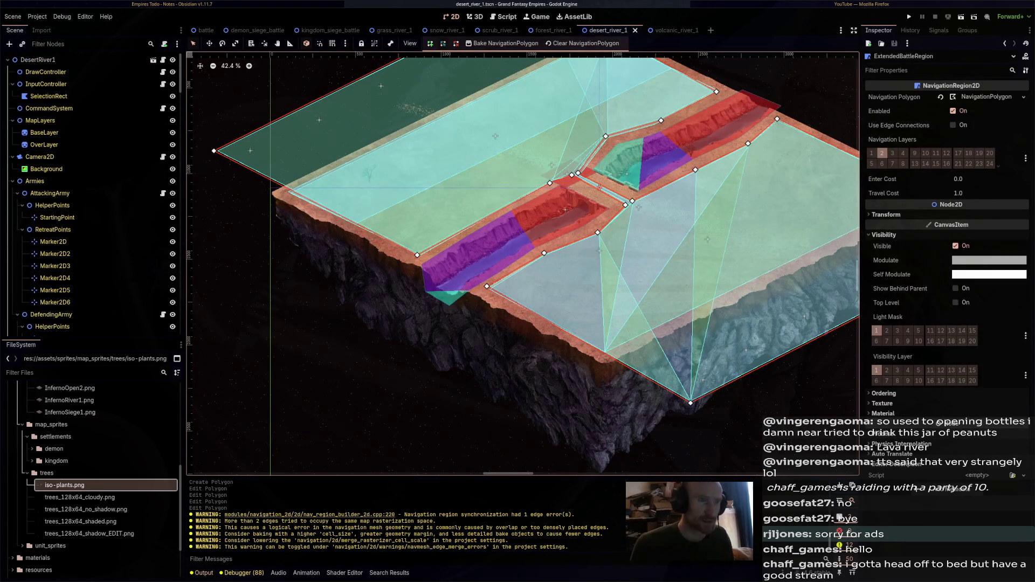
key("F5")
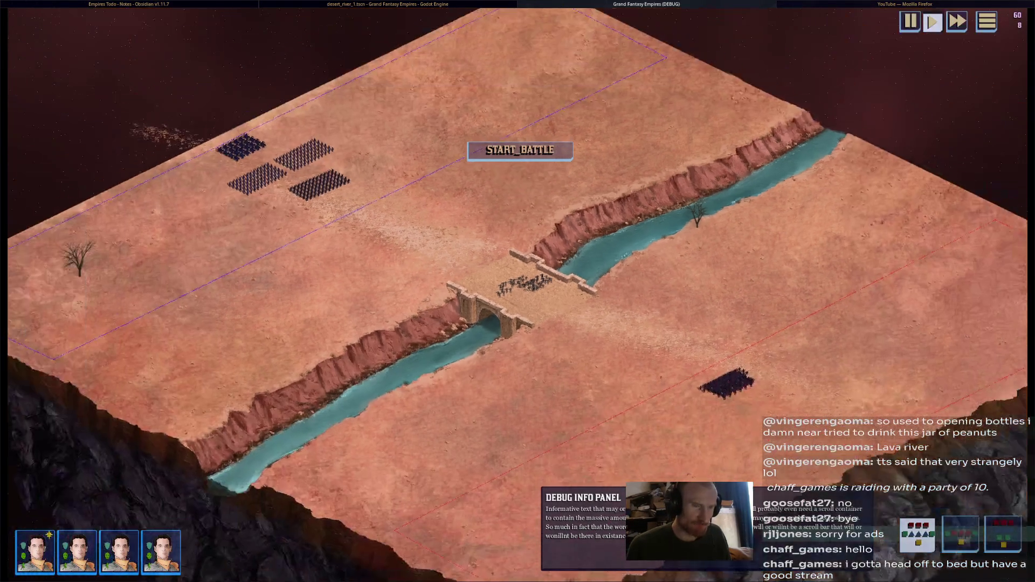
key("alt+F4")
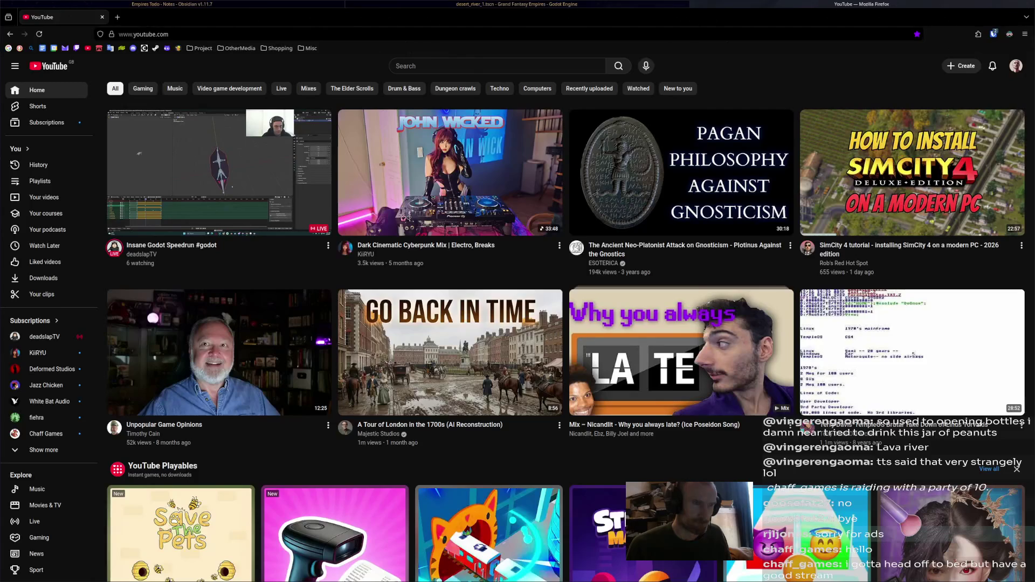
key("alt+Tab")
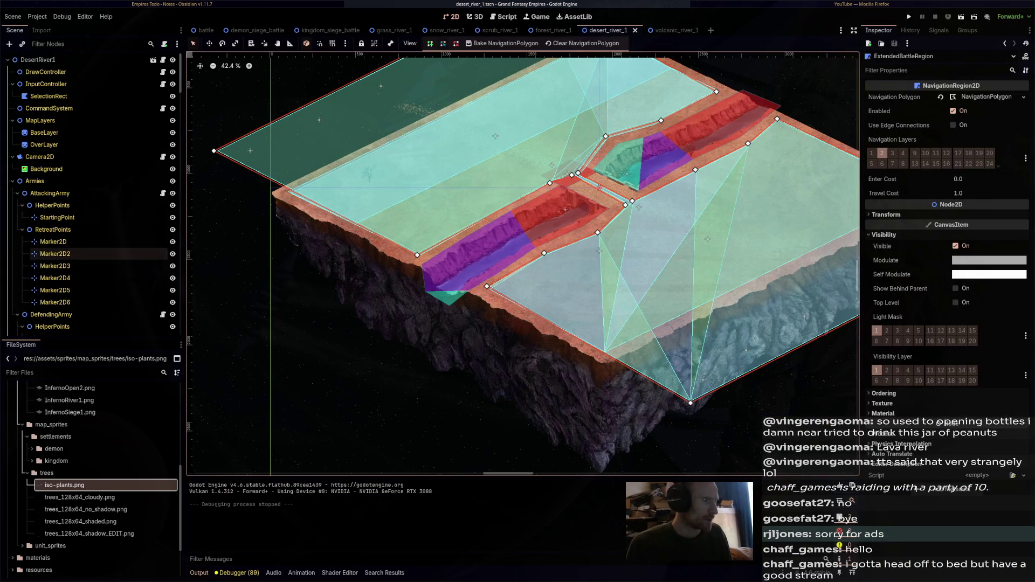
Check AttackingArmy's StartingPoint position in the Inspector
scroll(91, 259, "down", 5)
scroll(92, 264, "up", 5)
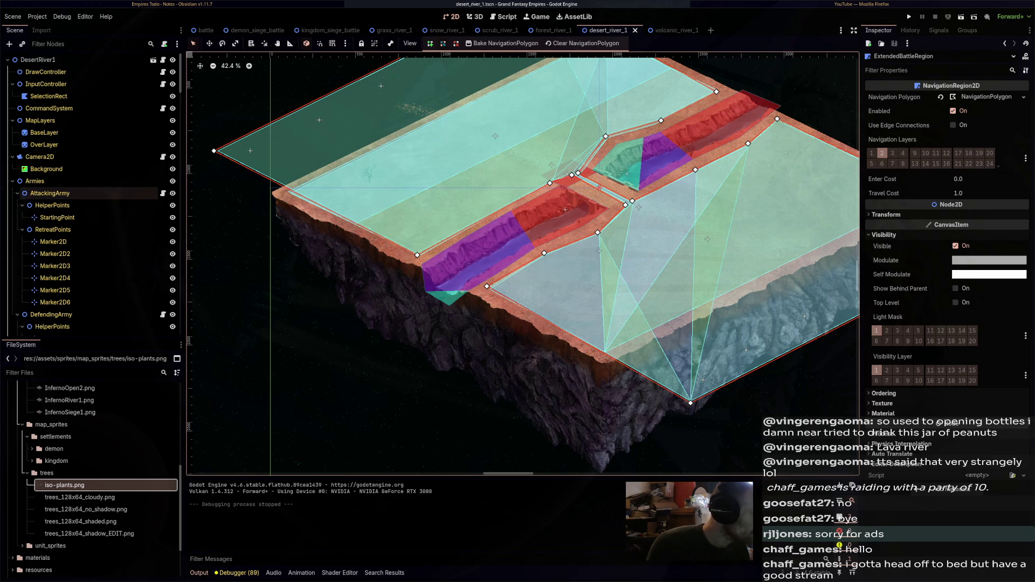
left_click(50, 193)
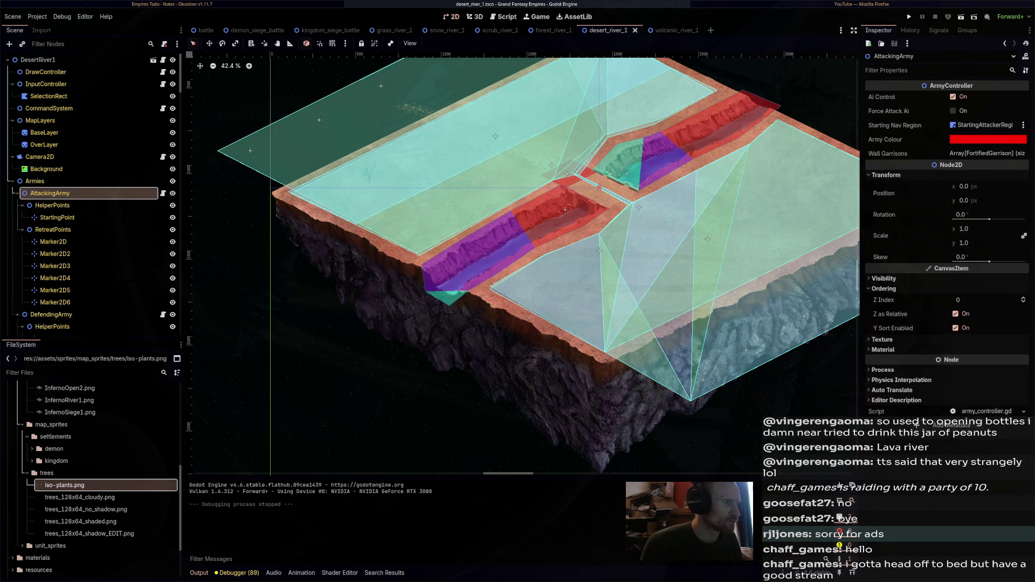
left_click(57, 217)
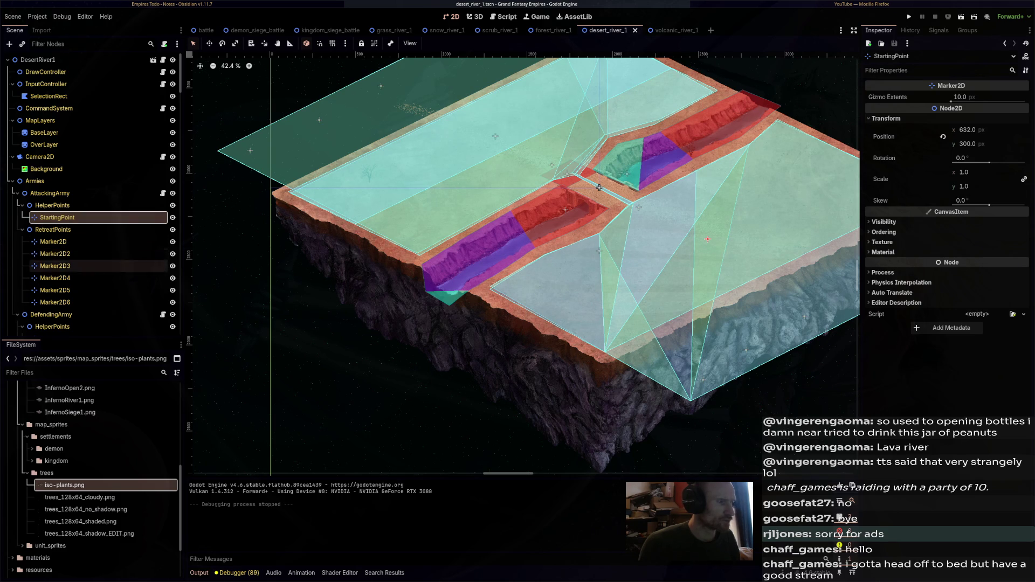
Check DefendingArmy's StartingPoint at (-606, -301), then select StartingDefenderRegion for editing
scroll(87, 232, "down", 3)
left_click(51, 209)
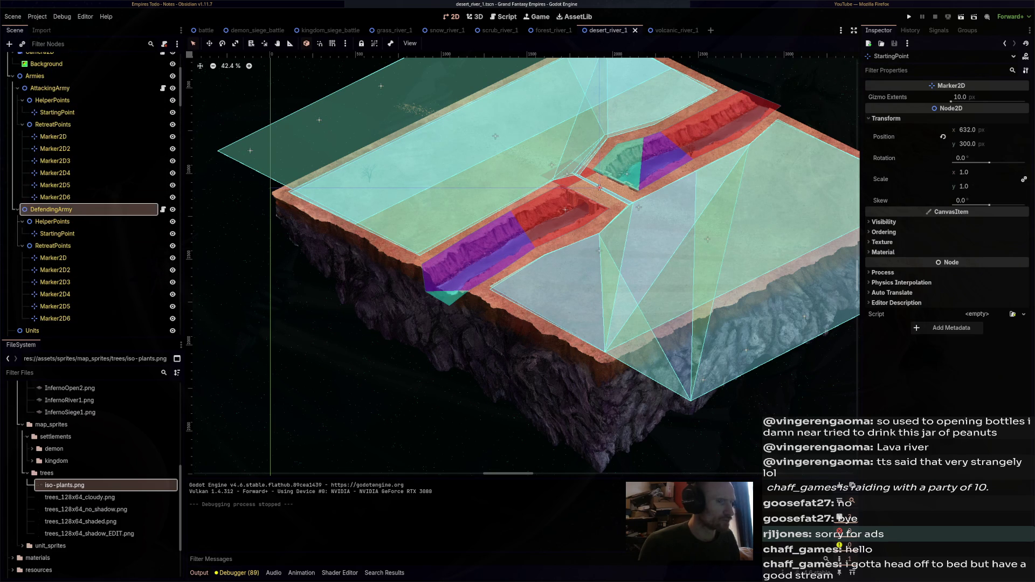
left_click(108, 234)
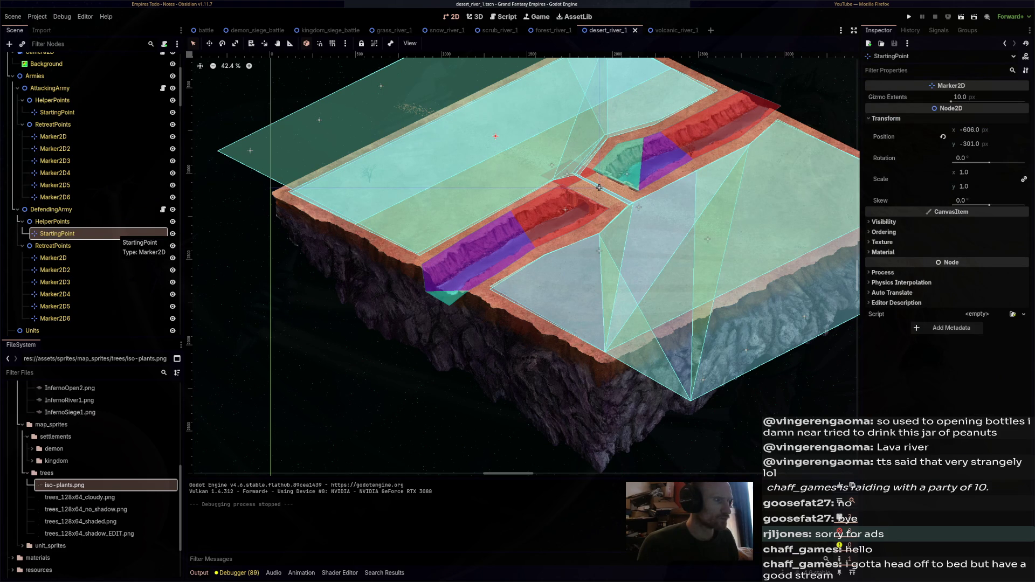
scroll(108, 237, "down", 10)
left_click(81, 244)
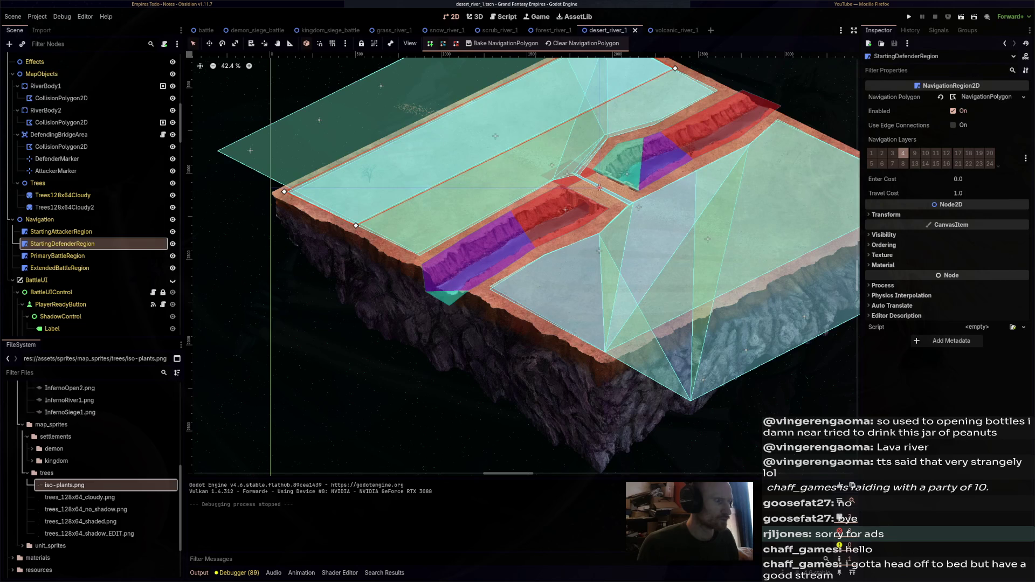
left_click(61, 231)
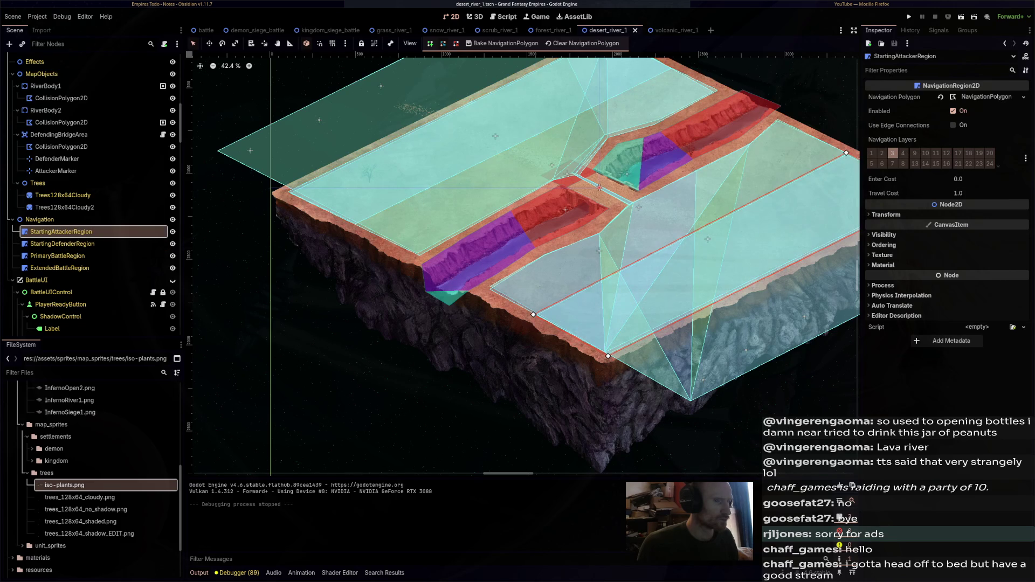
left_click_drag(599, 186, 515, 192)
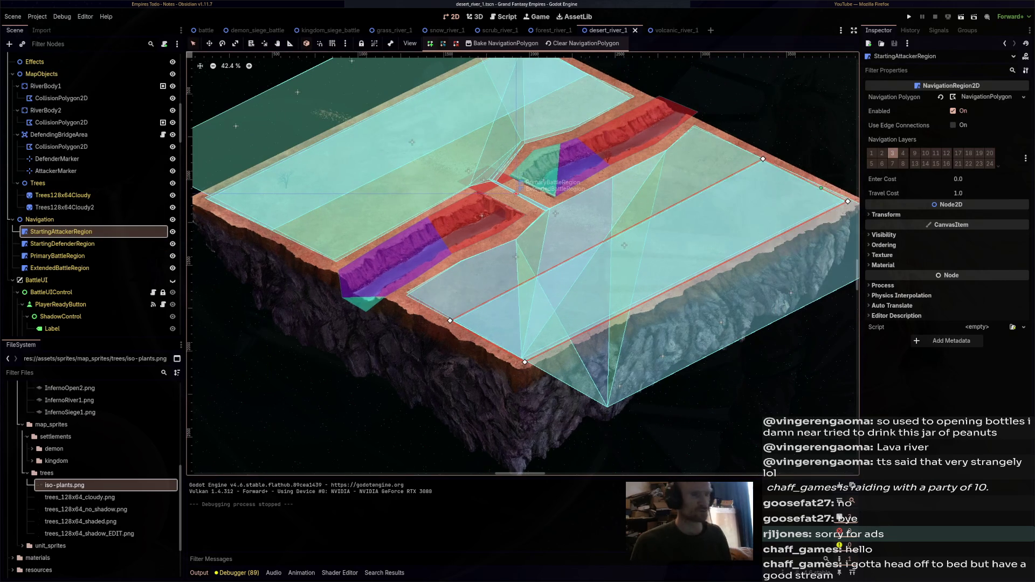
key("F5")
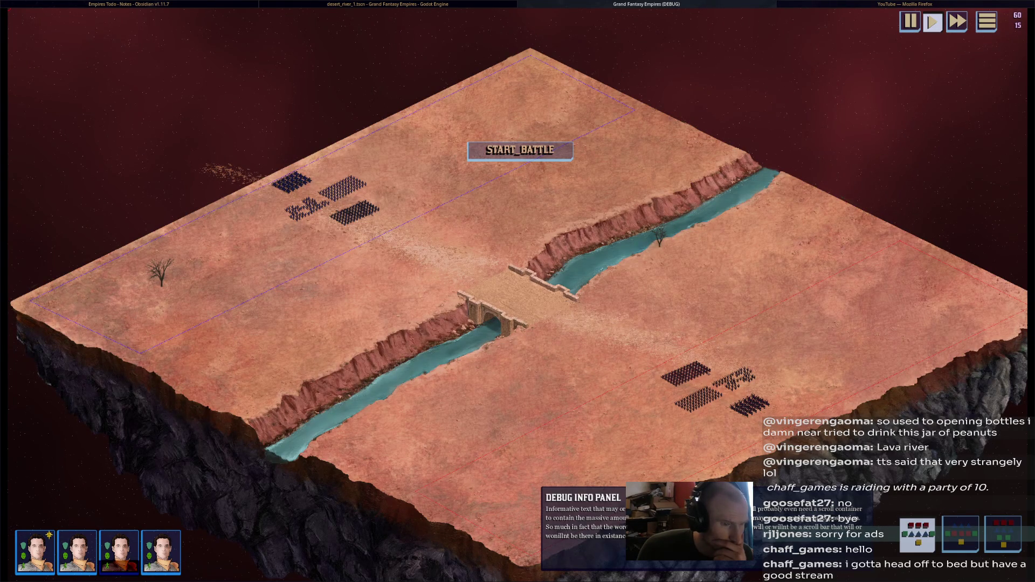
key("F8")
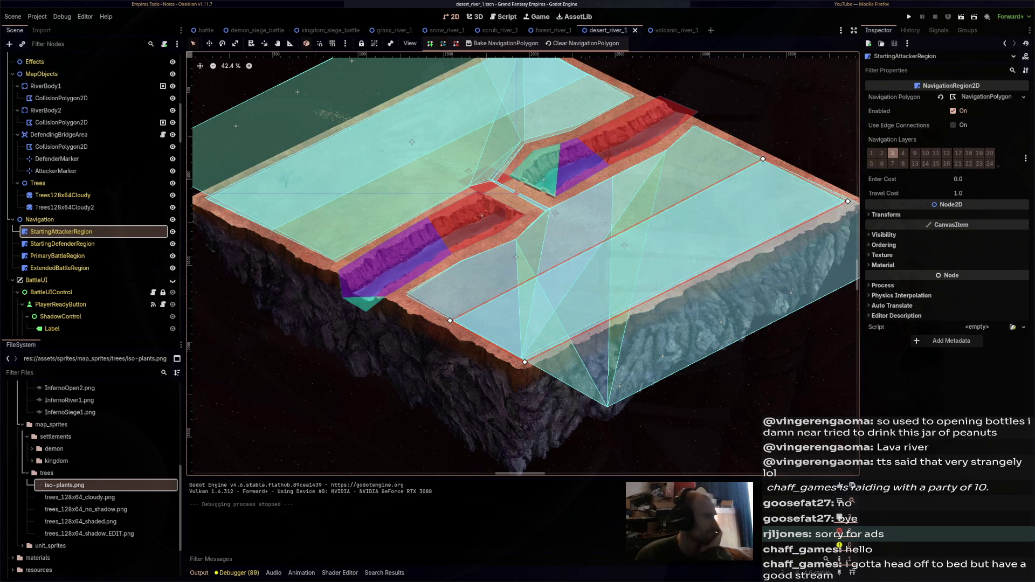
scroll(192, 263, "down", 4)
Open formation.tscn through the quick-open scene list and show its formation.gd script
scroll(97, 216, "down", 2)
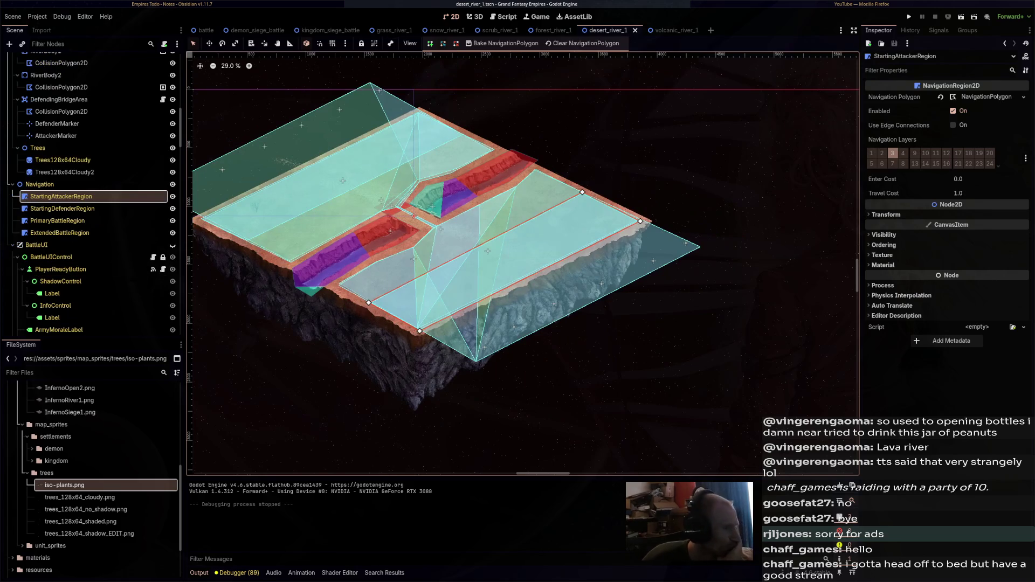
key("ctrl+shift+o")
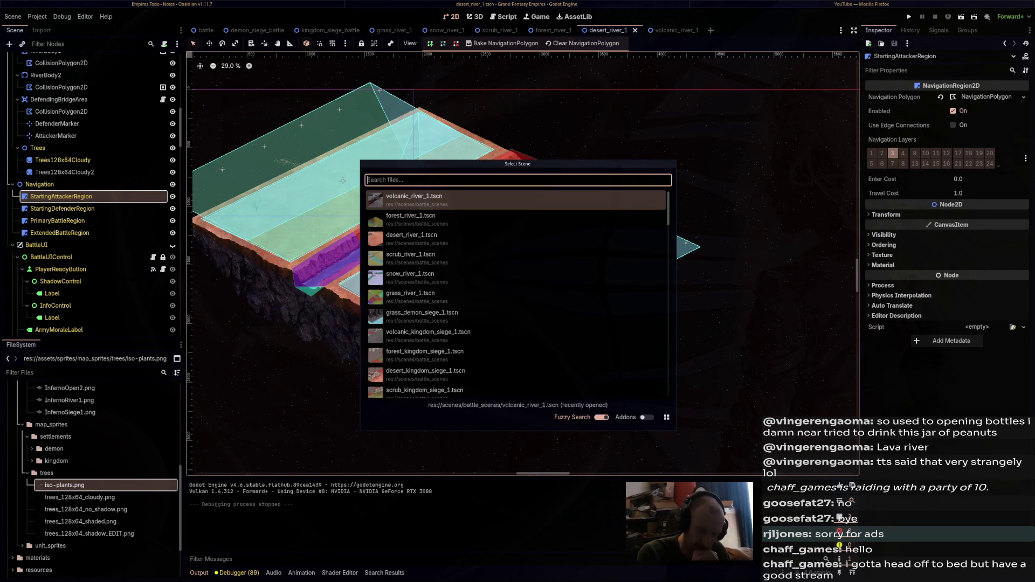
type("foo")
key("Return")
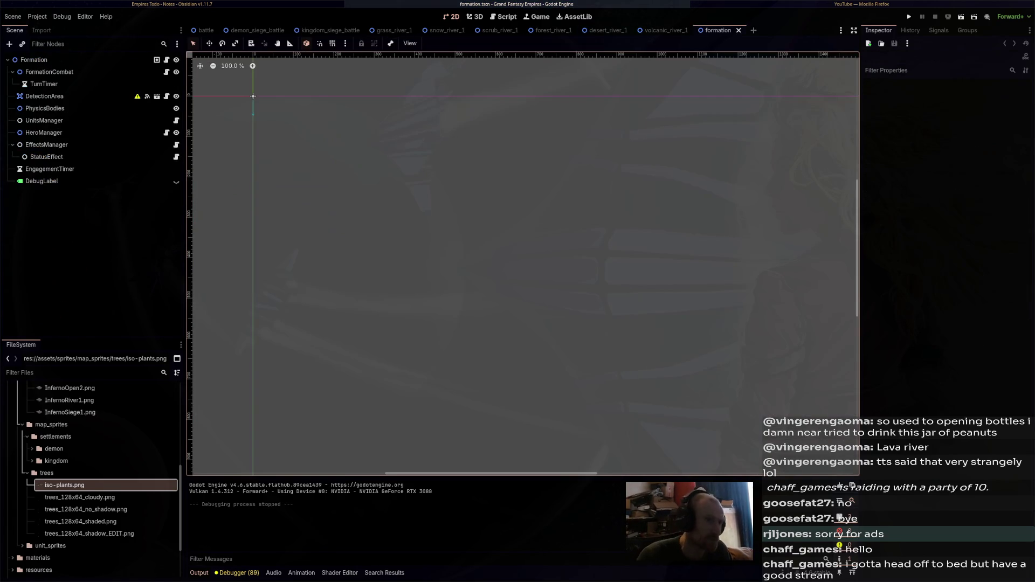
left_click(167, 60)
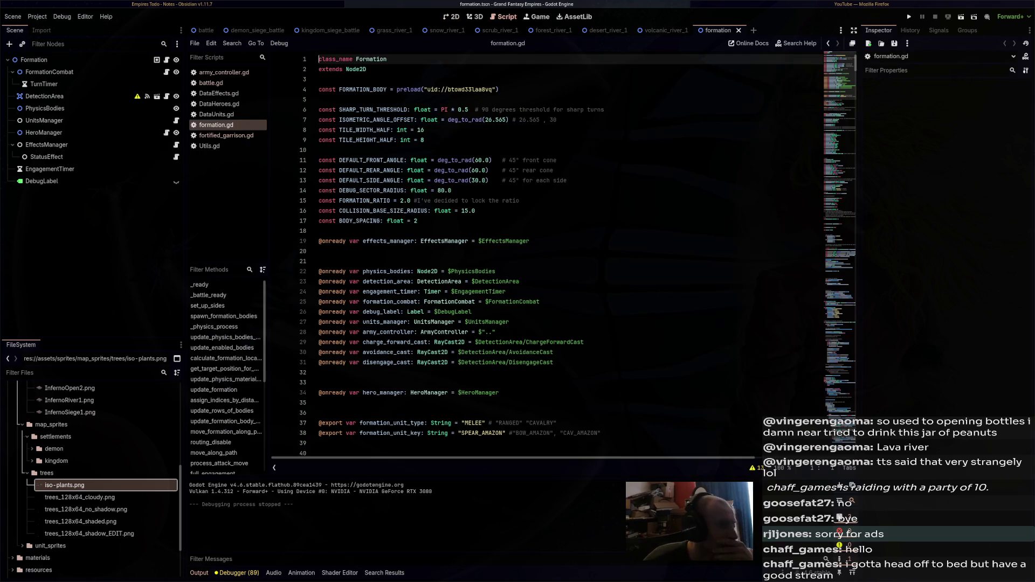
Read through formation.gd, then bring up the DetectionArea node's detection_area.gd code
scroll(576, 255, "down", 20)
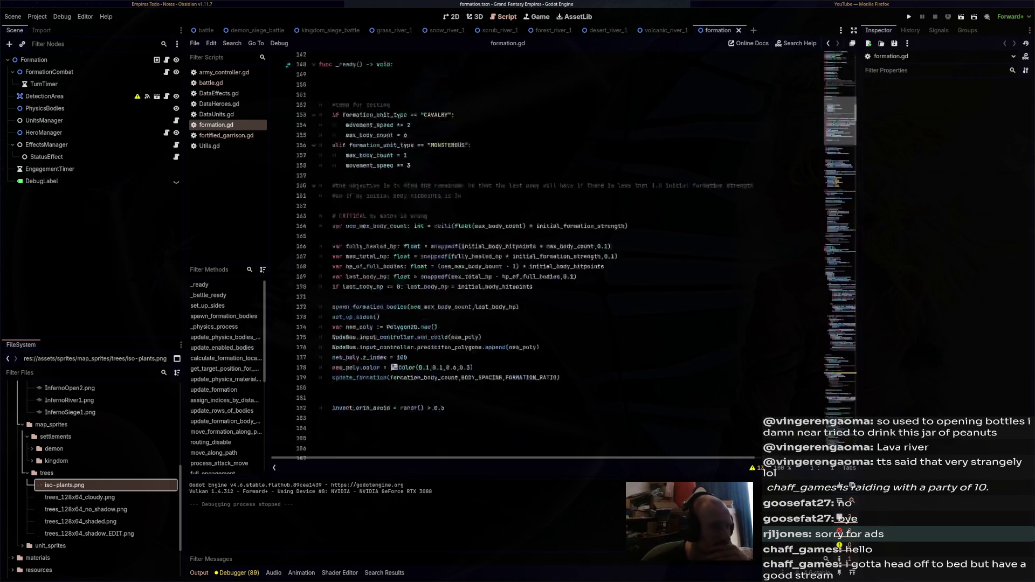
scroll(576, 256, "up", 4)
scroll(576, 255, "down", 6)
scroll(576, 256, "up", 2)
scroll(576, 255, "up", 4)
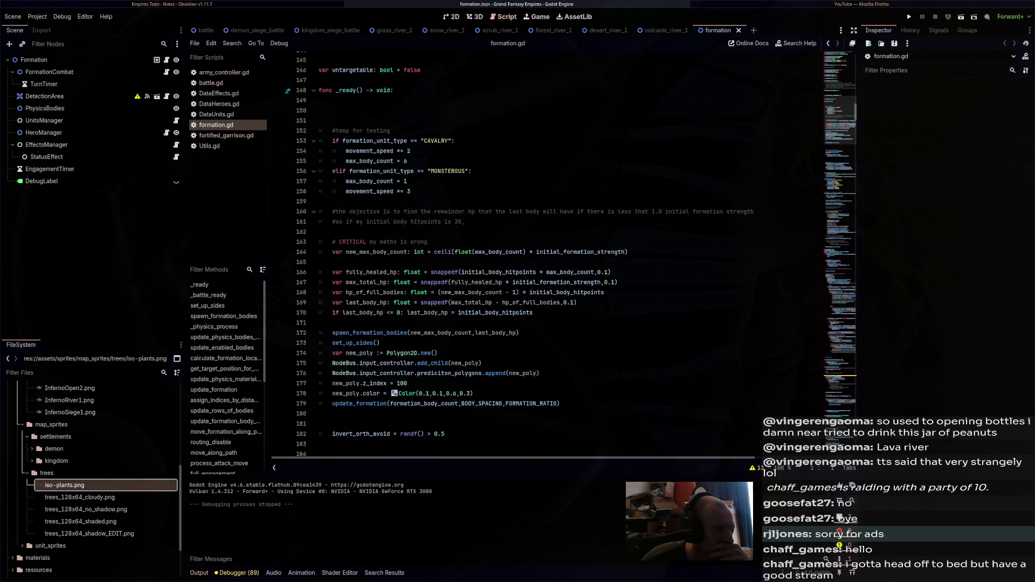
scroll(576, 255, "down", 4)
scroll(526, 256, "down", 3)
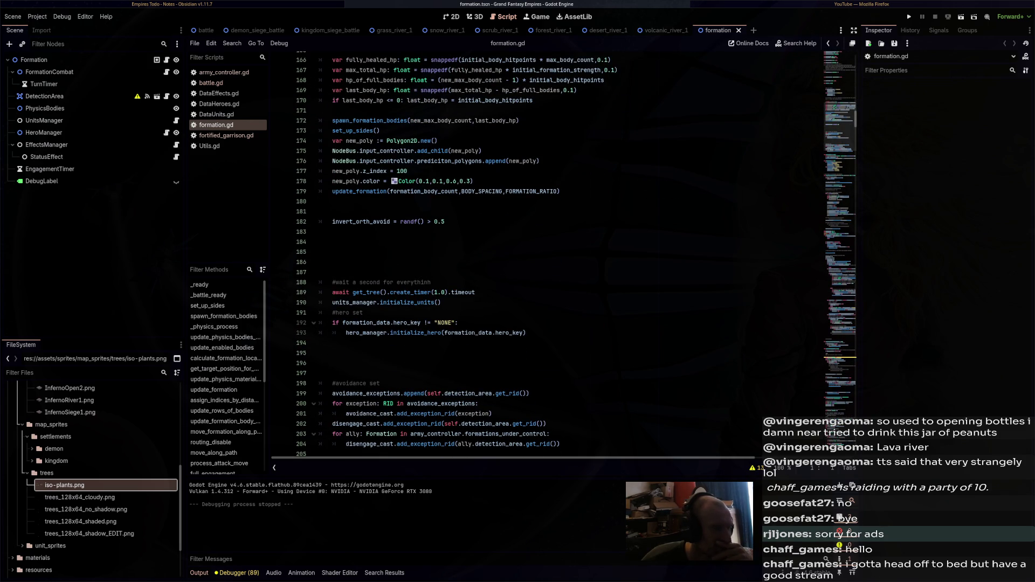
scroll(576, 256, "down", 3)
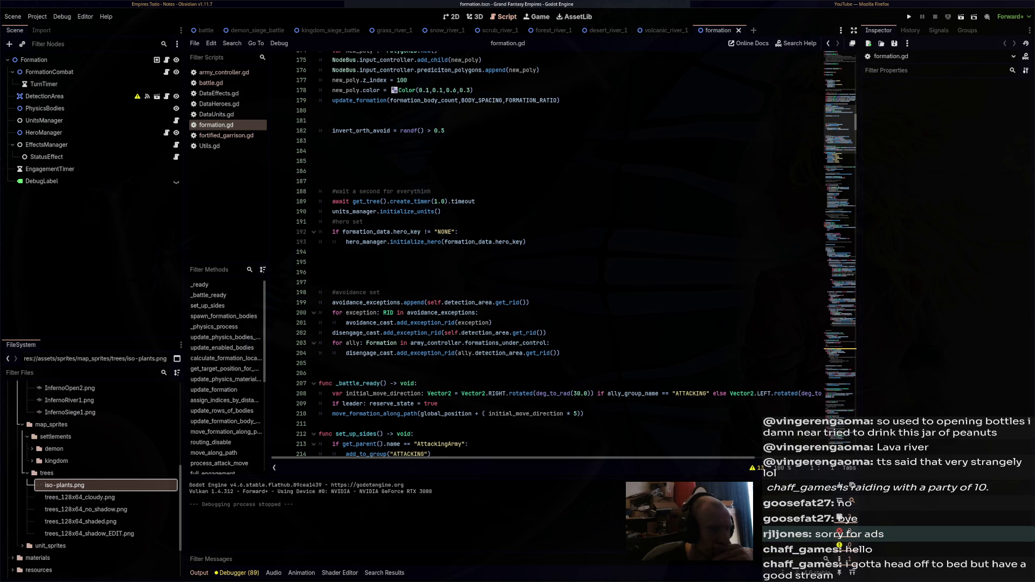
scroll(560, 254, "down", 3)
scroll(561, 253, "down", 4)
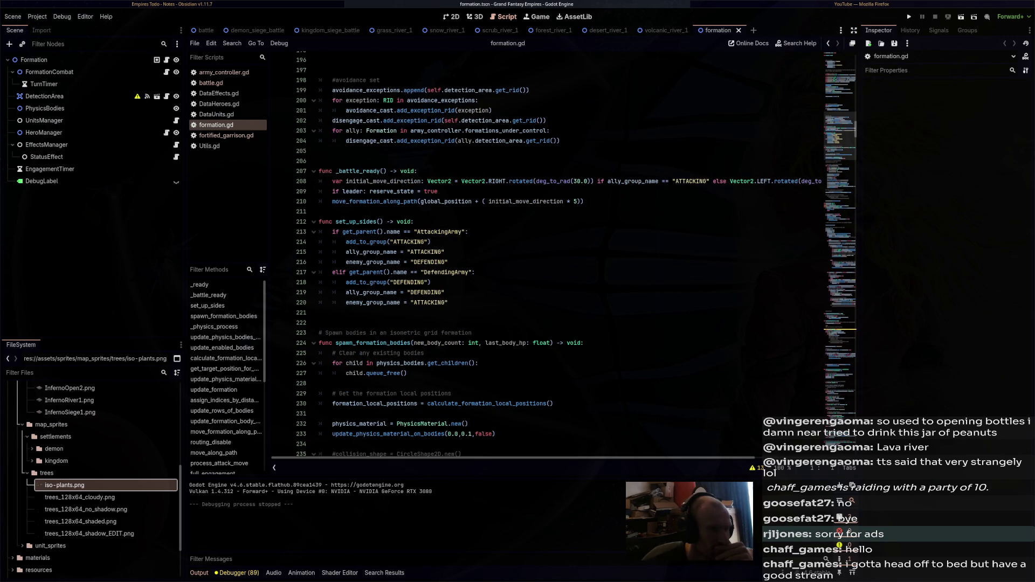
scroll(561, 253, "down", 5)
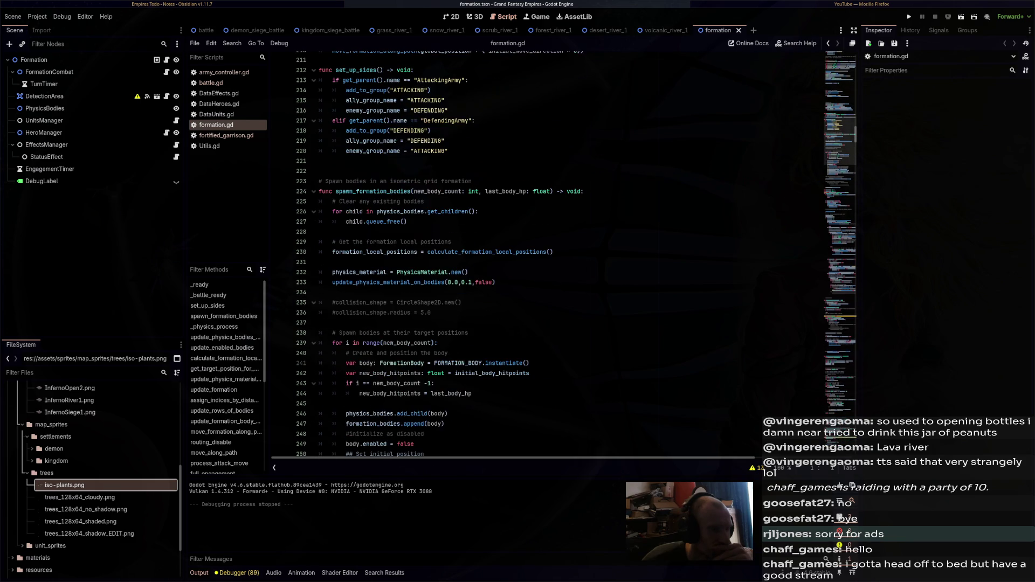
scroll(560, 253, "up", 2)
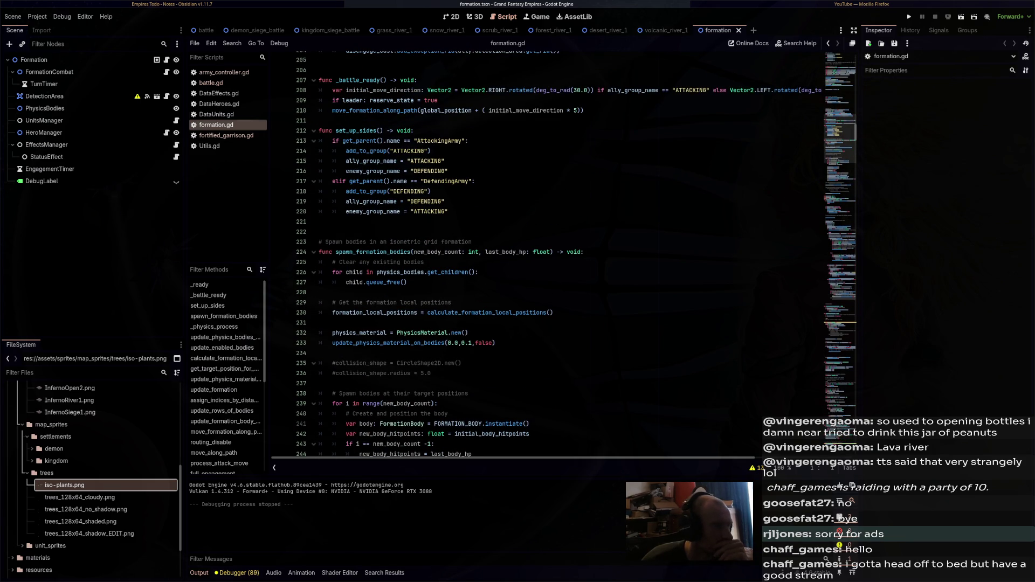
left_click(167, 96)
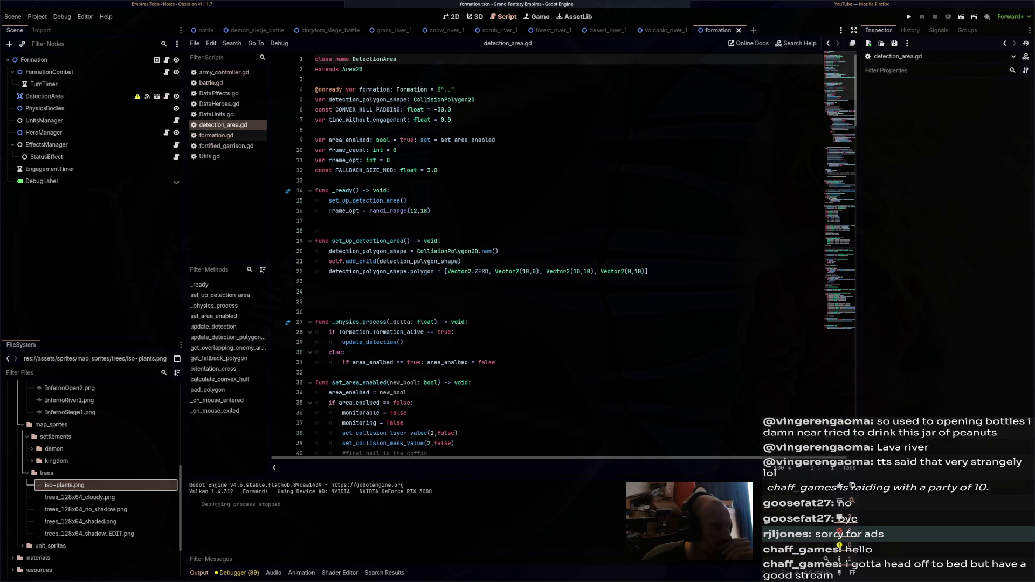
Add func init() -> void: calling set_physics_process(false) to detection_area.gd
mouse_move(561, 271)
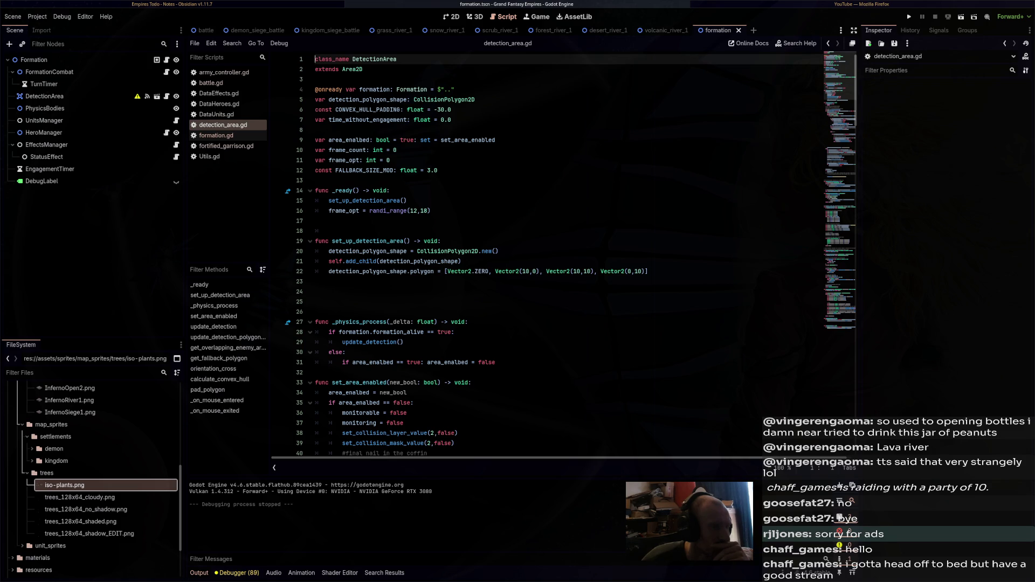
left_click(438, 170)
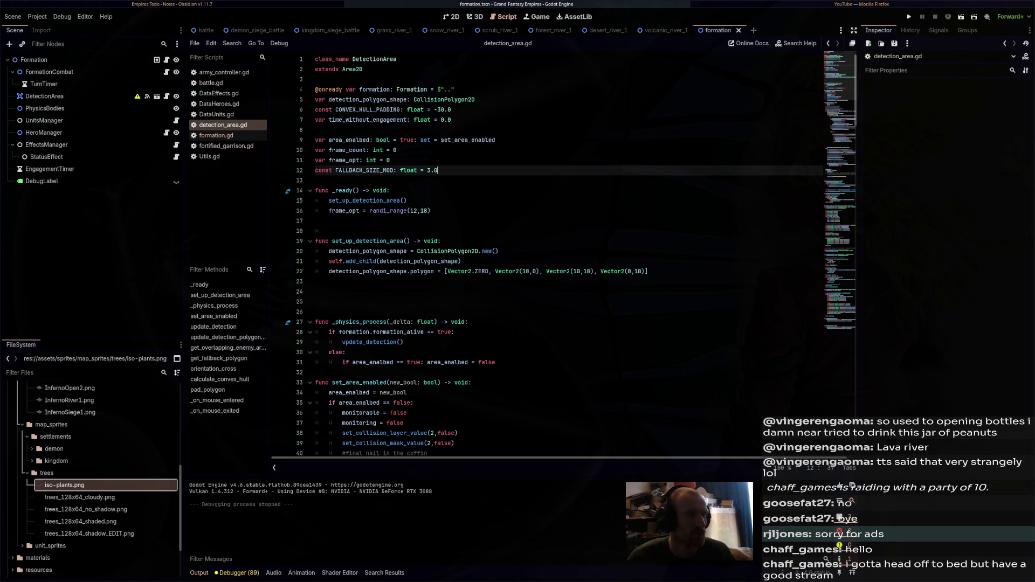
key("Return")
key("Return")
type("func")
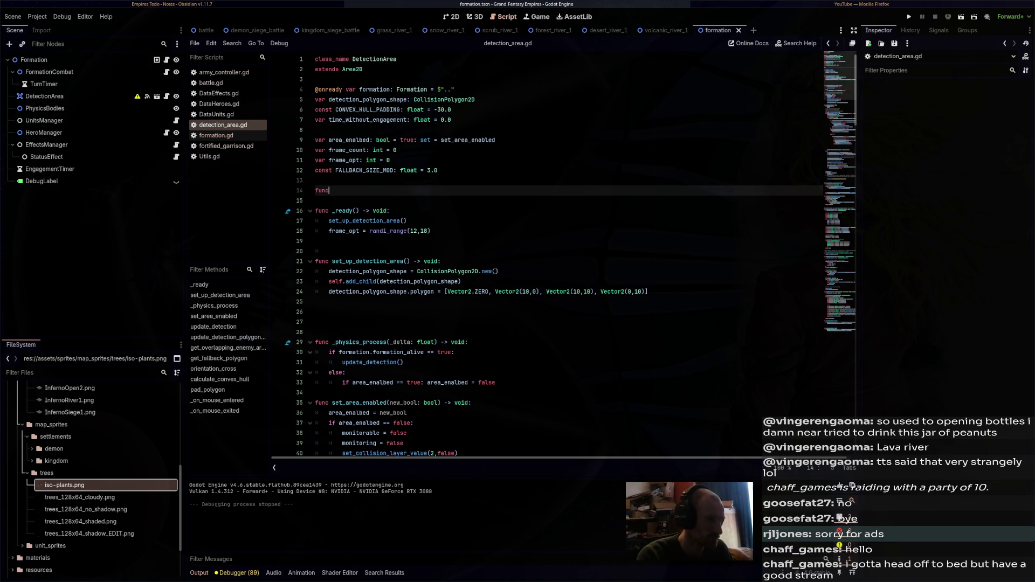
type(" init() -")
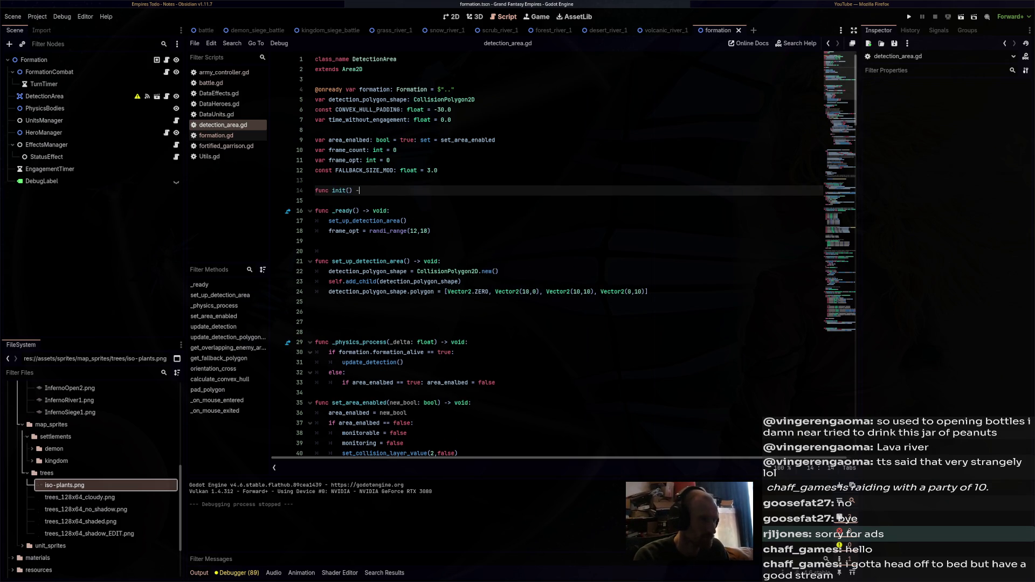
type("> void:")
key("Return")
type("ph")
key("BackSpace")
key("BackSpace")
type("set_ph")
key("Return")
type("false")
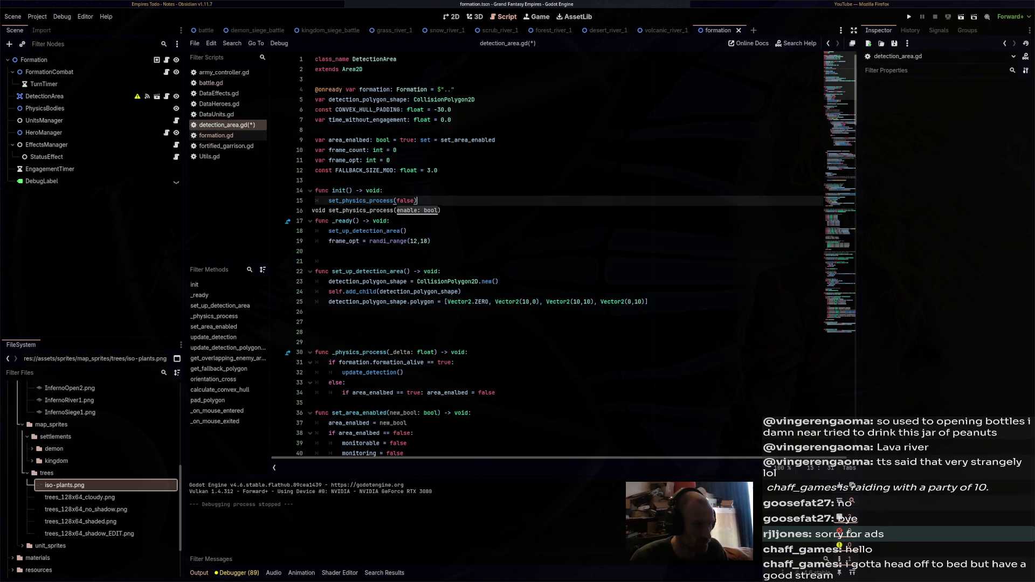
Add func _battle_ready() -> void: calling set_physics_process(true), and save the script
left_click(317, 322)
type("func _")
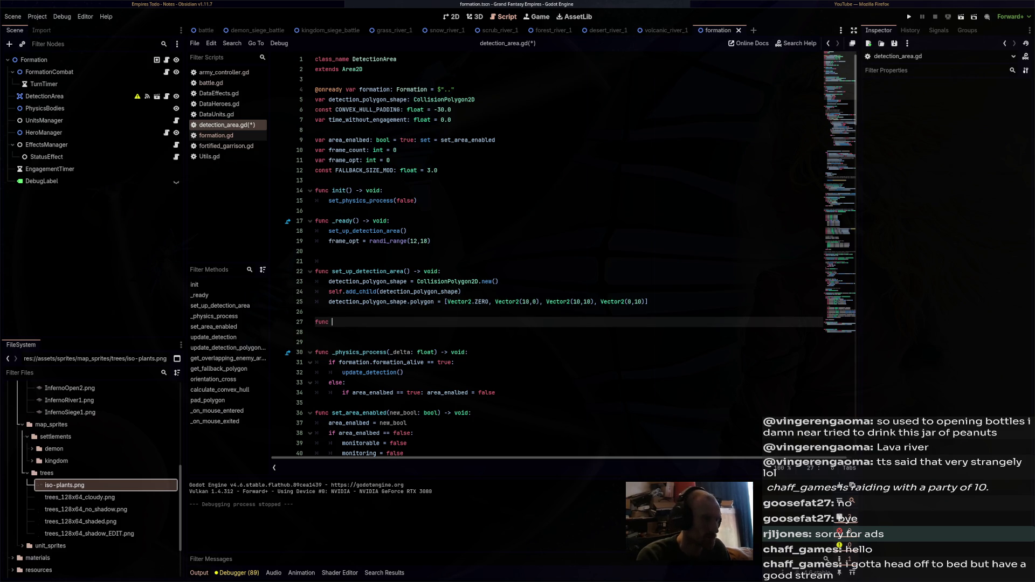
type("battle_read")
type("y() -> void:")
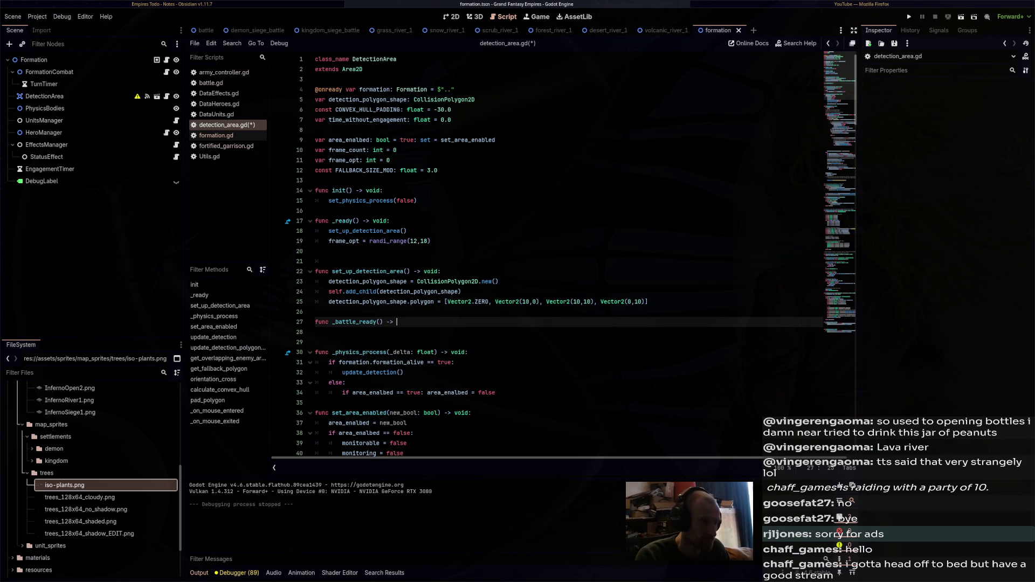
key("Return")
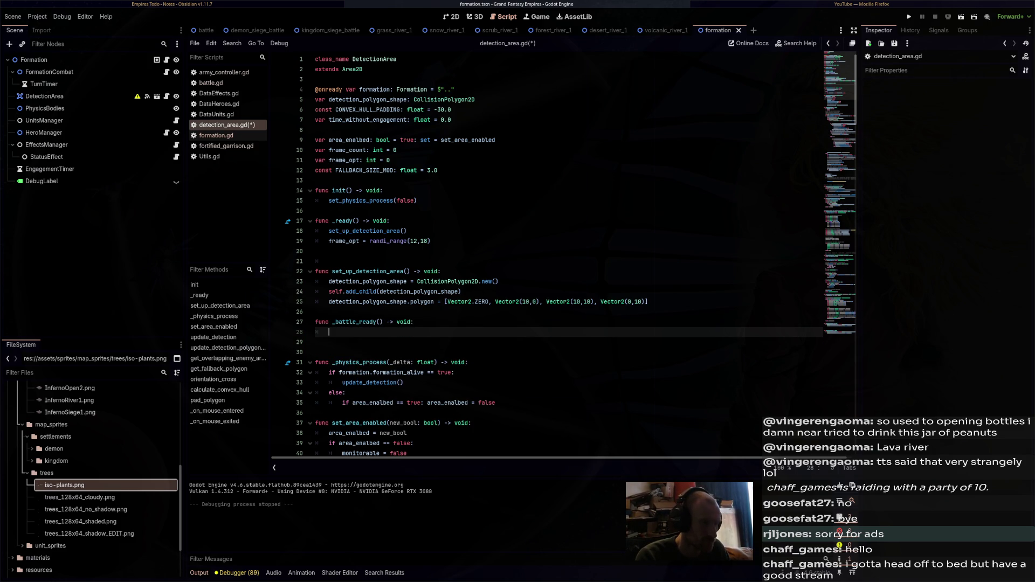
type("set_ph")
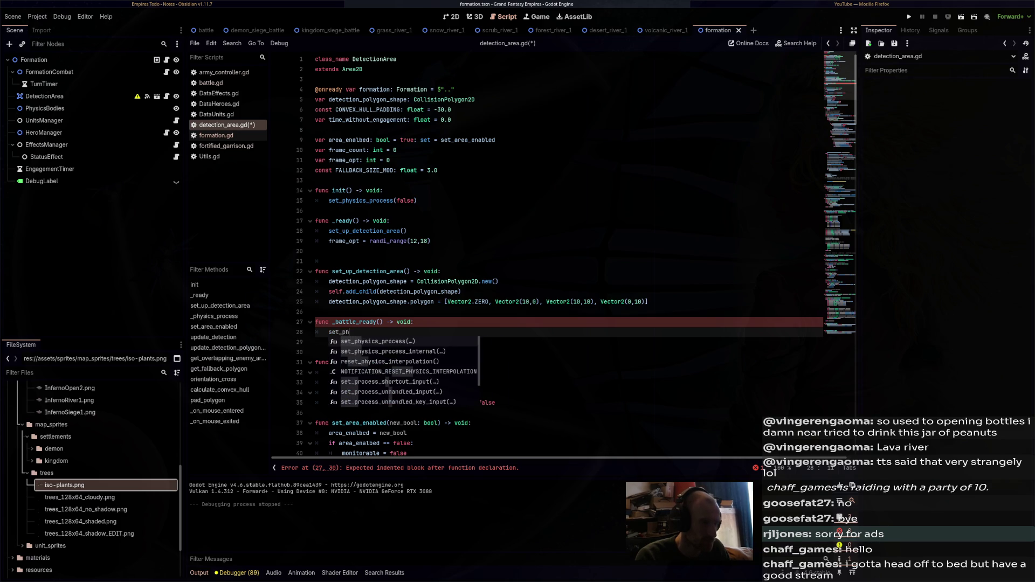
key("Return")
type("true")
key("ctrl+s")
left_click(577, 301)
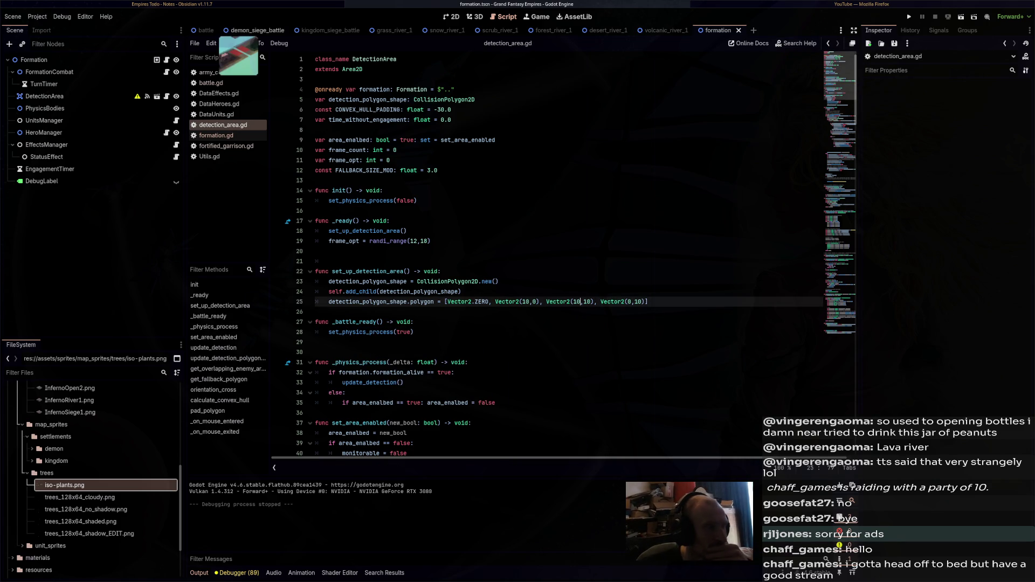
Switch back to the desert_river_1 scene in the 2D view and run the game
left_click(599, 31)
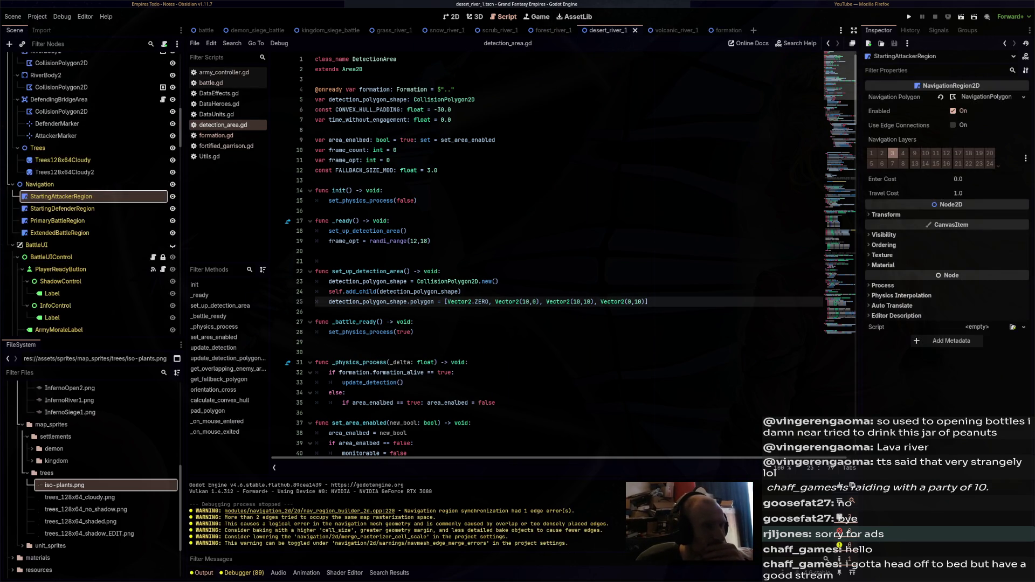
left_click(451, 16)
left_click(961, 17)
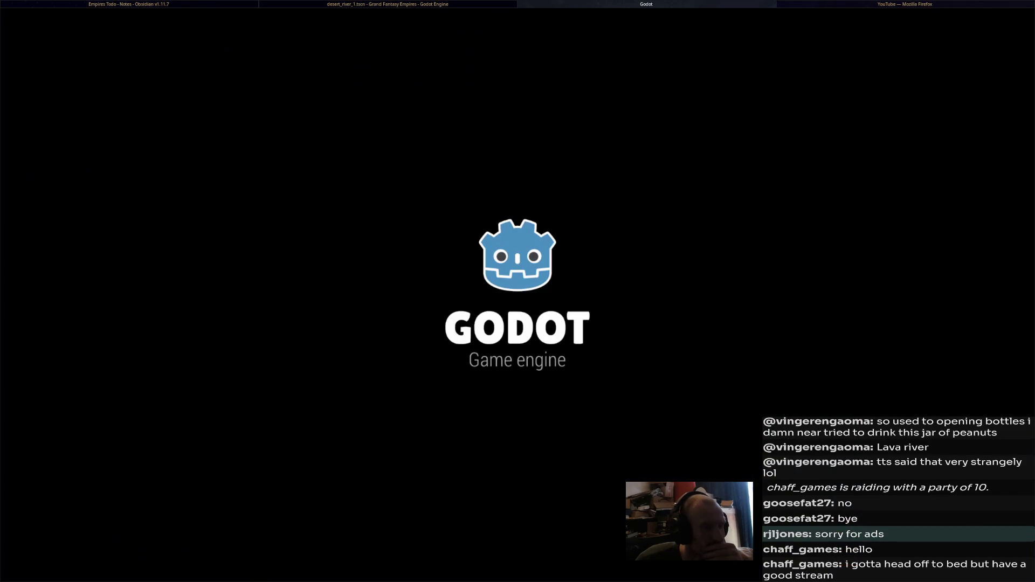
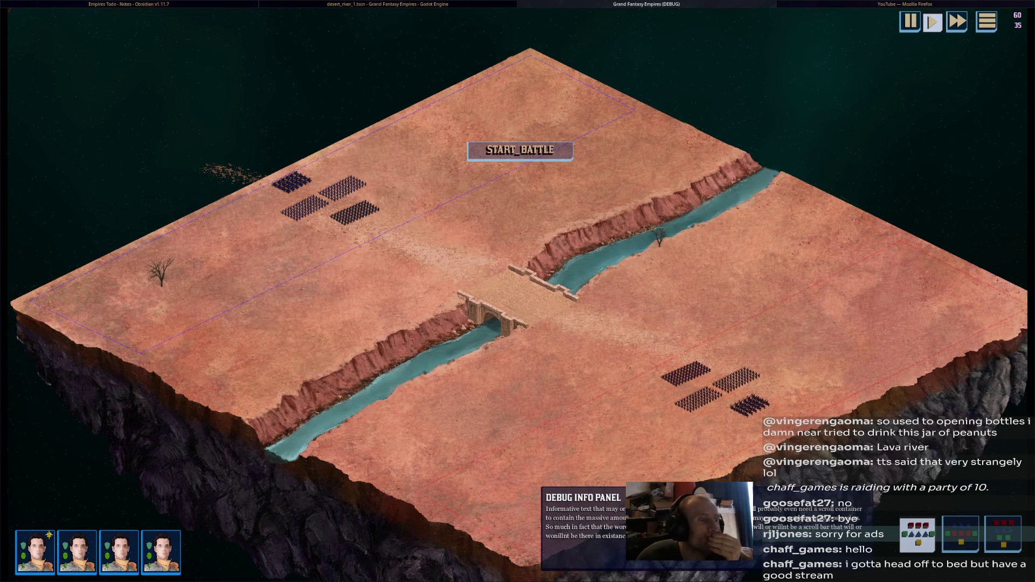
Start the desert river battle and zoom in and out as both armies advance toward the bridge
left_click(520, 151)
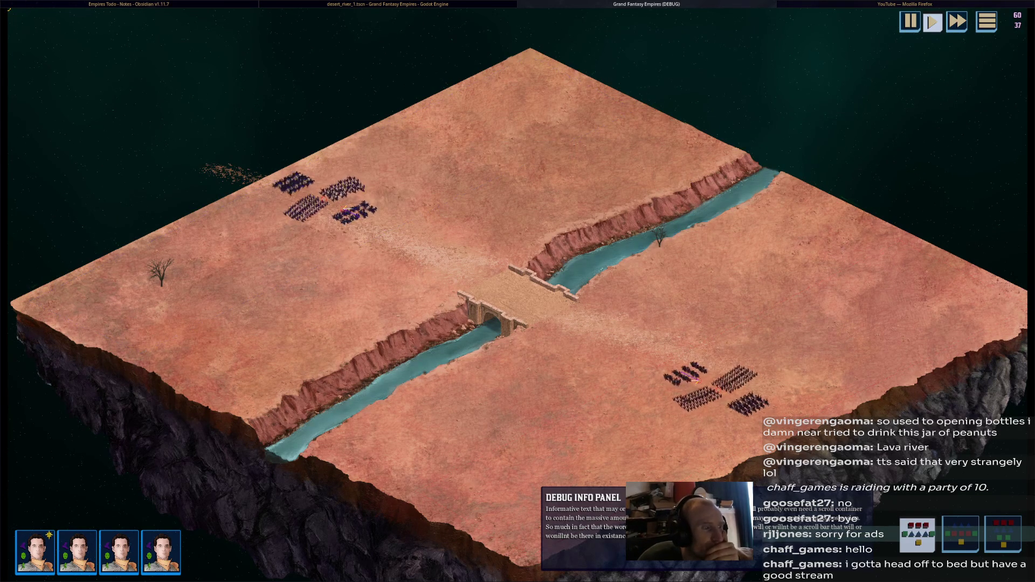
scroll(645, 232, "up", 3)
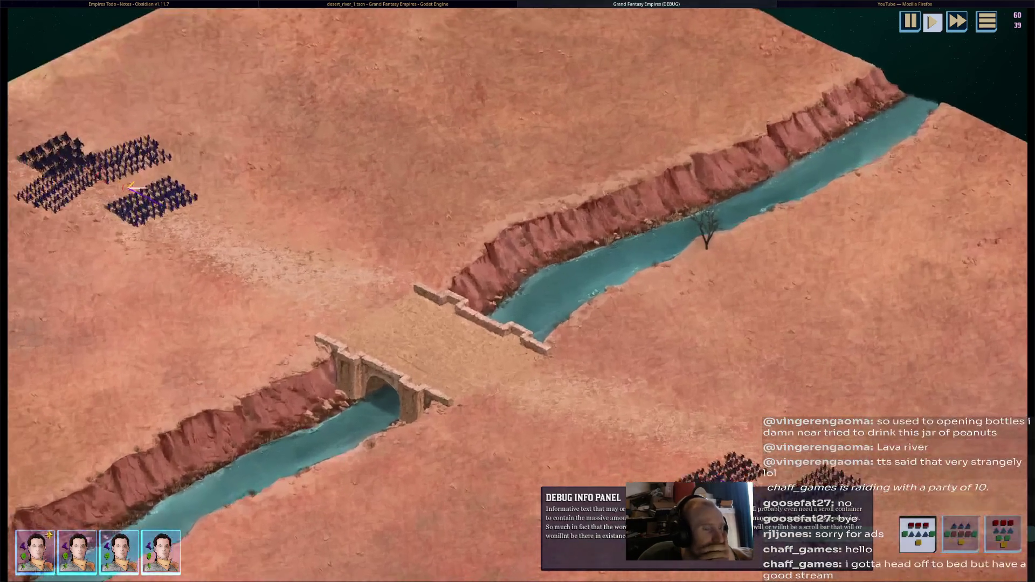
scroll(518, 291, "down", 3)
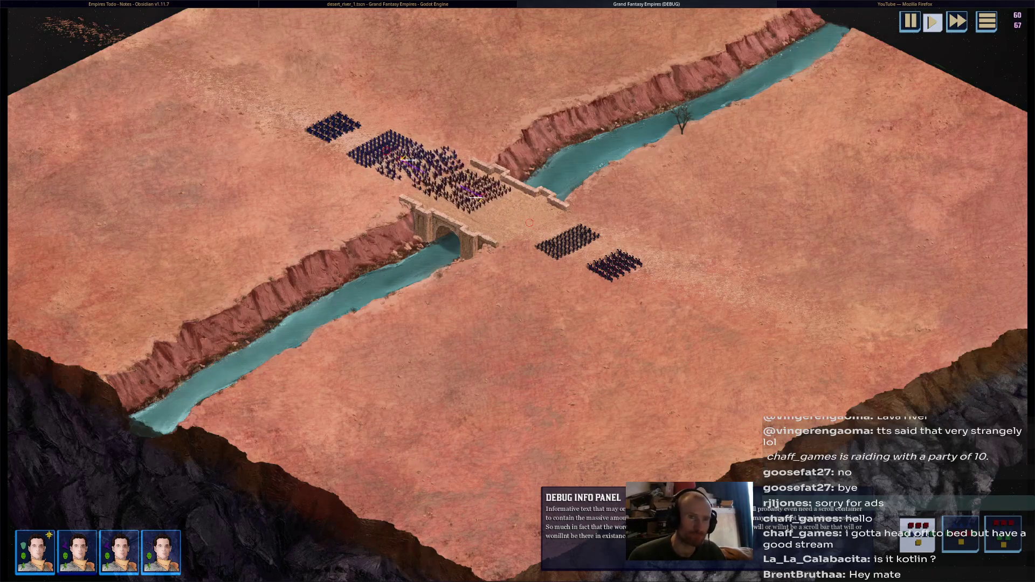
Search the web for kotlin from Firefox's address bar
key("super+Right")
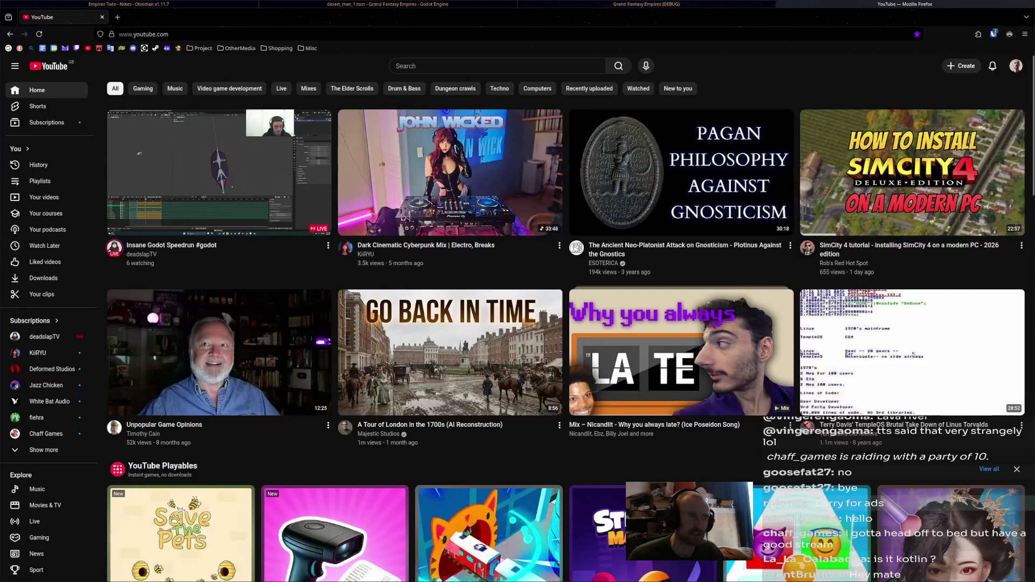
key("ctrl+l")
type("co")
key("BackSpace")
key("BackSpace")
type("kotlin")
key("Return")
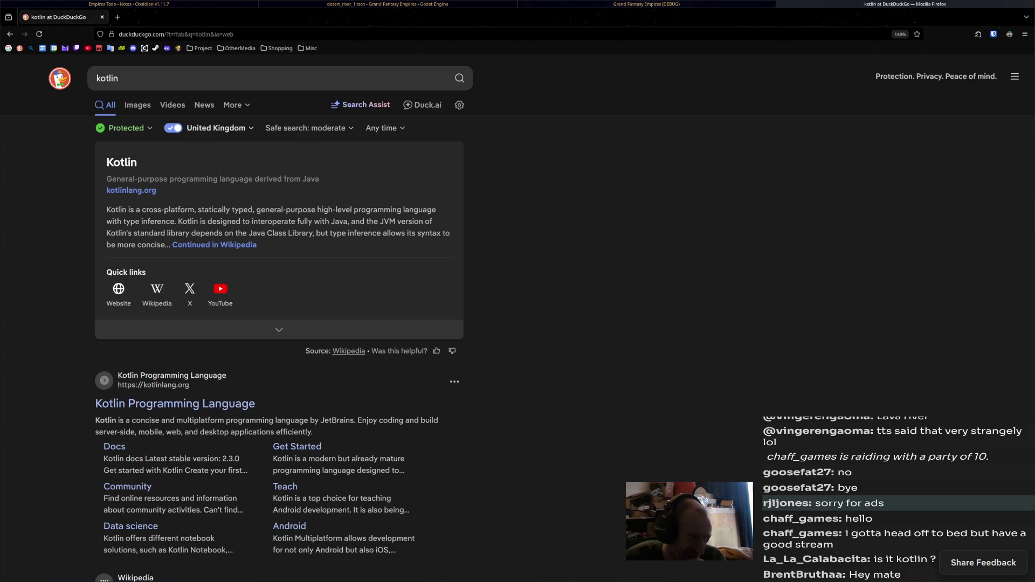
Return to the game, close it, and pan the desert_river_1 map in the Godot editor
key("alt+Tab")
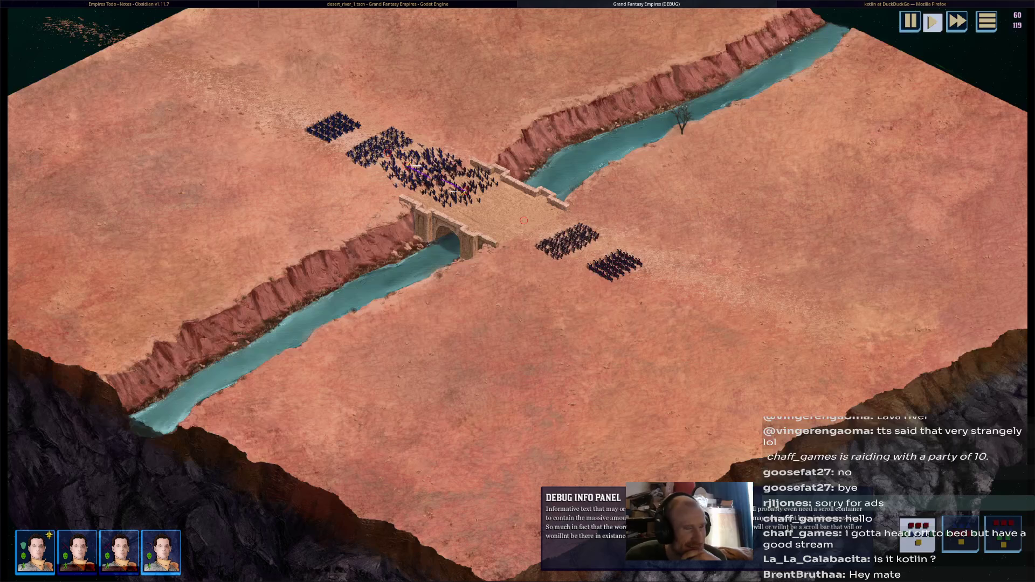
scroll(458, 313, "down", 2)
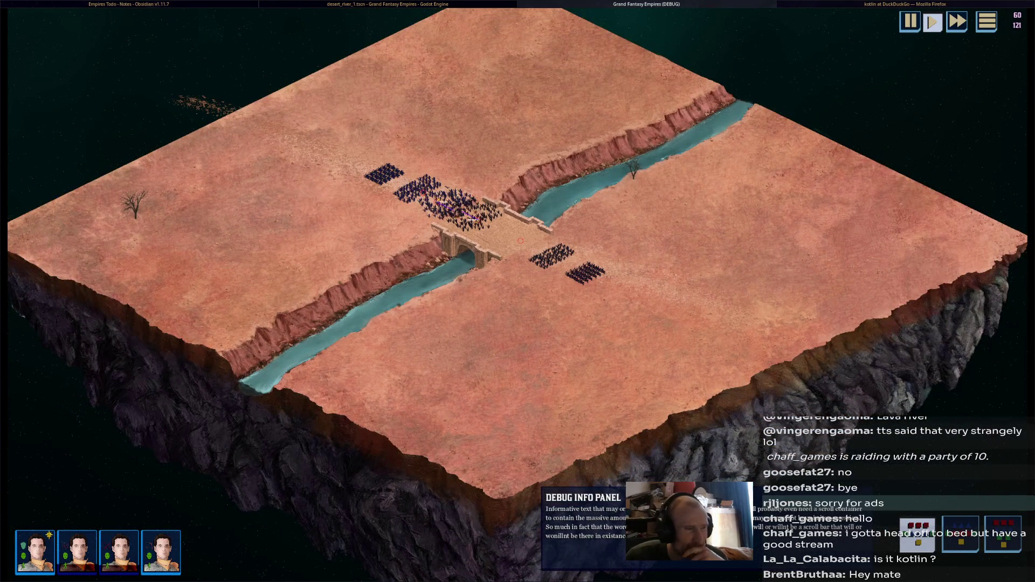
key("alt+F4")
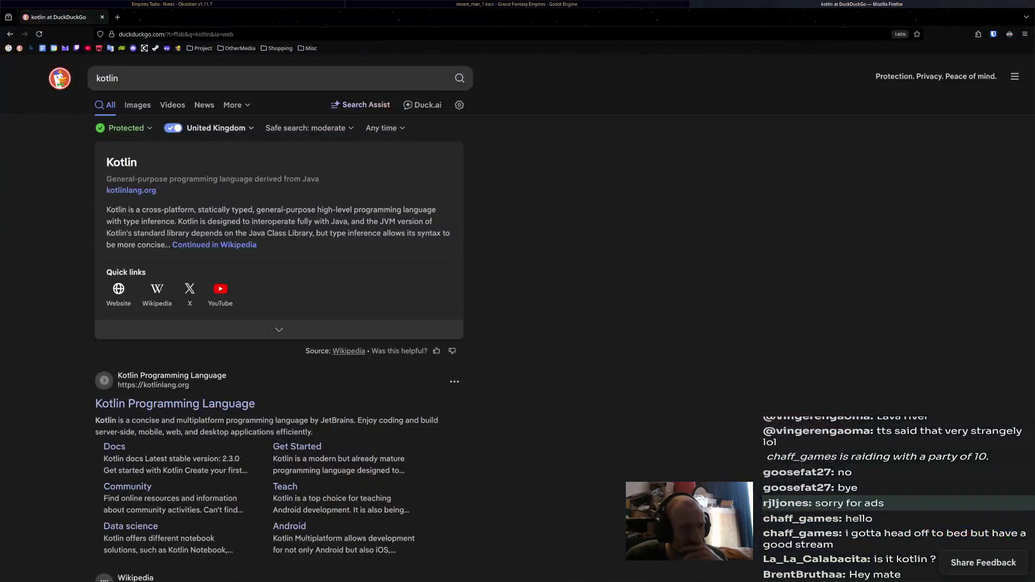
key("alt+Tab")
left_click_drag(414, 209, 551, 233)
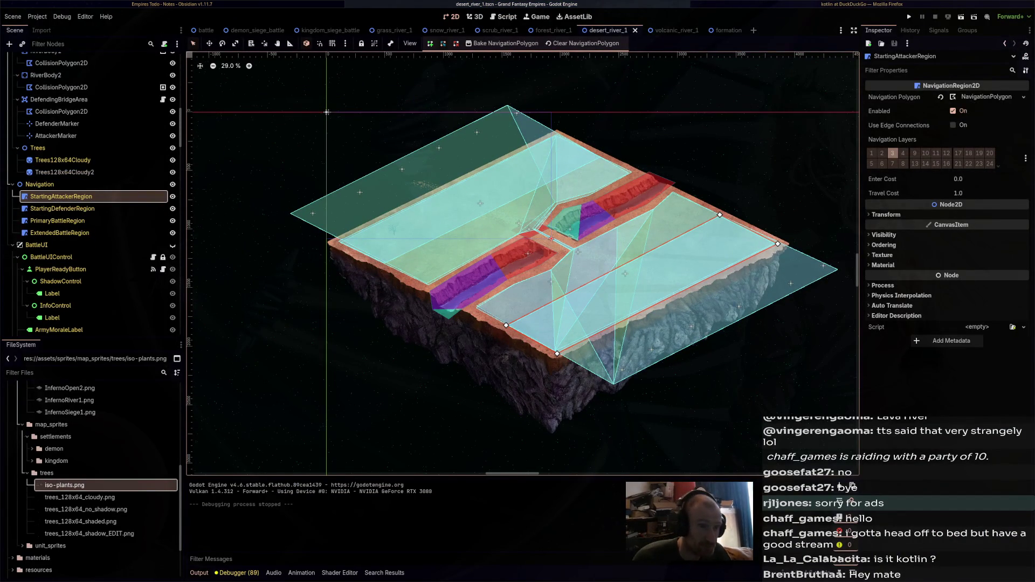
Open volcanic_river_1 and set the Trees128x64Cloudy sprite to frame 50
key("ctrl+Tab")
scroll(453, 203, "up", 5)
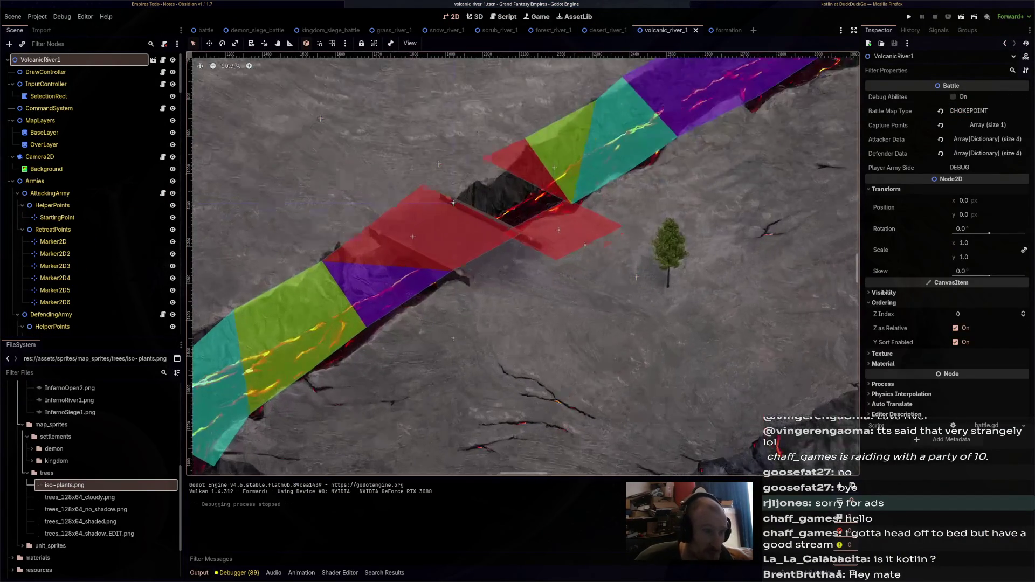
left_click(669, 248)
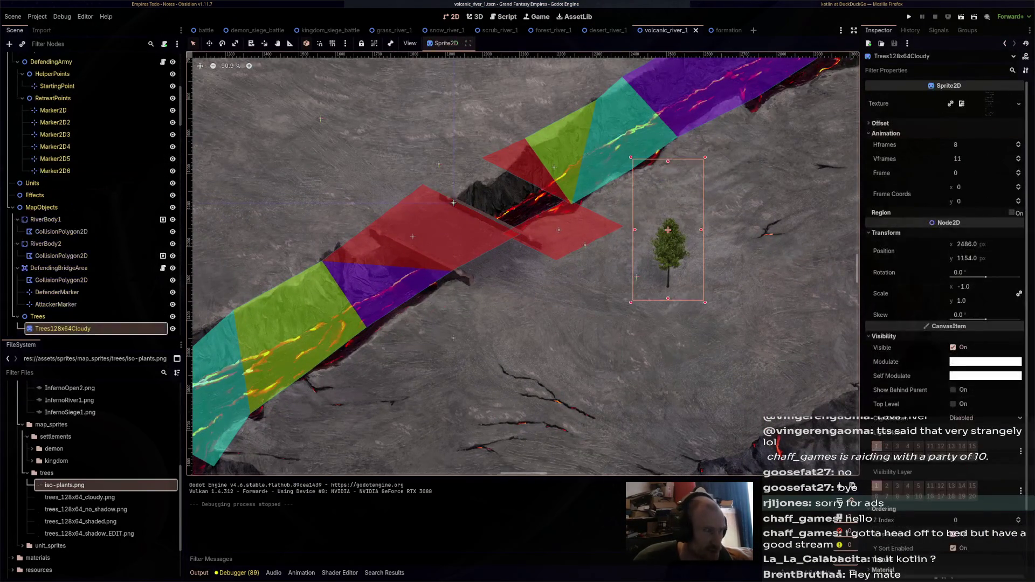
scroll(507, 208, "down", 2)
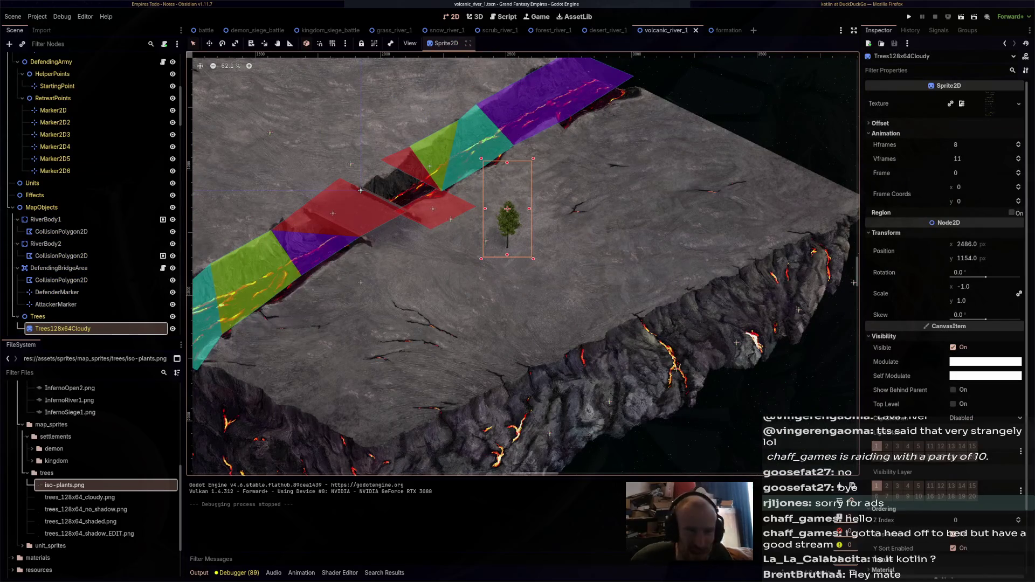
scroll(970, 158, "up", 3)
scroll(970, 159, "up", 3)
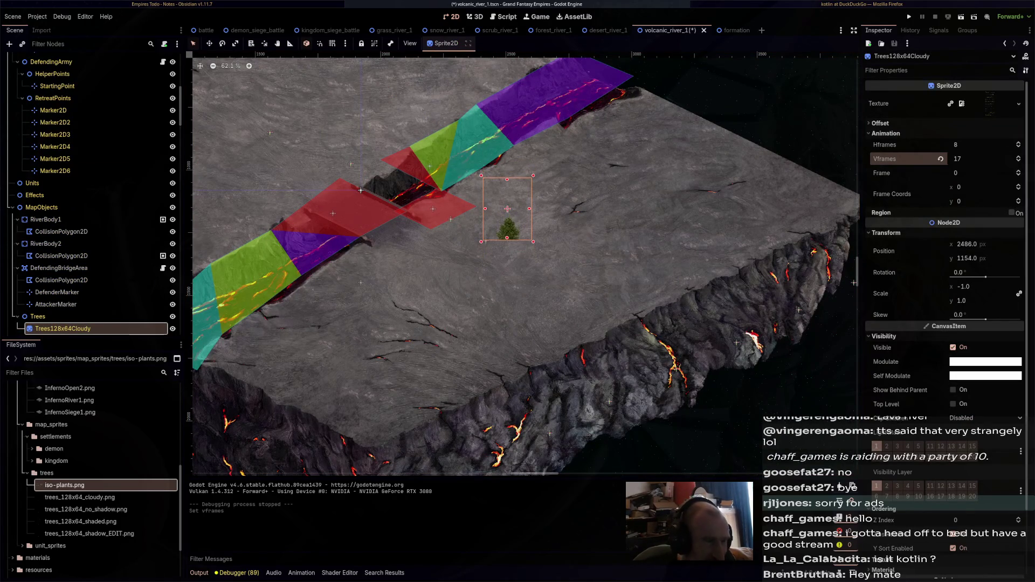
scroll(970, 158, "down", 1)
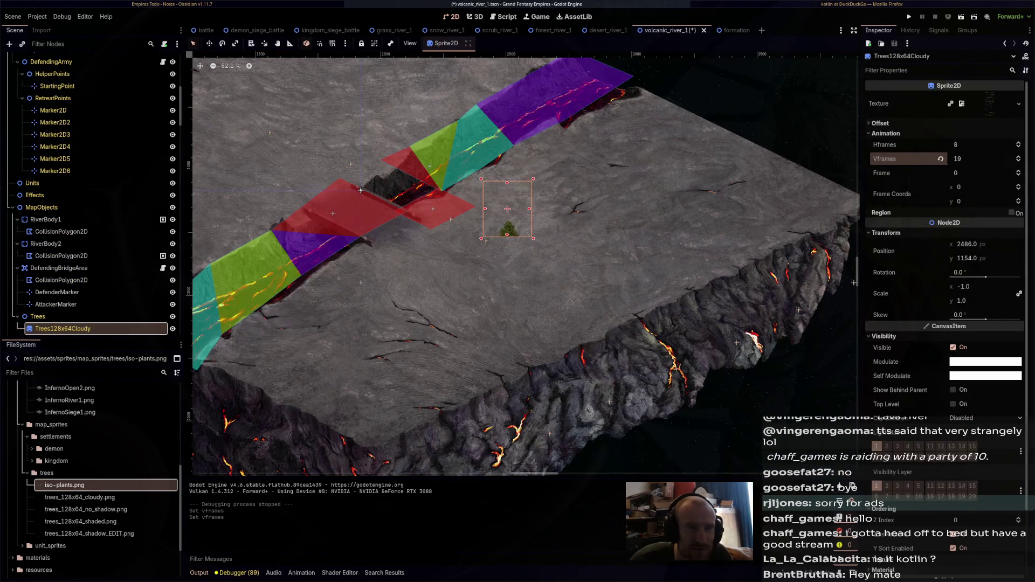
scroll(970, 159, "down", 6)
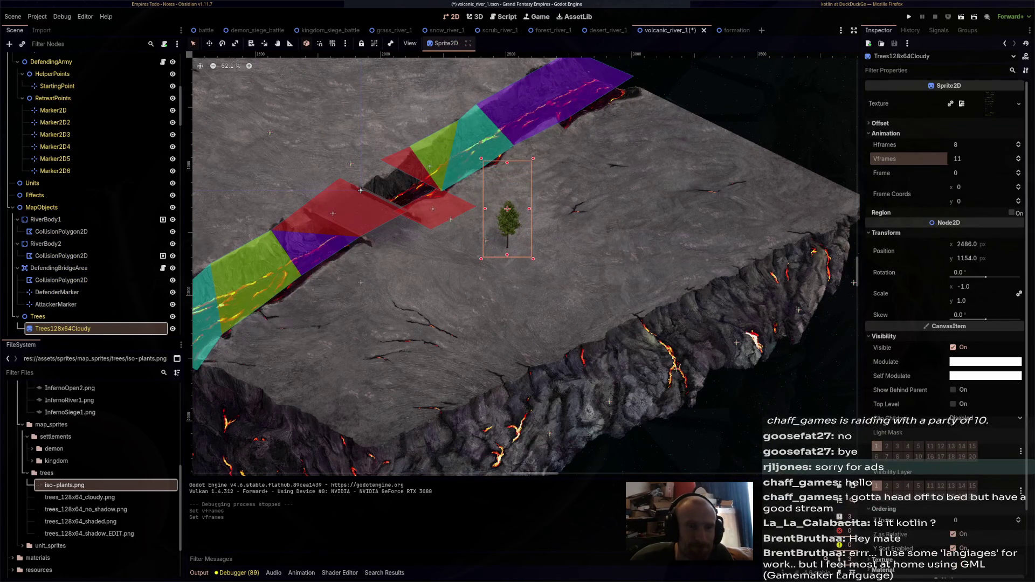
left_click(965, 173)
type("50")
key("Return")
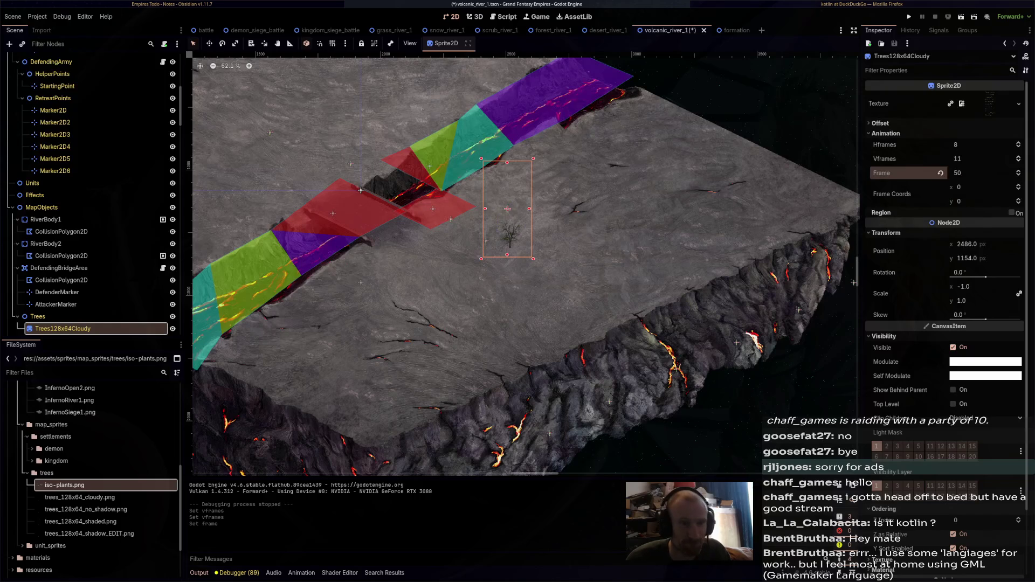
Move the dead-tree sprite to a new spot on the volcanic map
scroll(576, 255, "up", 3)
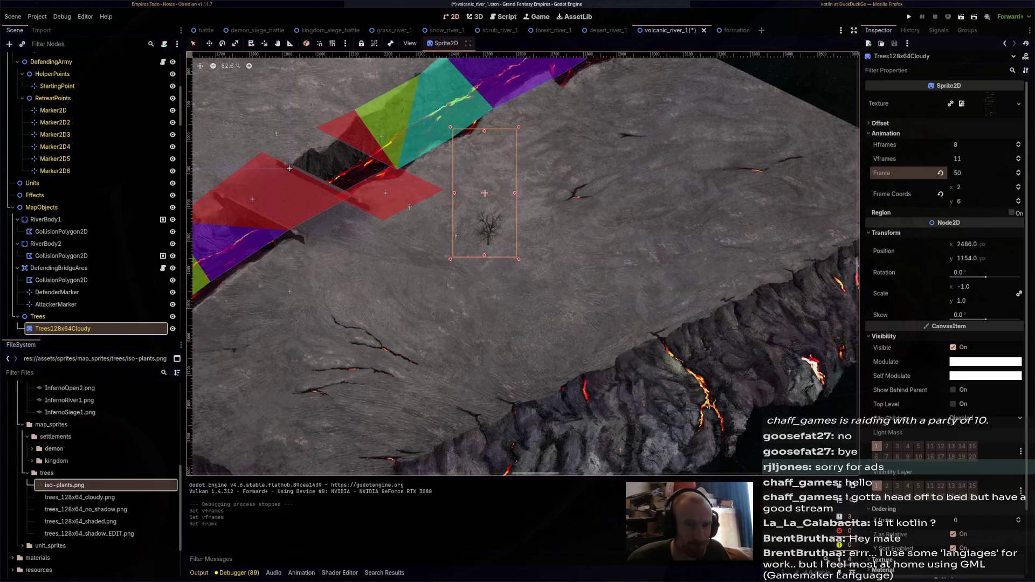
scroll(970, 172, "up", 6)
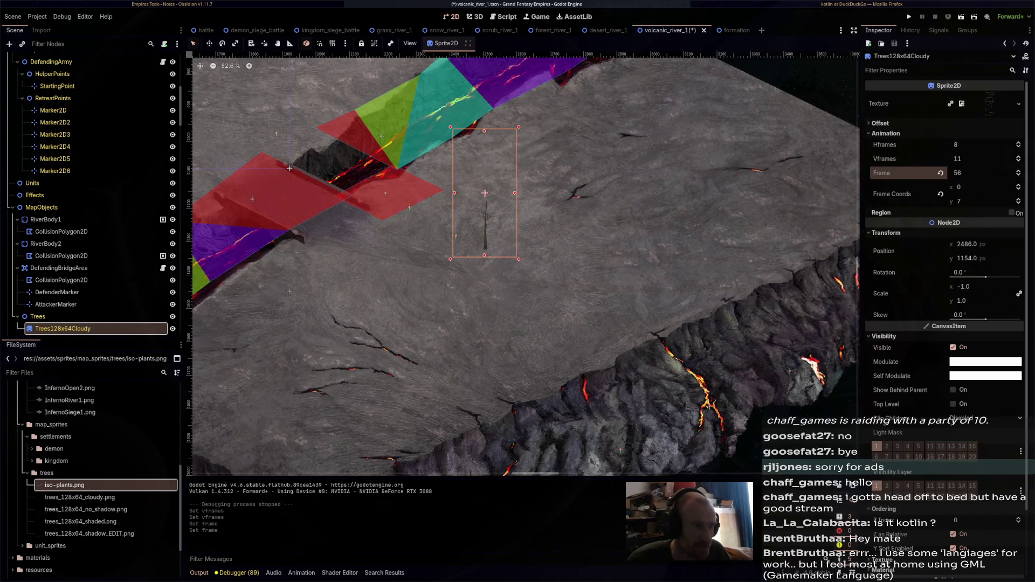
key("w")
mouse_move(485, 193)
left_mouse_down()
mouse_move(706, 183)
mouse_move(727, 211)
mouse_move(353, 190)
mouse_move(252, 152)
left_mouse_up()
Duplicate the tree as Trees128x64Cloudy2, place it up-left, and give it frame 58
key("ctrl+d")
scroll(728, 212, "down", 3)
scroll(252, 152, "left", 5)
mouse_move(573, 173)
left_mouse_down()
mouse_move(598, 85)
mouse_move(459, 94)
mouse_move(444, 150)
mouse_move(448, 184)
mouse_move(329, 175)
mouse_move(319, 165)
left_mouse_up()
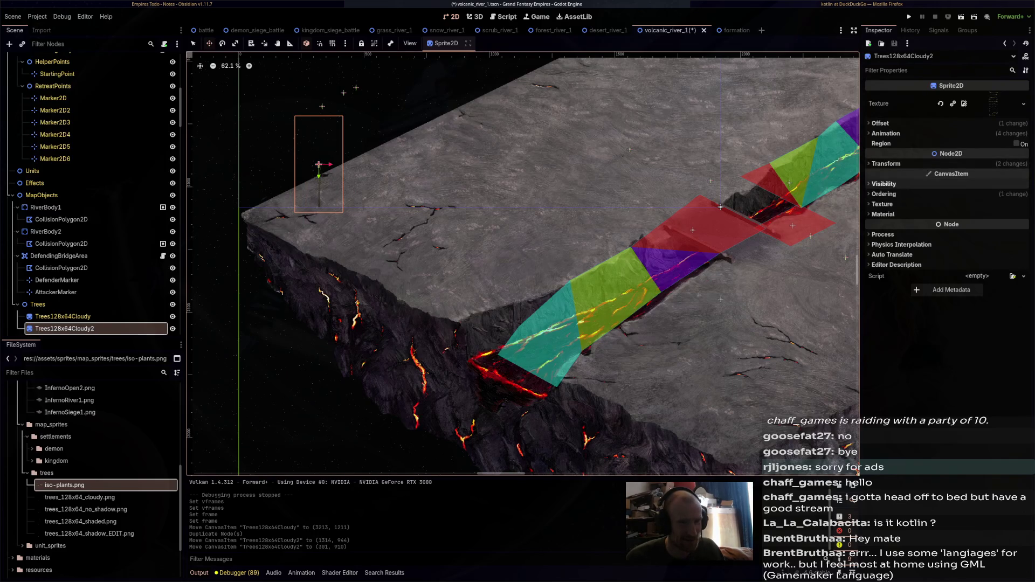
left_click(884, 194)
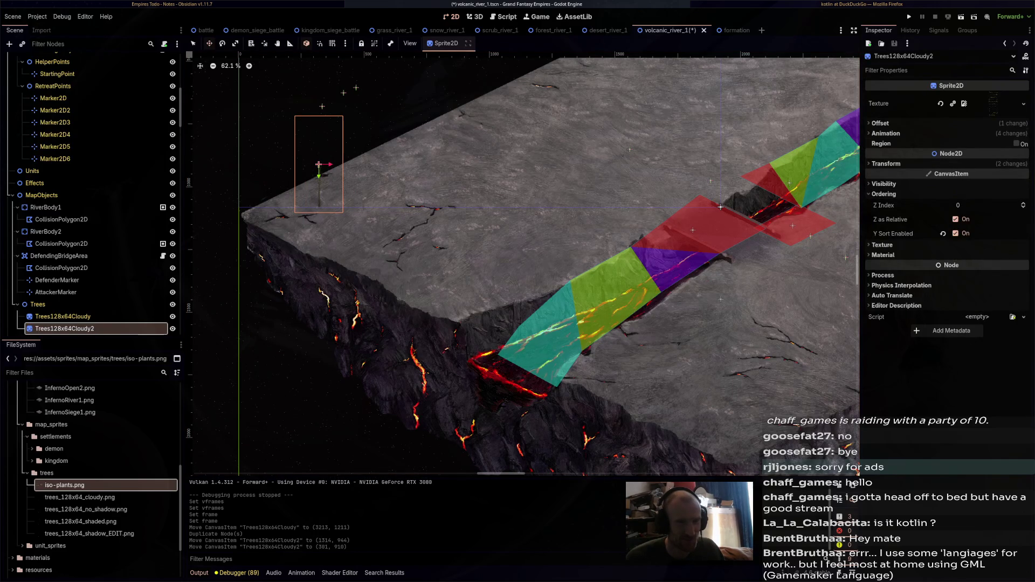
left_click(886, 133)
scroll(970, 173, "up", 1)
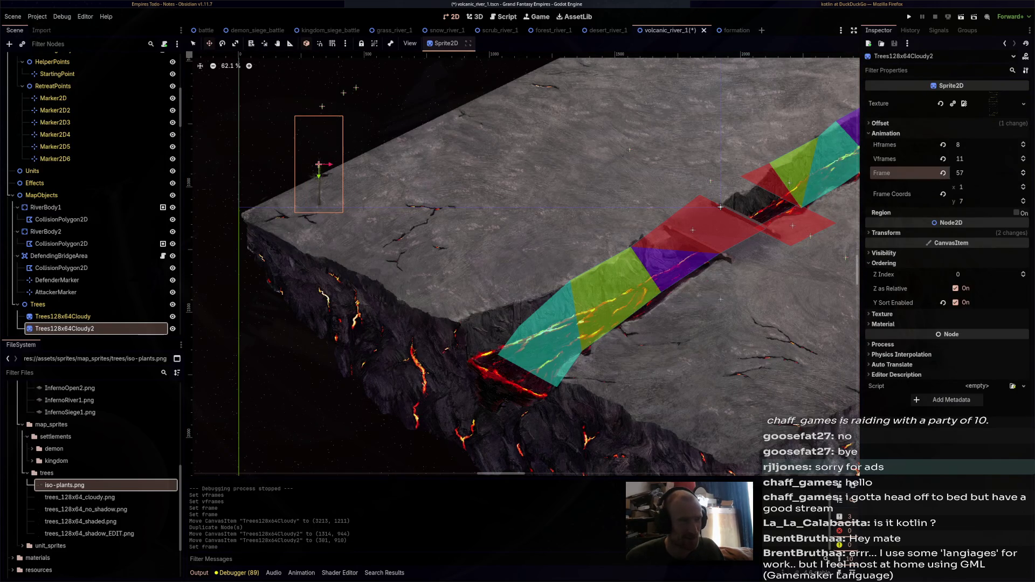
Save the volcanic_river_1 scene
key("ctrl+s")
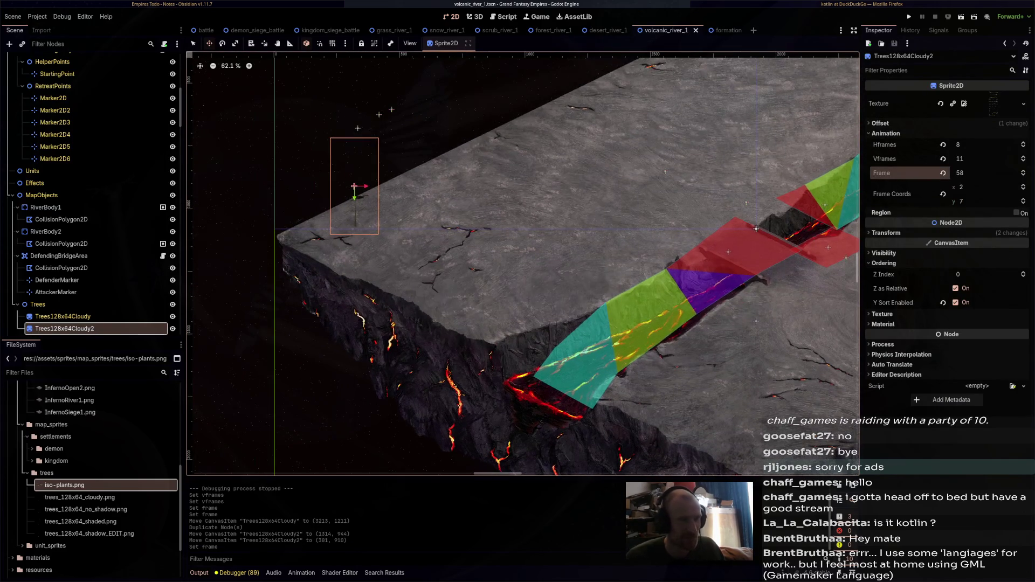
scroll(522, 265, "right", 5)
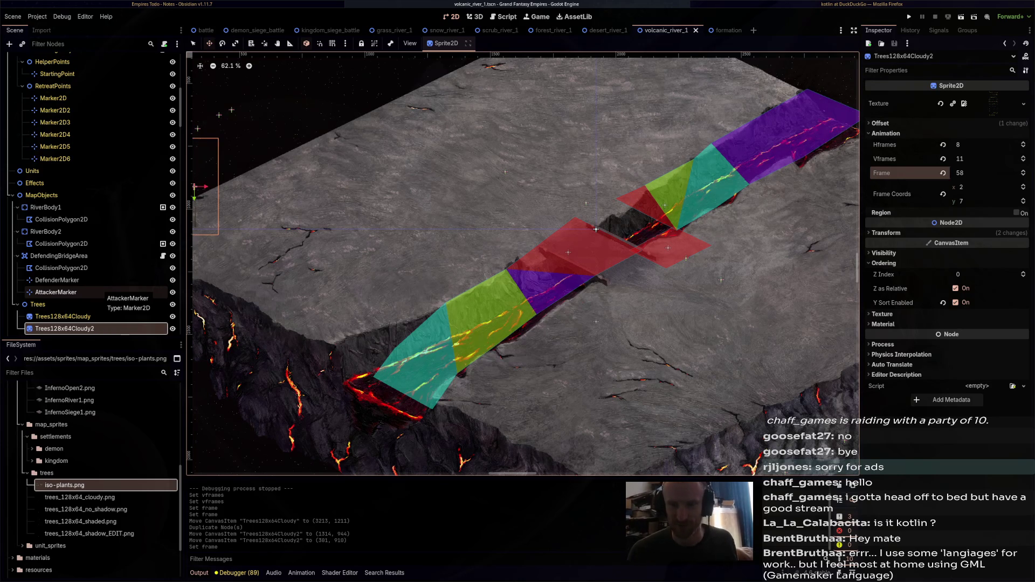
scroll(818, 95, "up", 2)
scroll(818, 95, "right", 2)
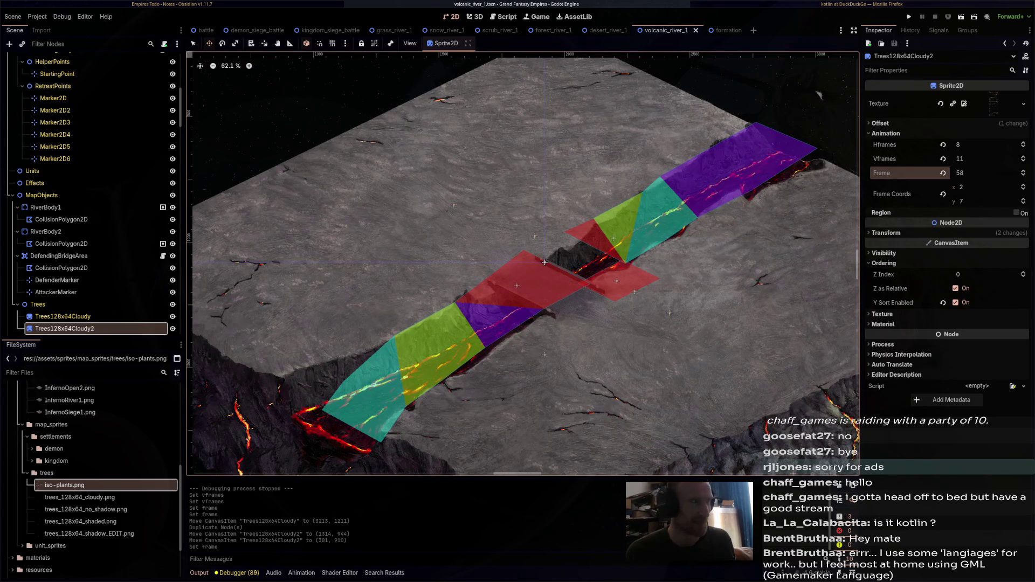
Shift RiverBody2 and its collision polygon down-left over the lava river
left_click(61, 243)
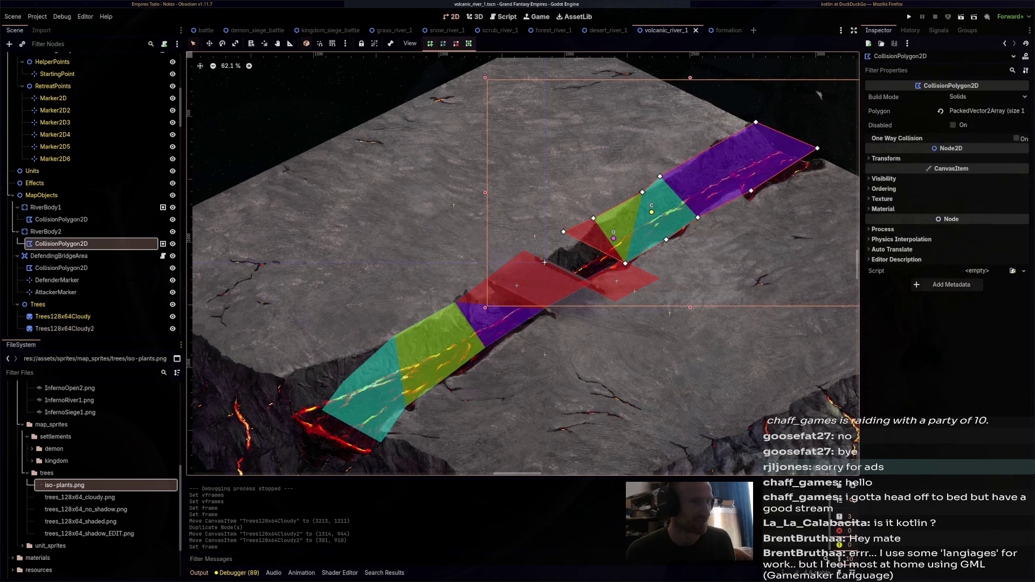
left_click(46, 231)
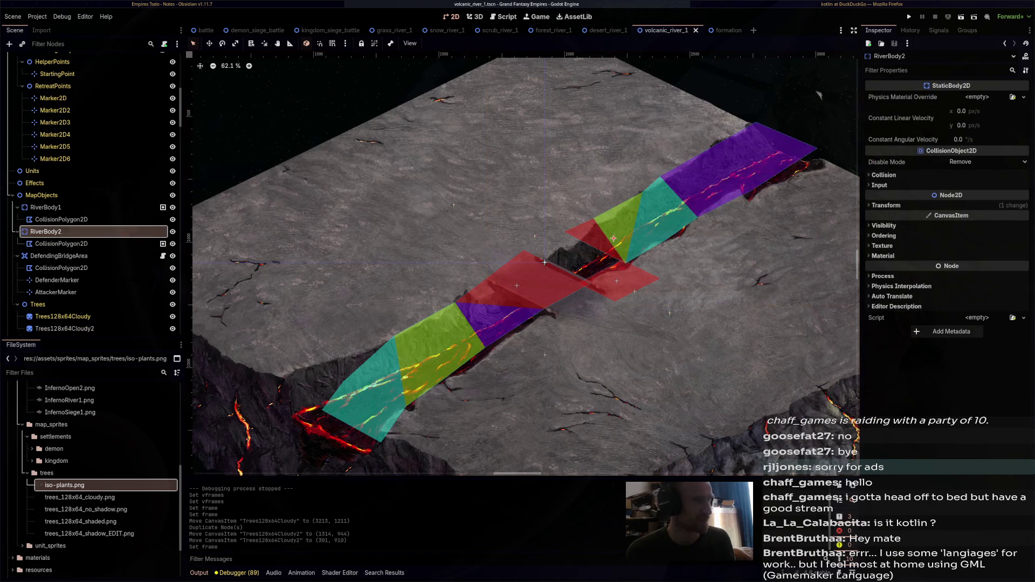
left_click(209, 43)
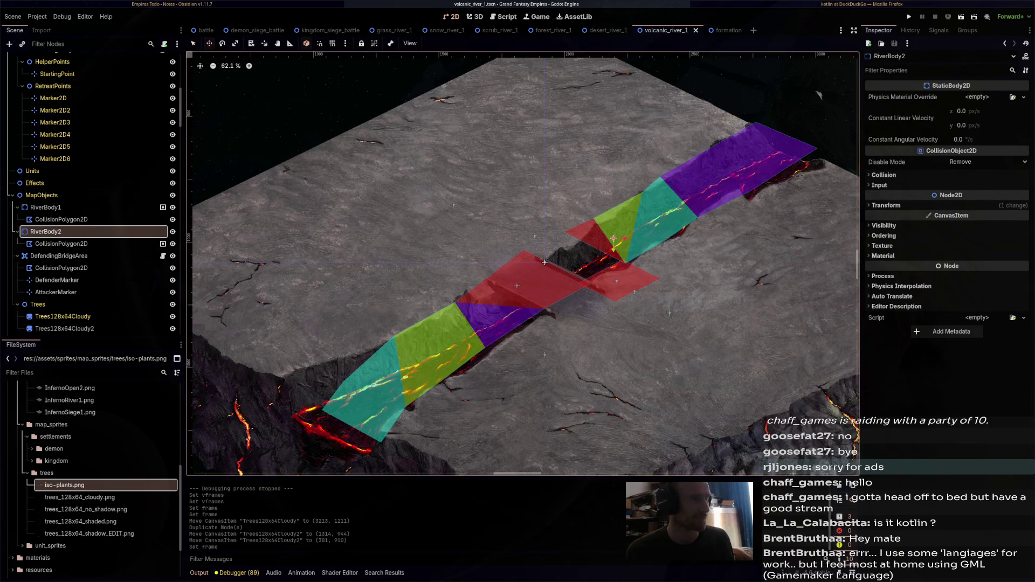
left_click_drag(614, 240, 582, 266)
left_click(61, 244)
scroll(206, 363, "up", 5)
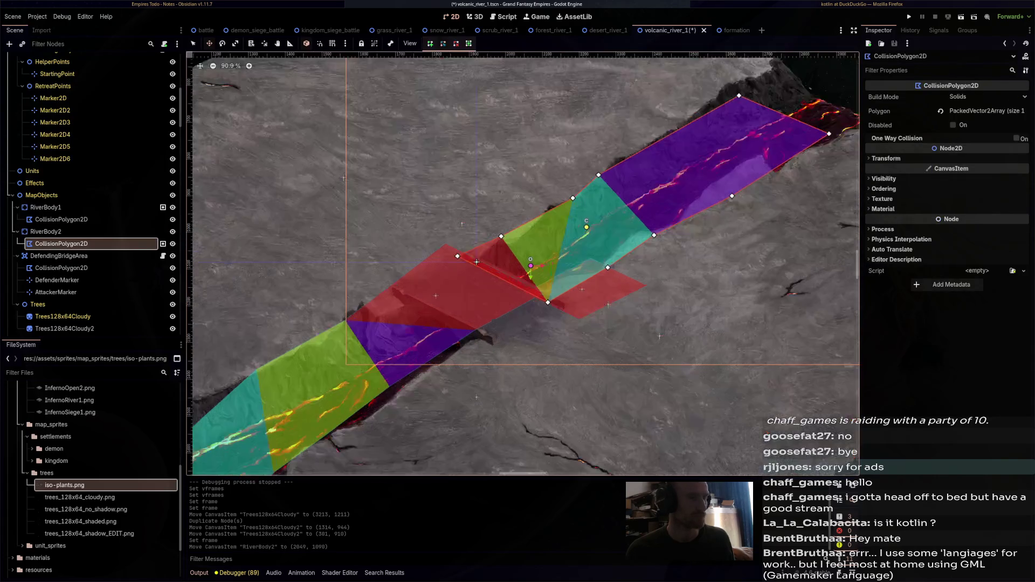
left_click_drag(205, 364, 244, 297)
scroll(243, 296, "up", 5)
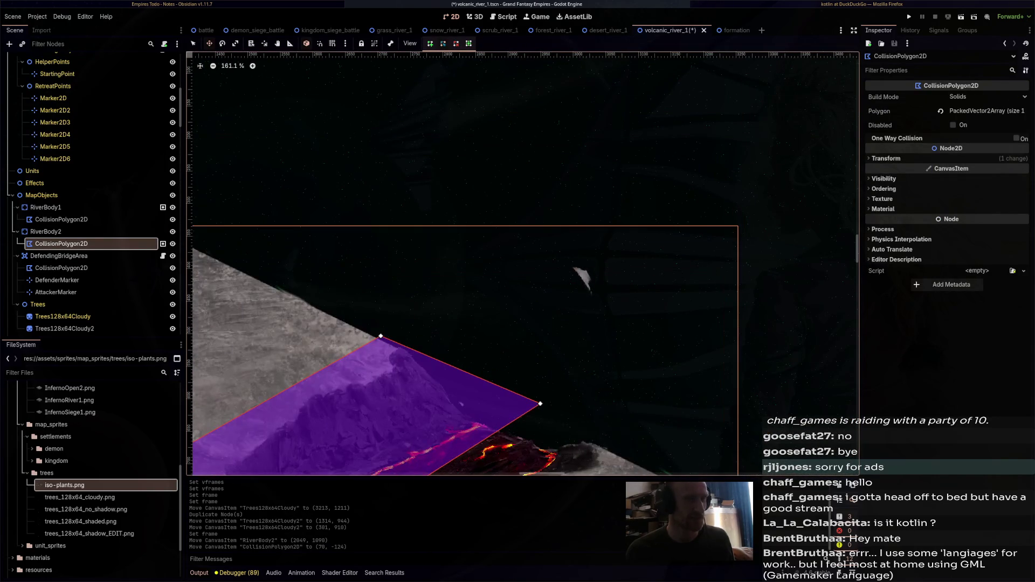
scroll(410, 270, "down", 7)
Drag RiverBody2's collision polygon corners to trace the river and extend its far end
left_click(46, 231)
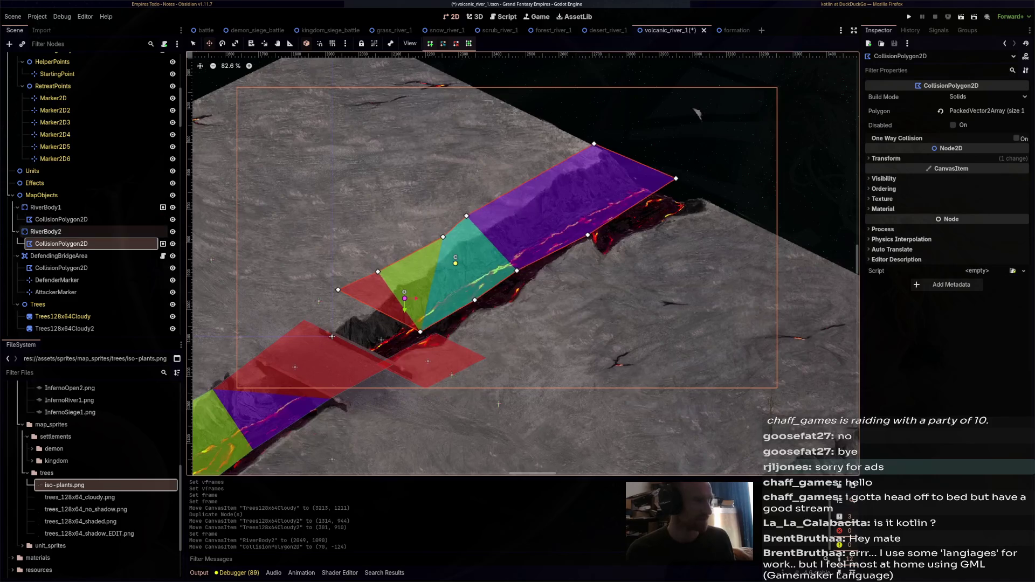
key("Down")
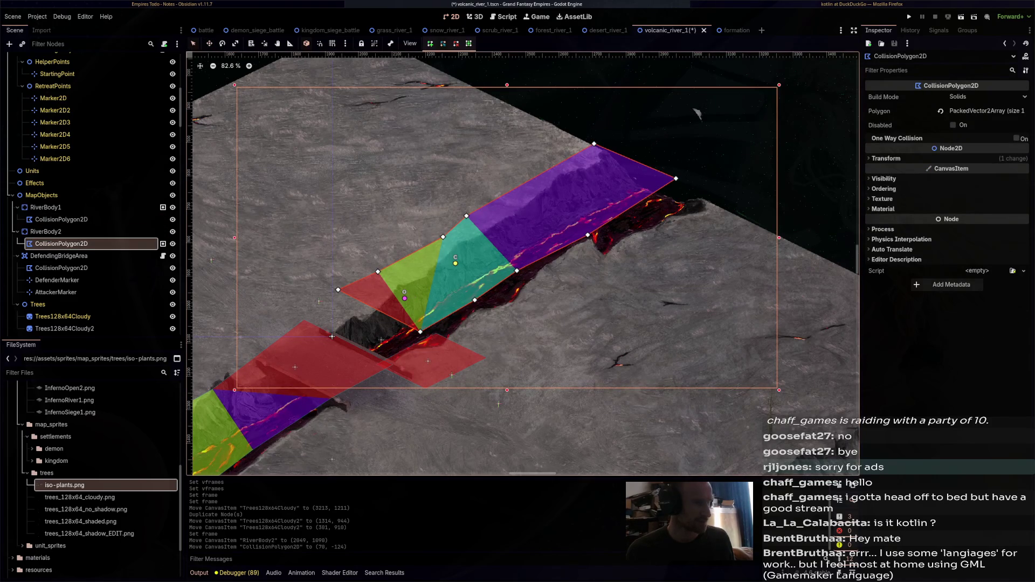
left_click_drag(338, 289, 316, 331)
left_click_drag(420, 332, 411, 381)
left_click_drag(474, 300, 490, 329)
left_click_drag(516, 270, 571, 286)
left_click_drag(587, 235, 630, 256)
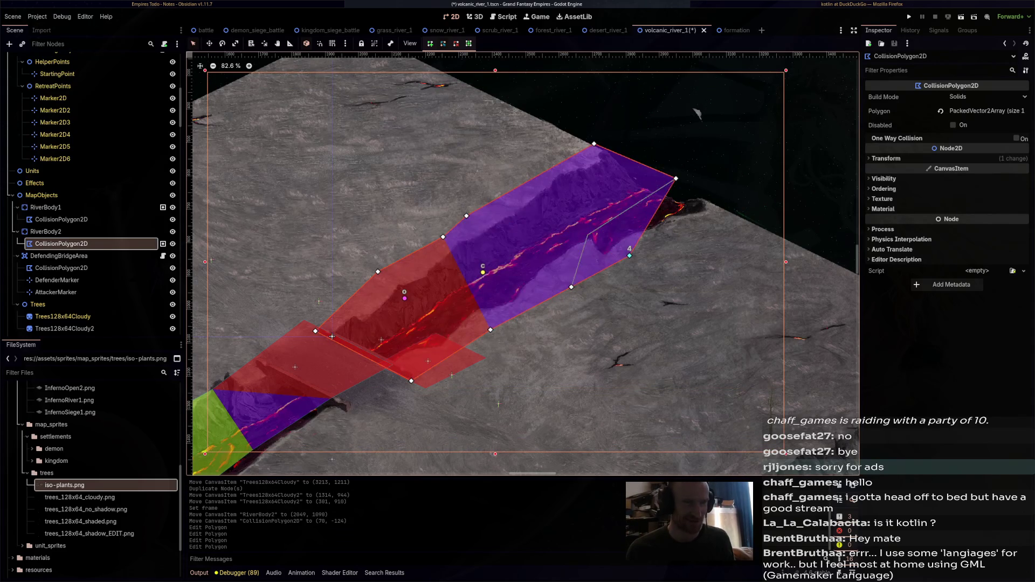
left_click_drag(676, 179, 723, 206)
Refine a lower corner and straighten the polygon's upper edge along the river
left_click_drag(378, 271, 373, 289)
left_click_drag(467, 216, 662, 111)
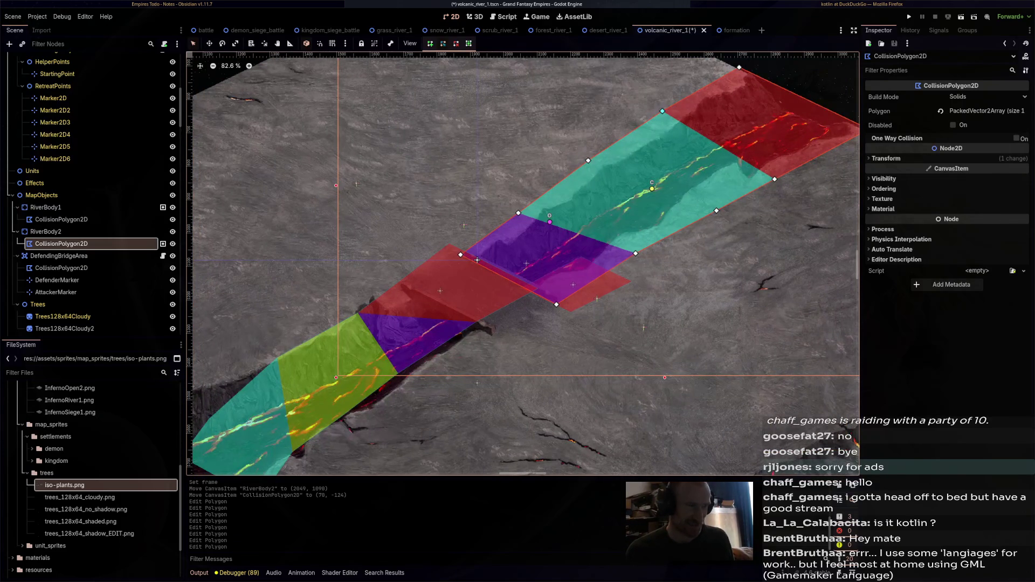
left_click_drag(477, 260, 571, 213)
scroll(574, 205, "up", 4)
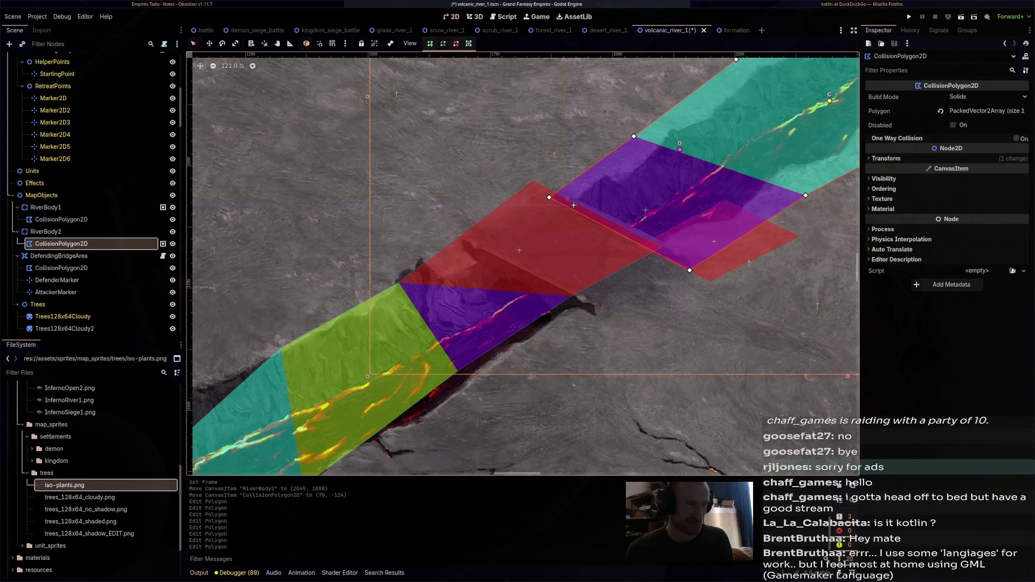
key("Up")
key("Up")
key("Up")
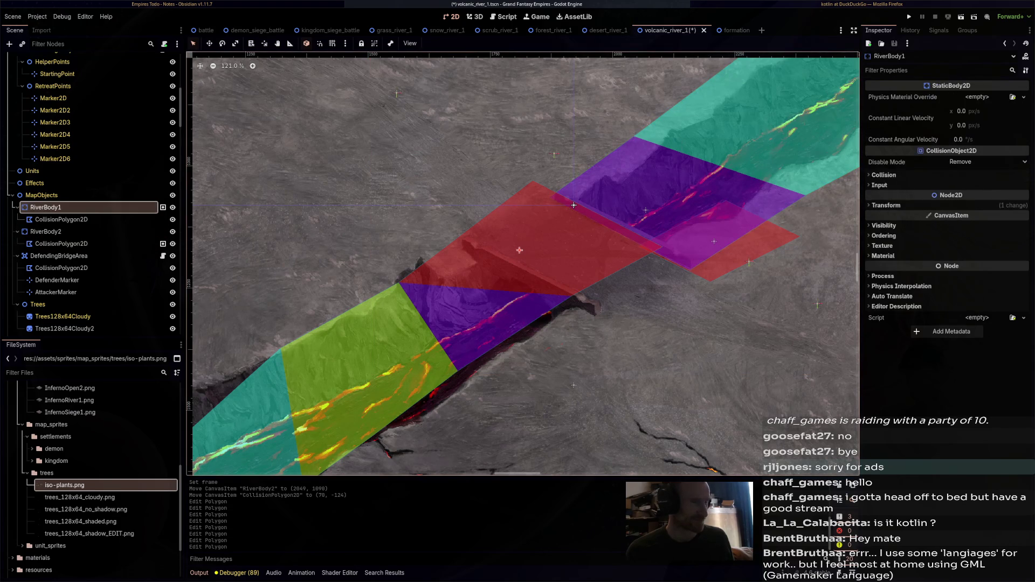
Move RiverBody1 down-left and fit its collision polygon corners to the river edges
mouse_move(519, 250)
left_mouse_down()
mouse_move(469, 315)
mouse_move(455, 311)
left_mouse_up()
left_click(61, 220)
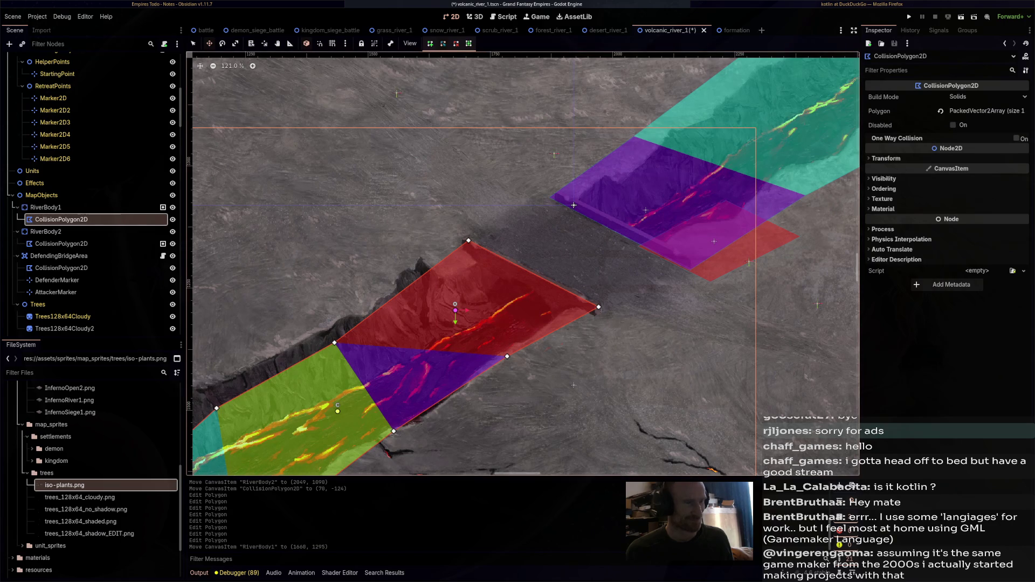
left_click_drag(455, 311, 457, 312)
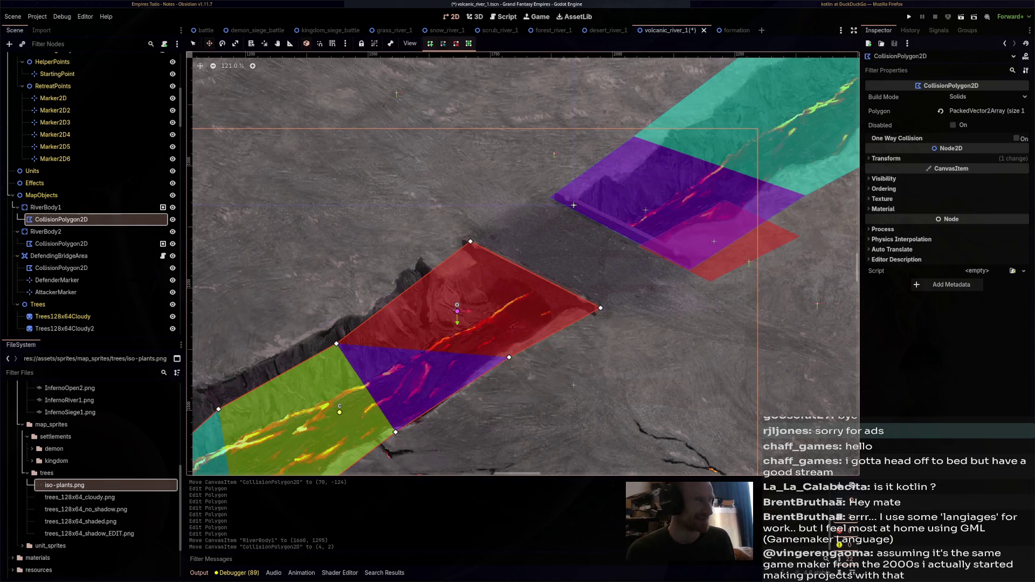
left_click_drag(470, 241, 464, 239)
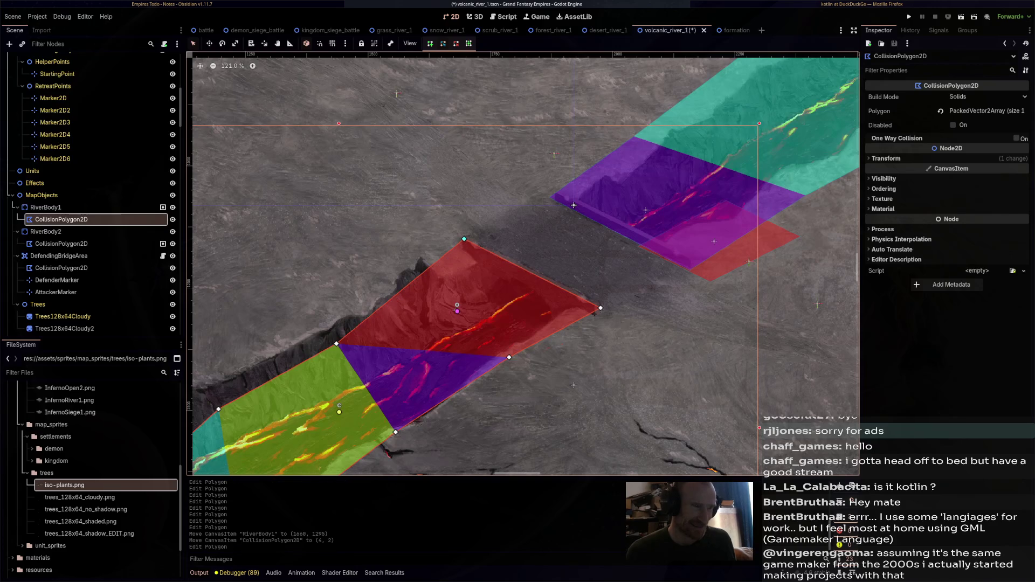
left_click_drag(601, 308, 796, 204)
left_click_drag(698, 251, 710, 256)
left_click_drag(585, 326, 603, 336)
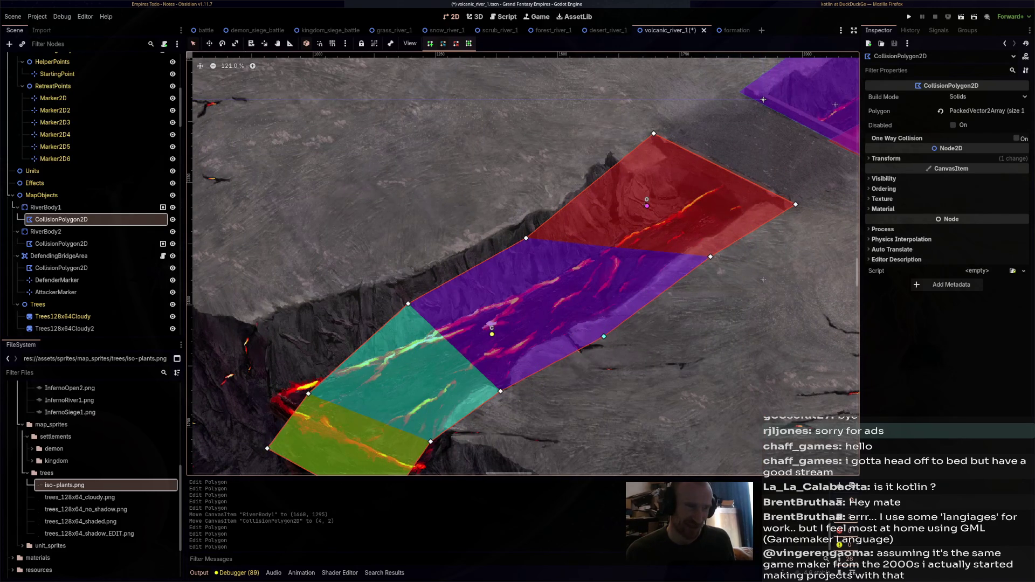
Widen the polygon's lower end, straighten its top edge, and save volcanic_river_1
mouse_move(500, 391)
left_mouse_down()
mouse_move(515, 406)
mouse_move(634, 274)
left_mouse_up()
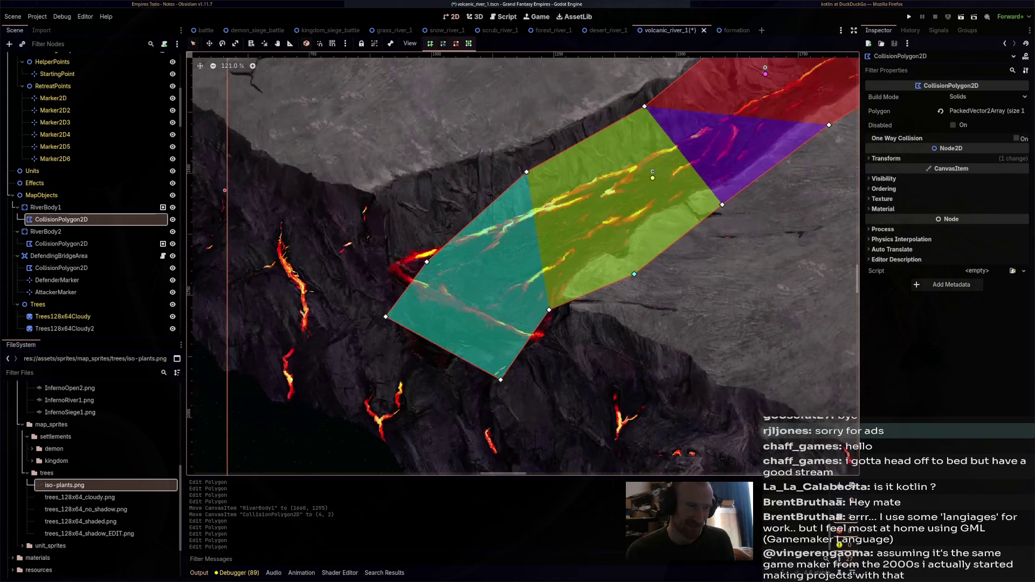
left_click_drag(549, 310, 592, 321)
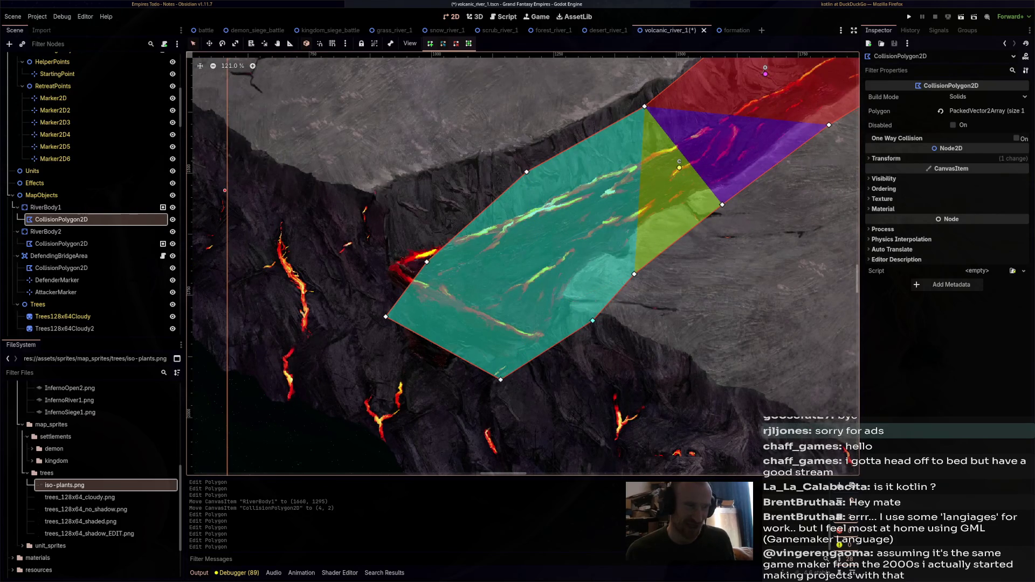
left_click_drag(501, 379, 490, 367)
left_click_drag(385, 317, 387, 323)
mouse_move(427, 261)
left_mouse_down()
mouse_move(370, 203)
mouse_move(364, 181)
left_mouse_up()
mouse_move(527, 172)
left_mouse_down()
mouse_move(511, 139)
mouse_move(401, 288)
left_mouse_up()
left_click_drag(533, 256, 518, 224)
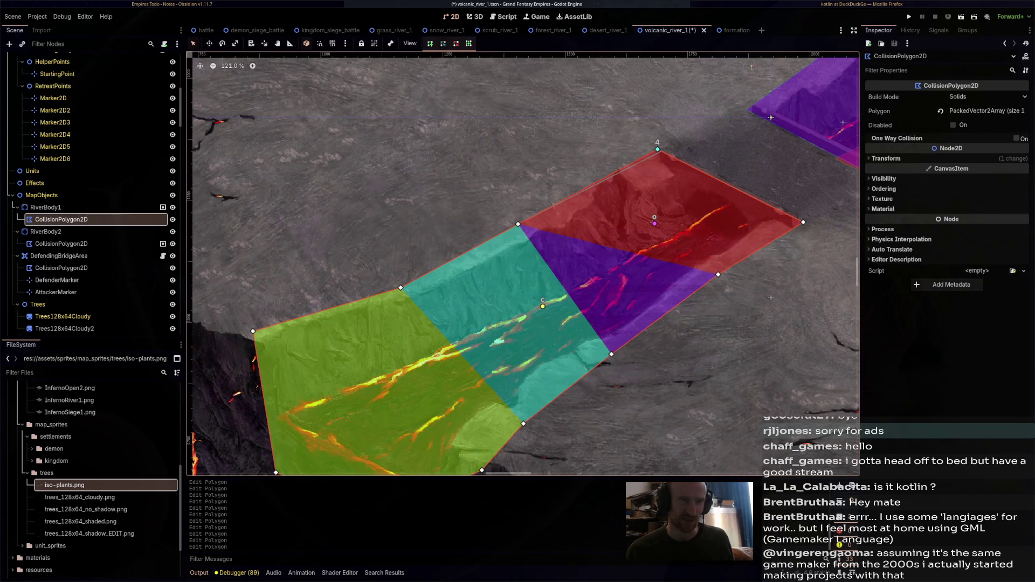
scroll(560, 258, "down", 5)
key("ctrl+s")
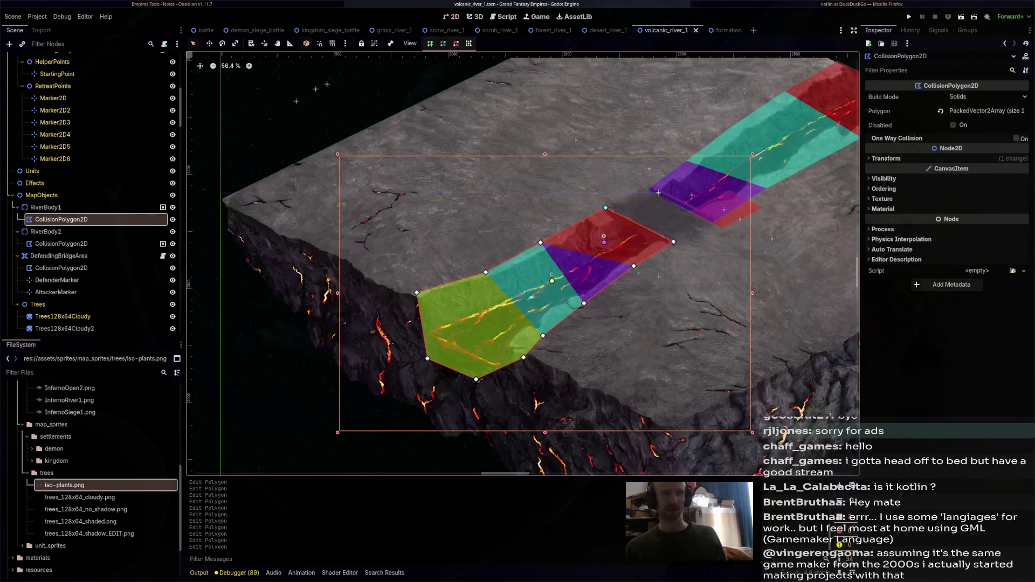
Select DefendingBridgeArea and move it down-left toward the river
scroll(658, 192, "up", 4)
left_click(382, 212)
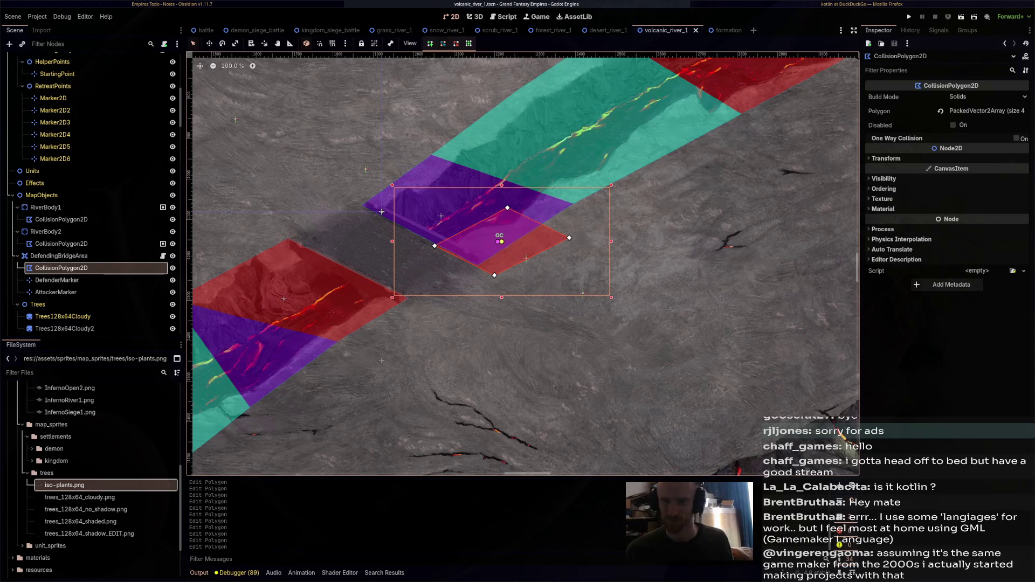
left_click(59, 255)
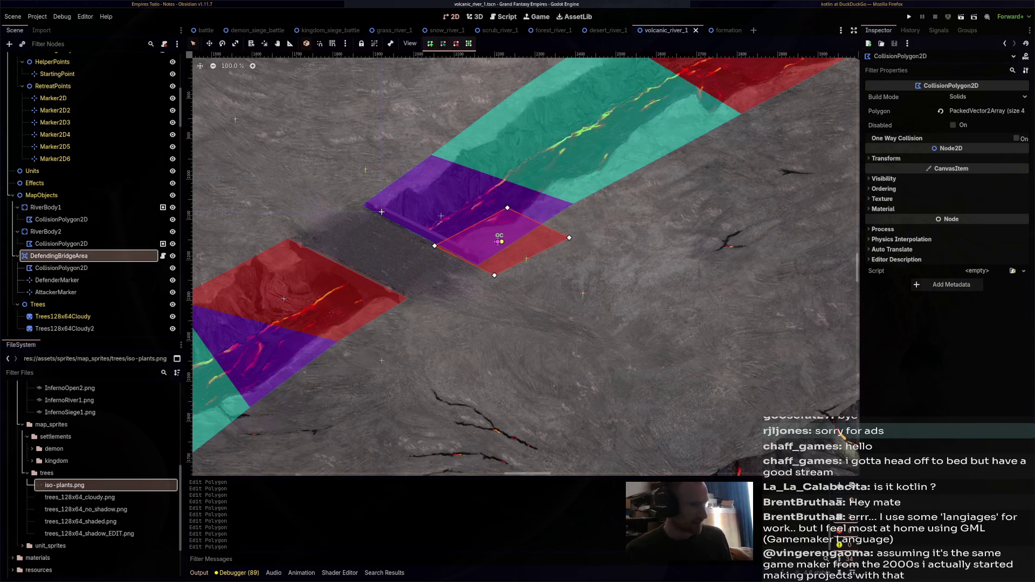
key("w")
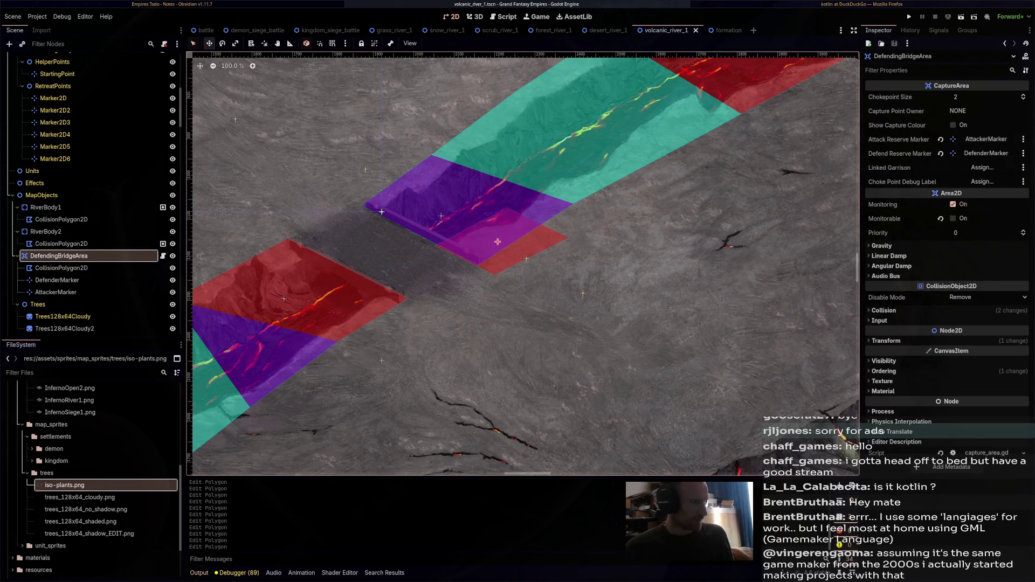
left_click_drag(498, 242, 454, 291)
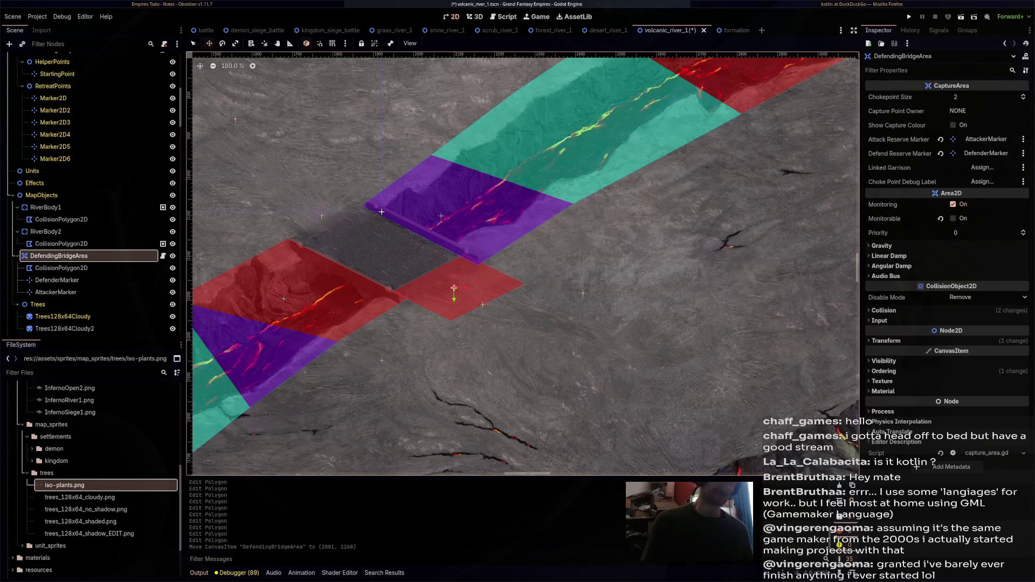
Place the bridge capture area beside the river gap and save the scene
scroll(687, 153, "down", 5)
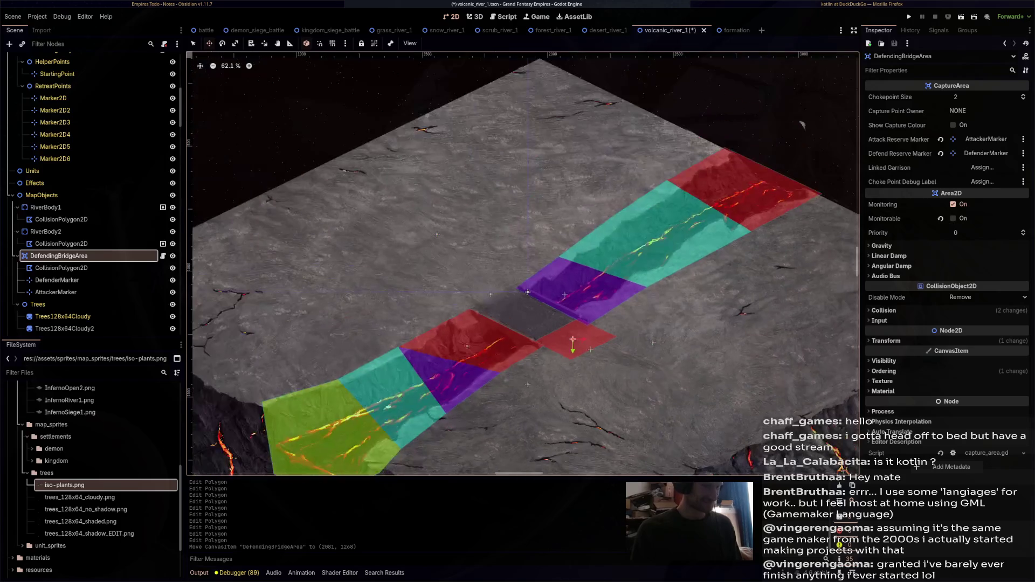
scroll(563, 229, "down", 6)
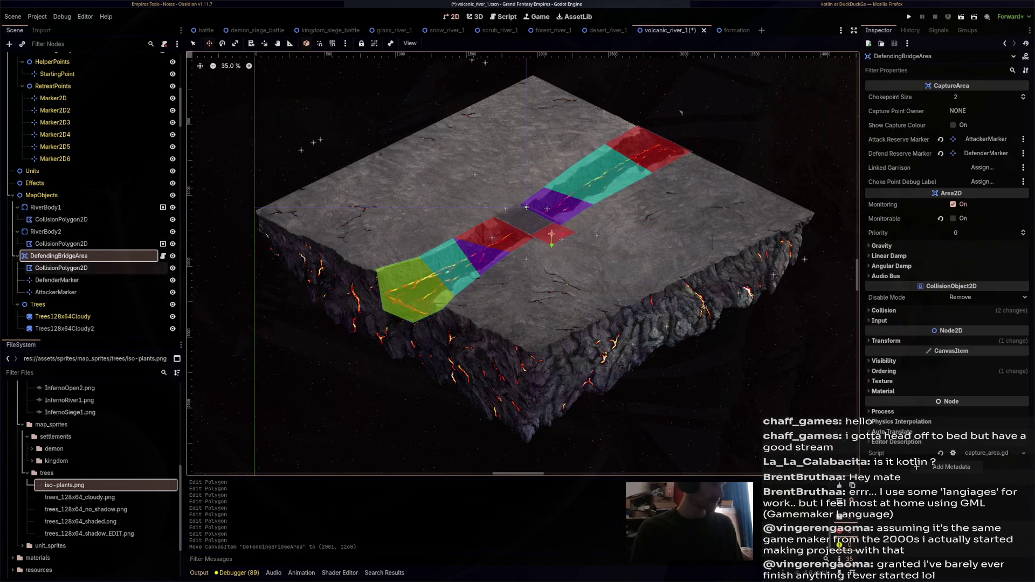
scroll(572, 211, "up", 8)
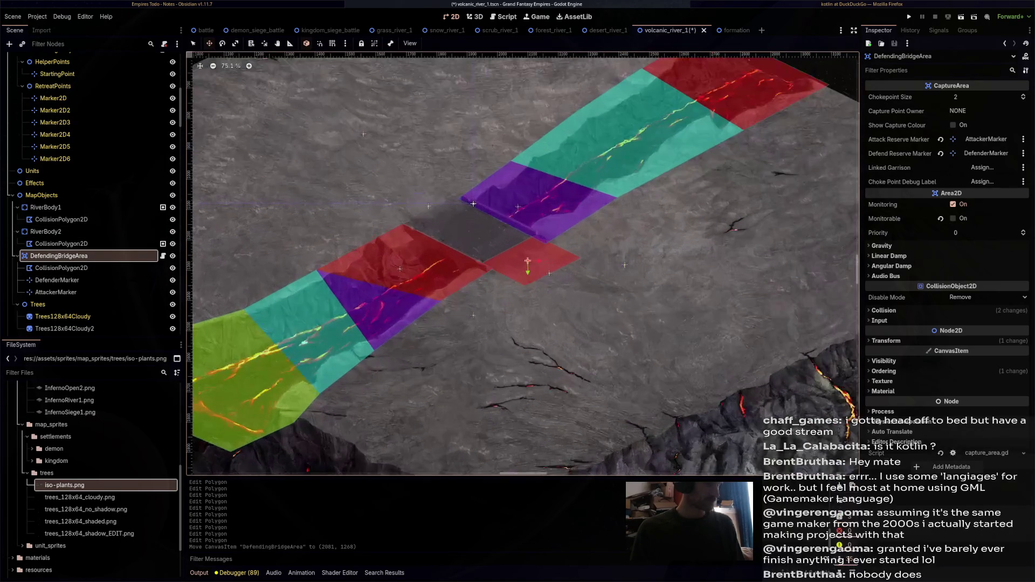
mouse_move(527, 261)
left_mouse_down()
mouse_move(434, 203)
mouse_move(416, 205)
left_mouse_up()
key("ctrl+s")
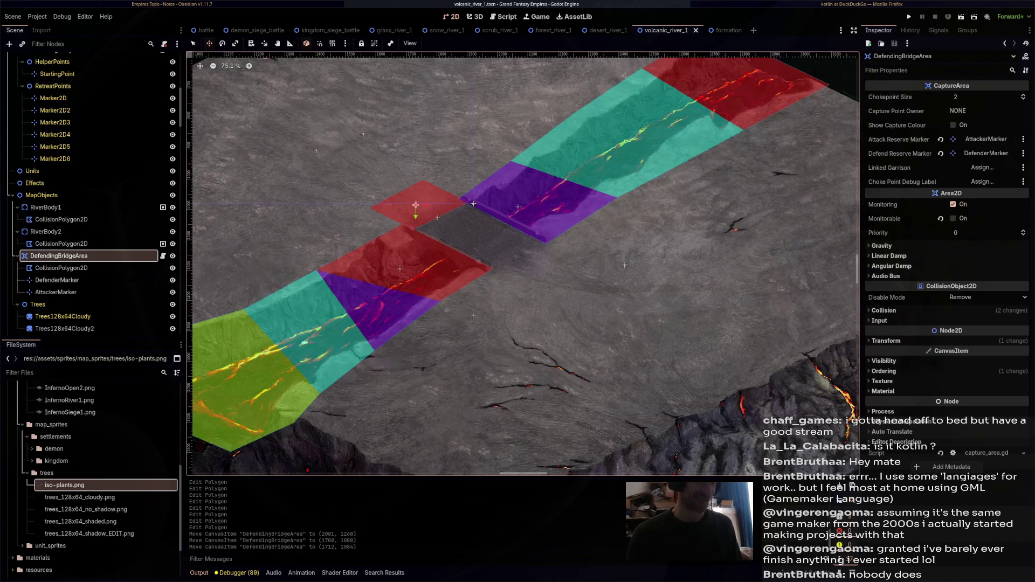
scroll(523, 196, "down", 2)
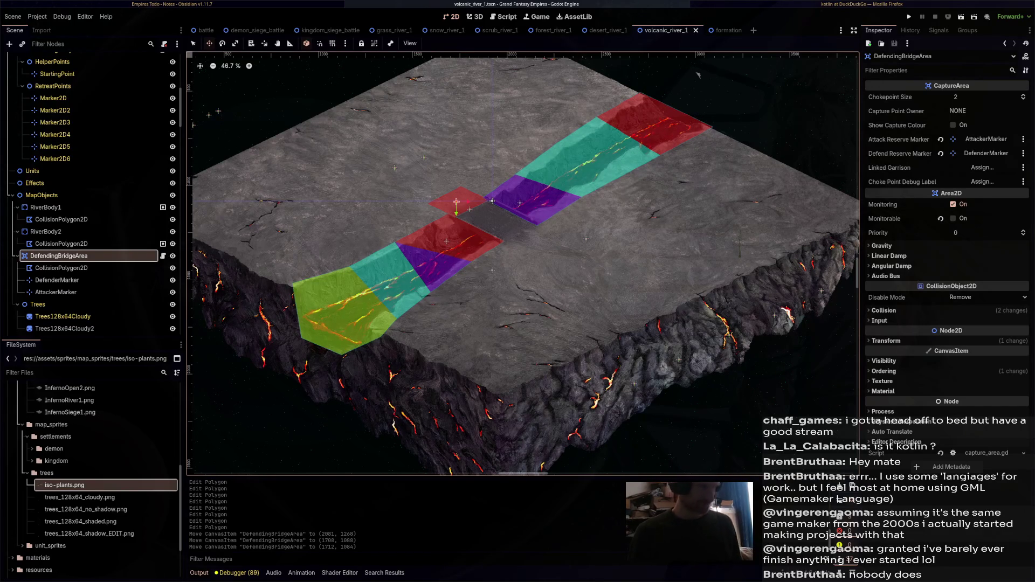
left_click_drag(698, 76, 816, 146)
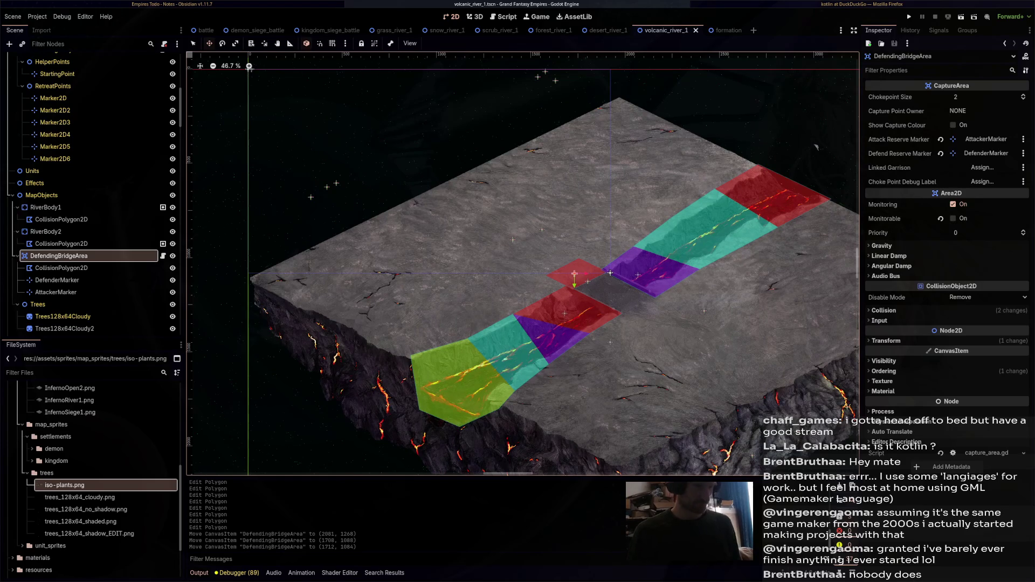
key("Down")
key("Down")
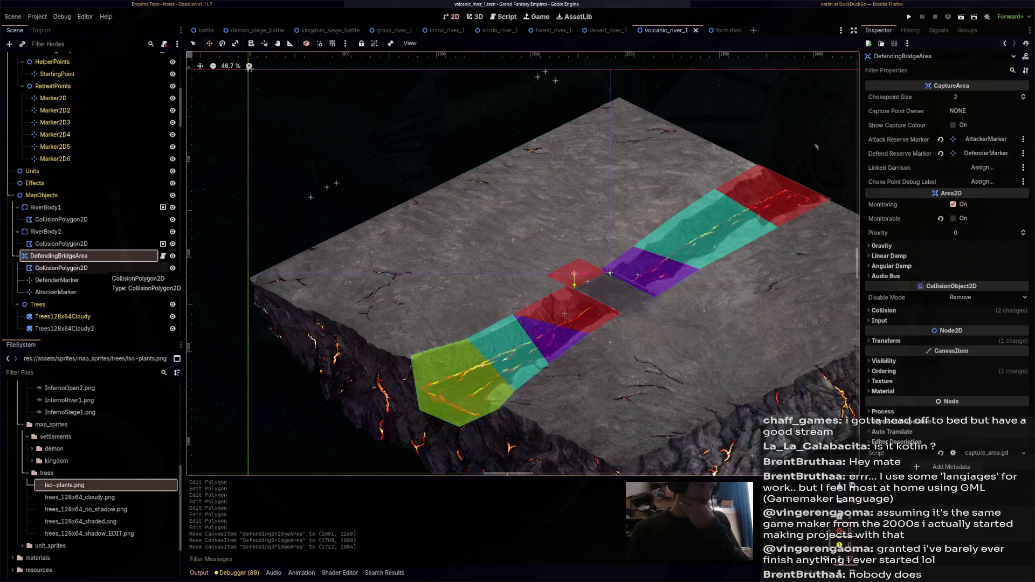
Move DefenderMarker up-left onto the bridge area and AttackerMarker down-right across the crossing
scroll(667, 335, "up", 4)
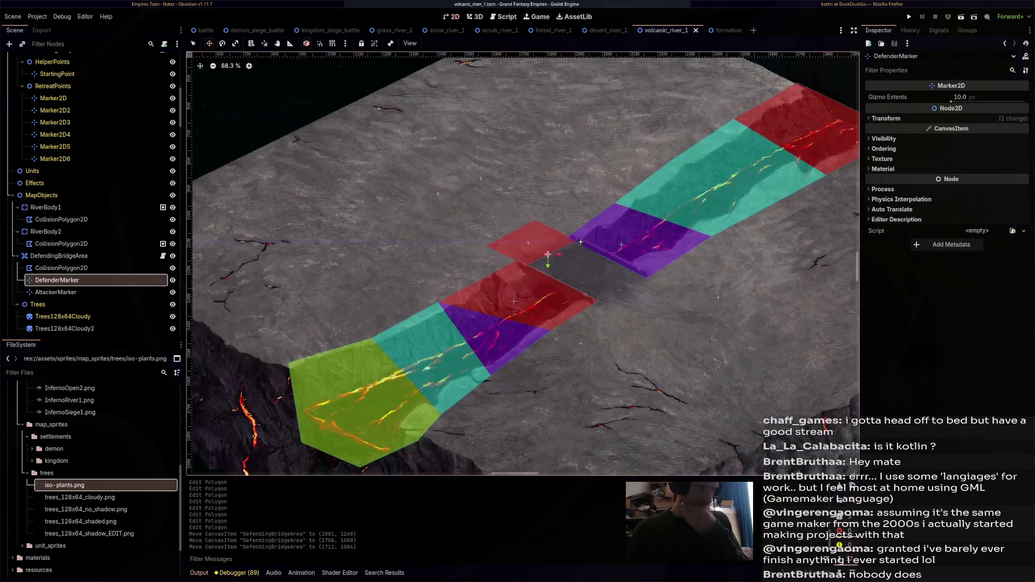
left_click_drag(540, 248, 485, 220)
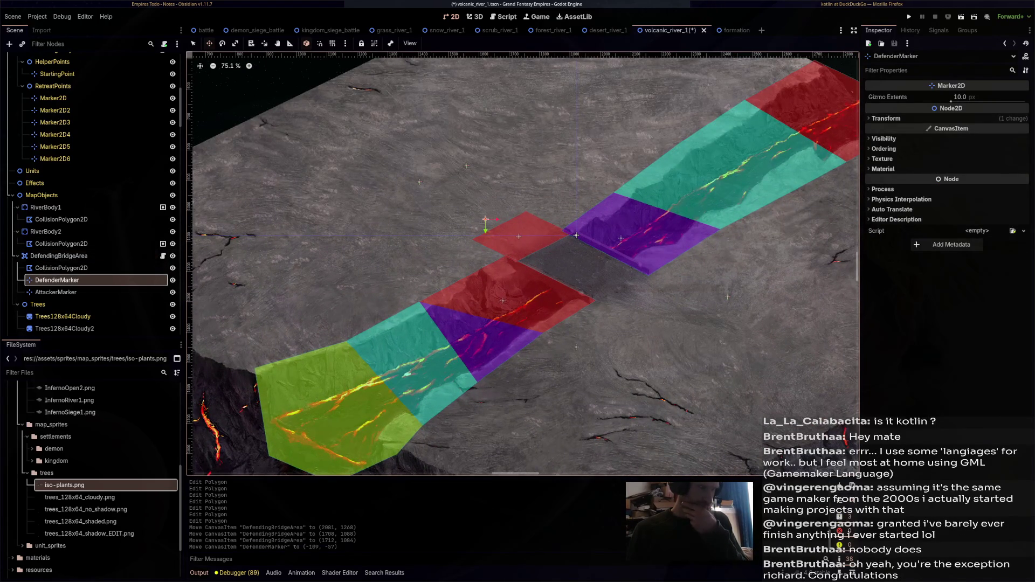
left_click(56, 292)
mouse_move(419, 182)
left_mouse_down()
mouse_move(642, 323)
mouse_move(644, 298)
left_mouse_up()
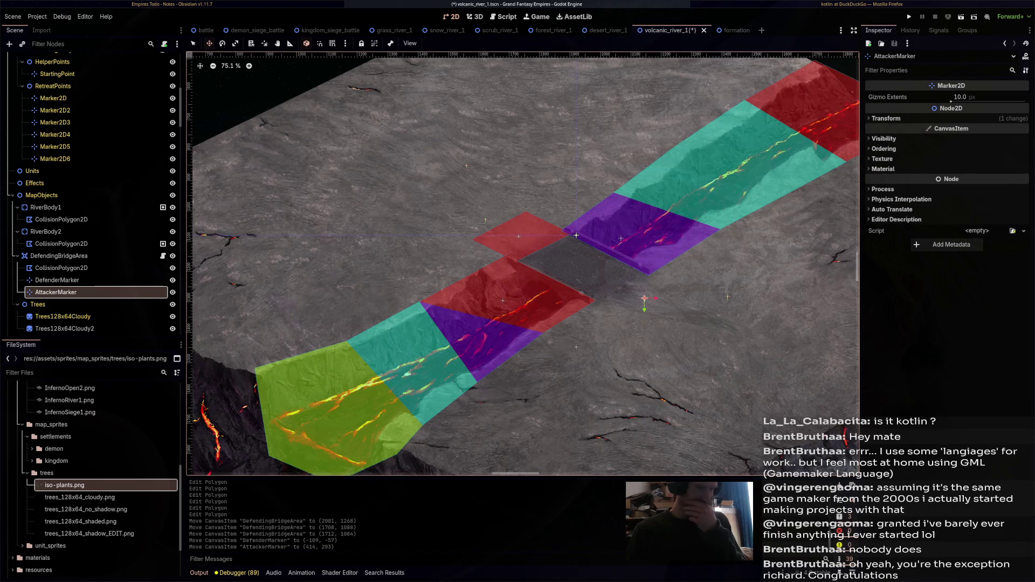
scroll(523, 264, "down", 1)
scroll(481, 318, "down", 2)
scroll(81, 285, "up", 3)
scroll(81, 289, "up", 5)
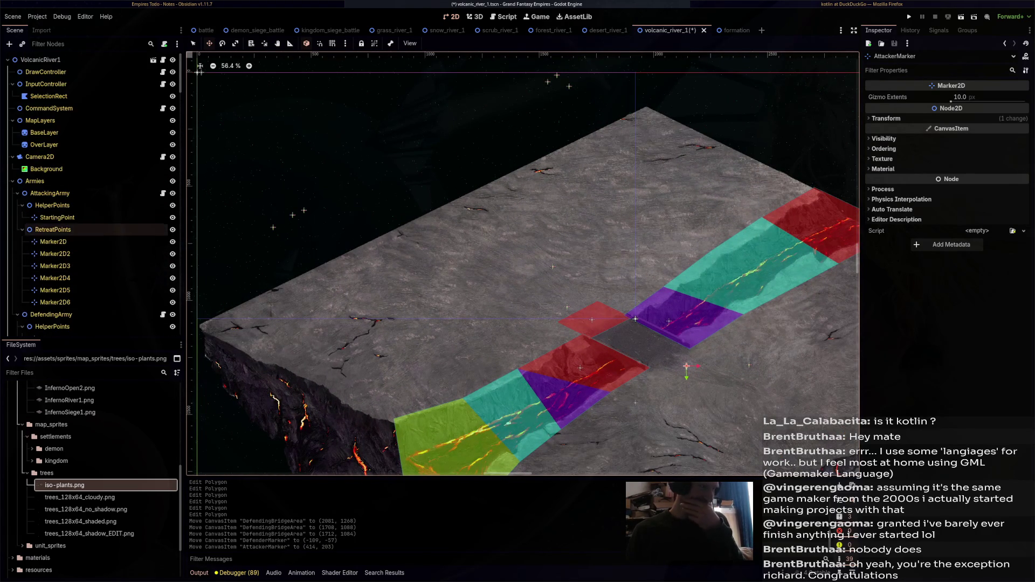
Reposition the attacking army's retreat markers Marker2D through Marker2D6 on the map
left_click(53, 242)
left_click_drag(274, 227, 227, 250)
left_click(55, 254)
left_click(55, 265)
left_click_drag(304, 211, 345, 182)
left_click(54, 278)
left_click_drag(557, 75, 413, 152)
left_click(55, 290)
mouse_move(548, 82)
left_mouse_down()
mouse_move(459, 122)
mouse_move(491, 113)
left_mouse_up()
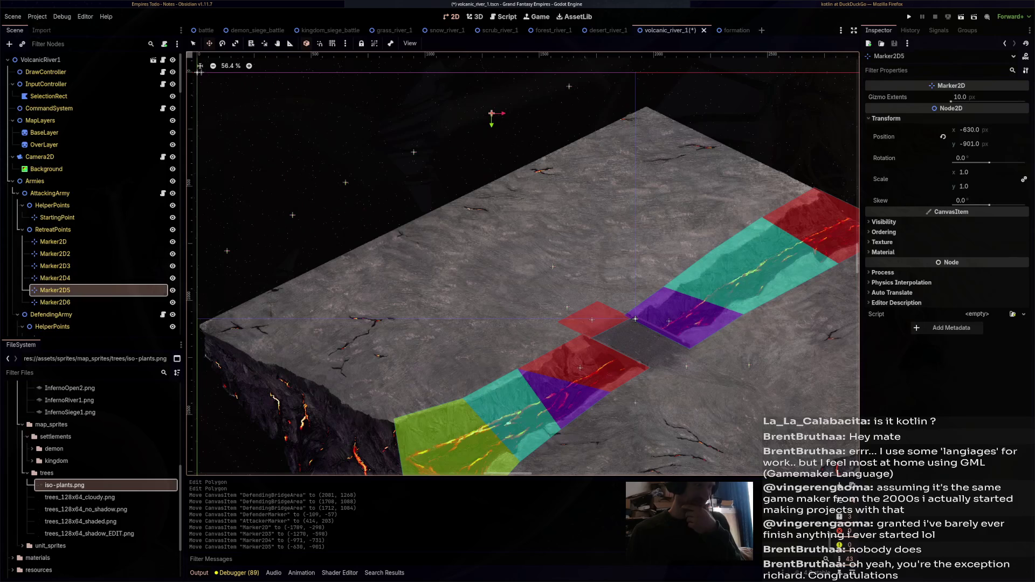
left_click(55, 302)
left_click_drag(568, 86, 538, 86)
scroll(629, 140, "down", 4)
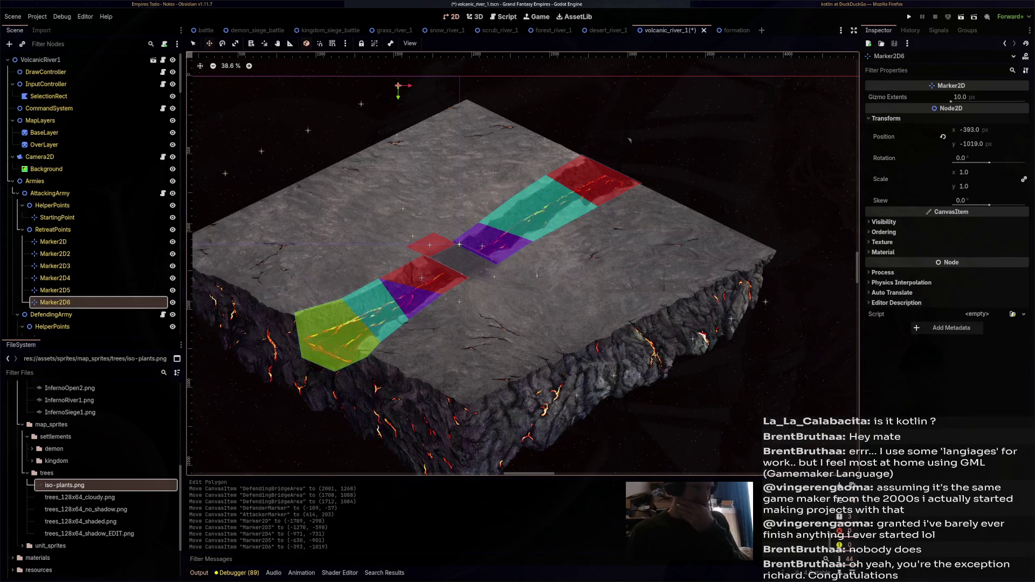
Move both armies' StartingPoints, to (626, 421) and (-633, -255)
key("Down")
key("Down")
key("Down")
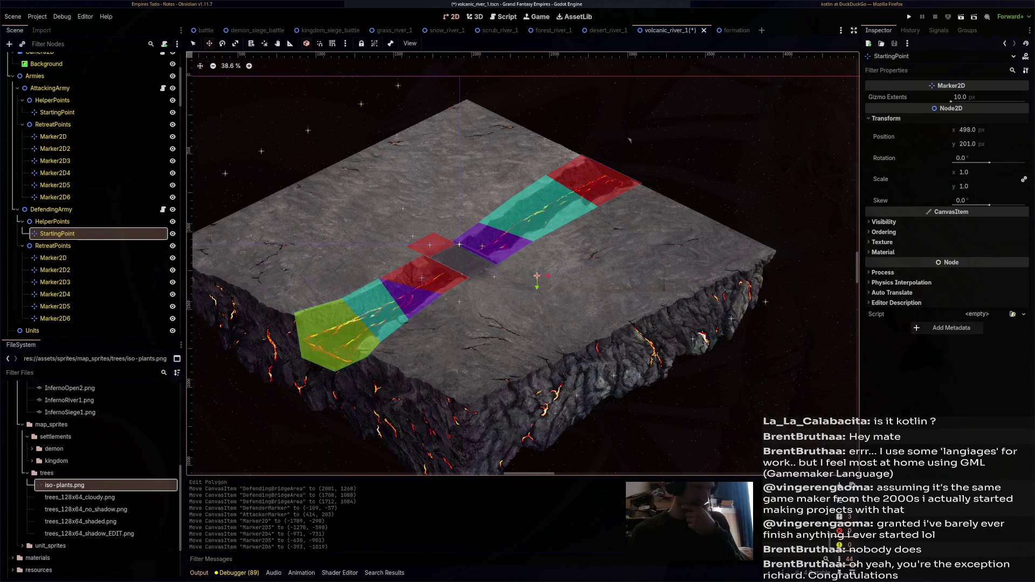
left_click_drag(537, 275, 563, 310)
left_click(57, 112)
mouse_move(403, 209)
left_mouse_down()
mouse_move(354, 201)
mouse_move(512, 271)
mouse_move(541, 312)
mouse_move(558, 310)
mouse_move(360, 205)
left_mouse_up()
left_click(57, 234)
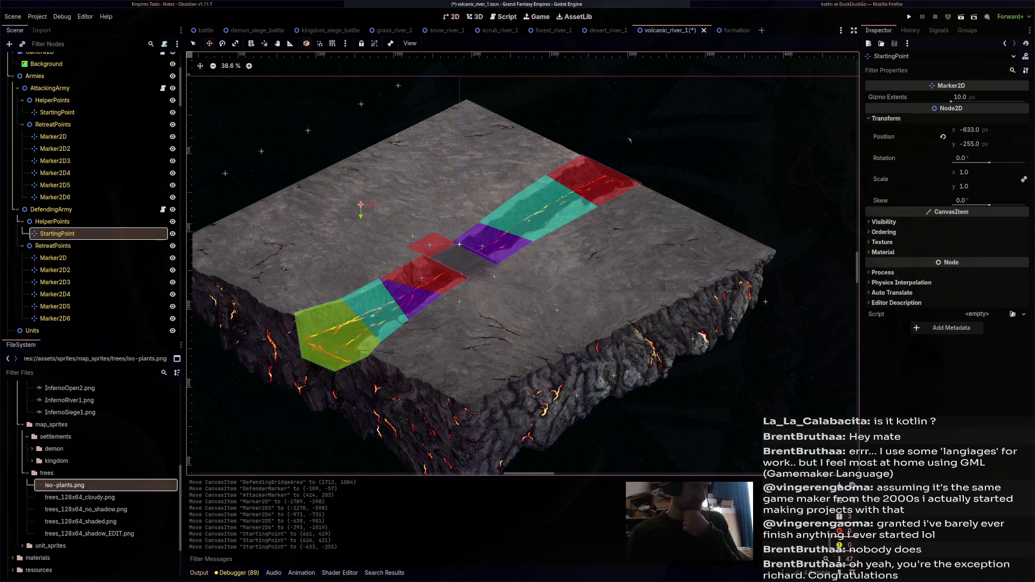
scroll(92, 294, "down", 5)
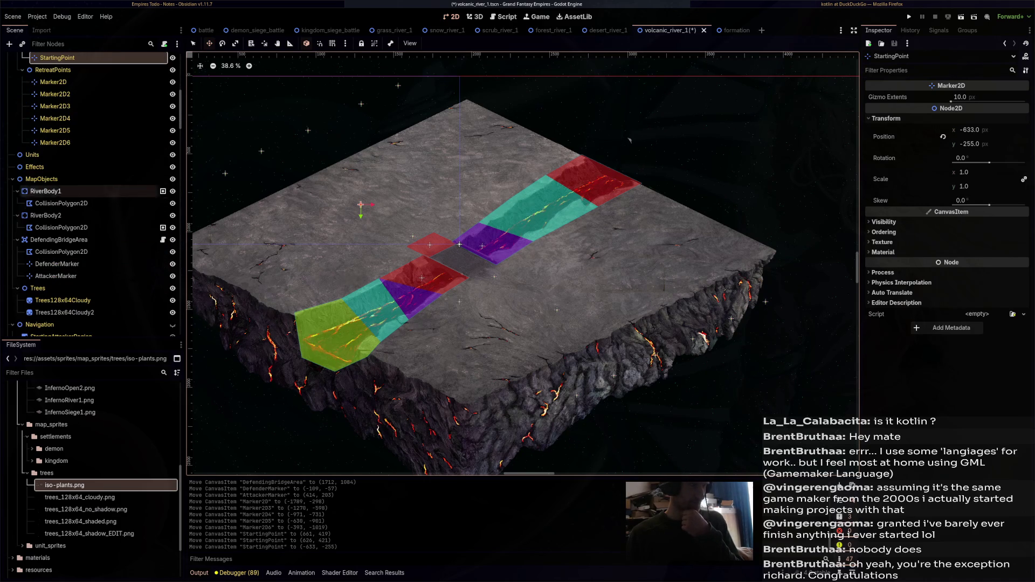
left_click(45, 191)
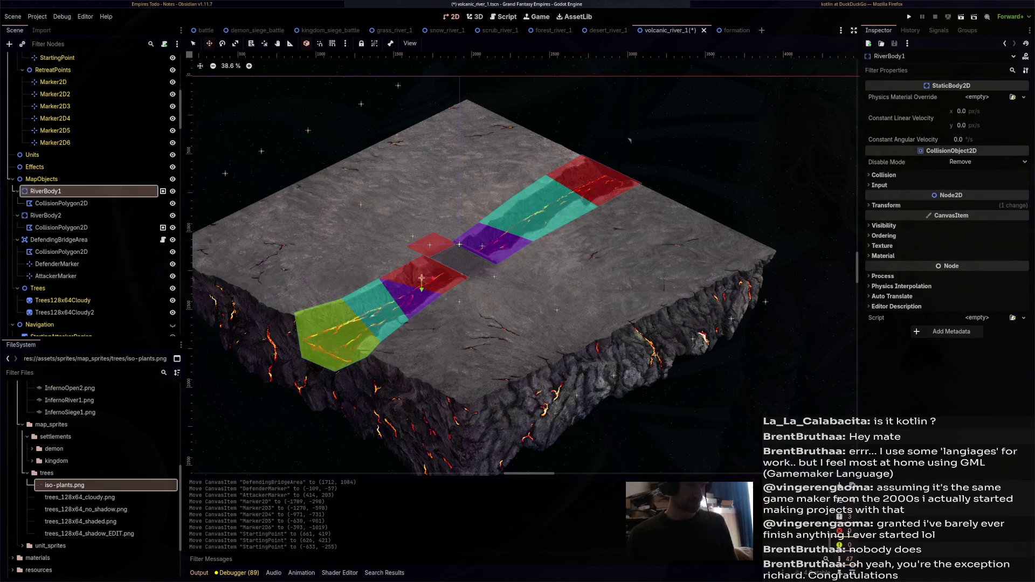
key("Down")
key("Down")
key("Down")
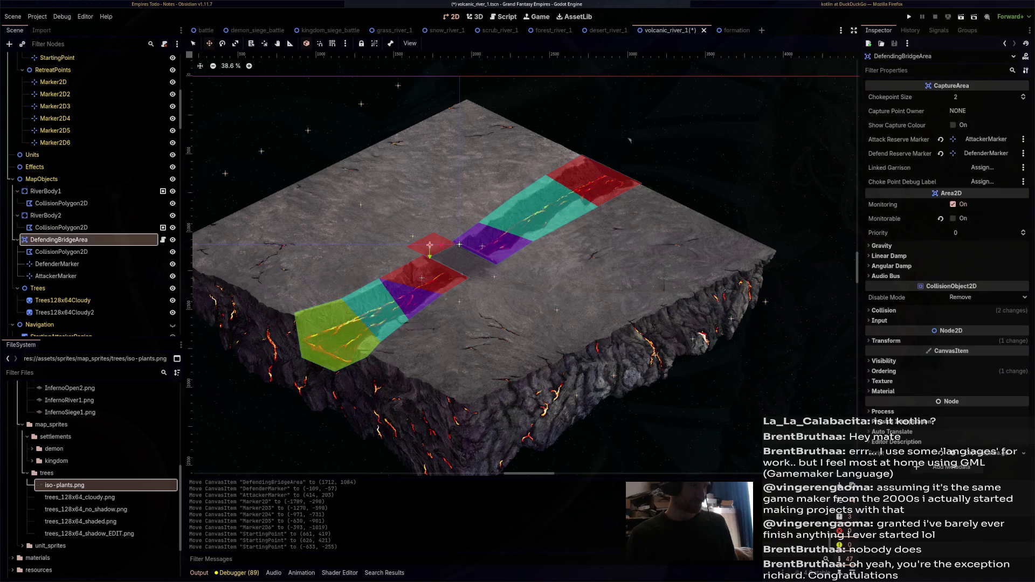
scroll(92, 230, "down", 2)
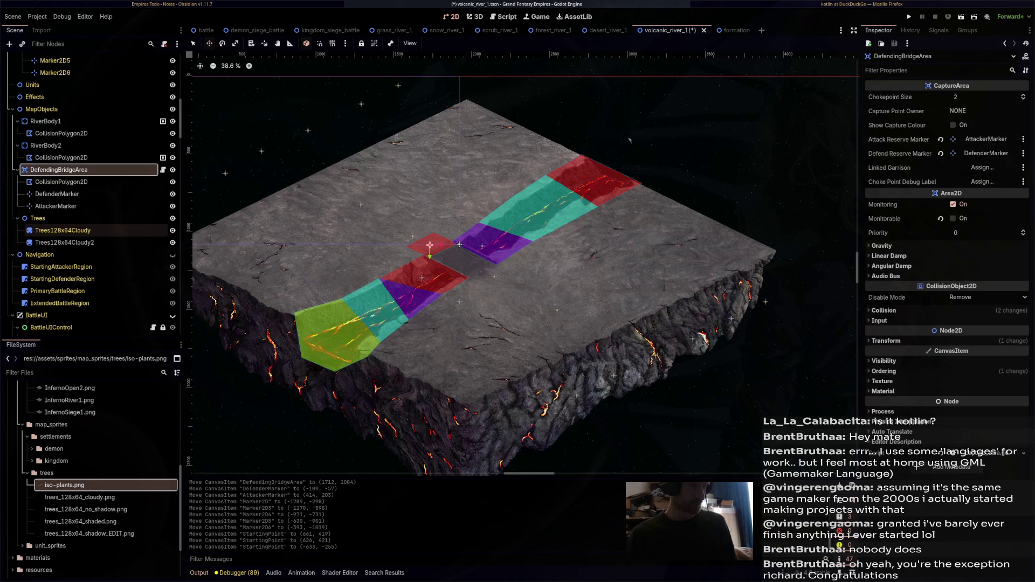
scroll(92, 230, "down", 2)
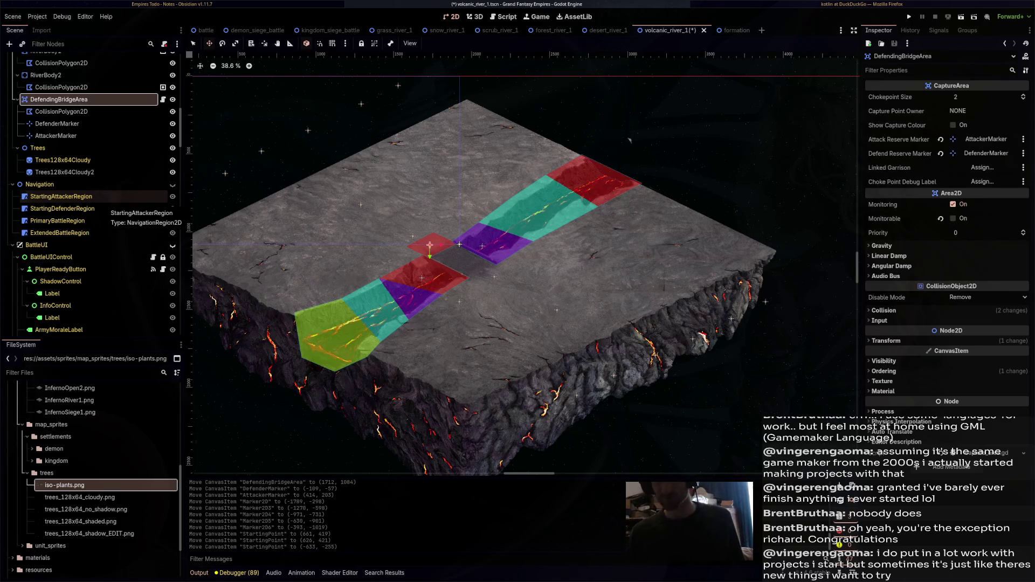
scroll(522, 264, "down", 1)
scroll(523, 264, "left", 3)
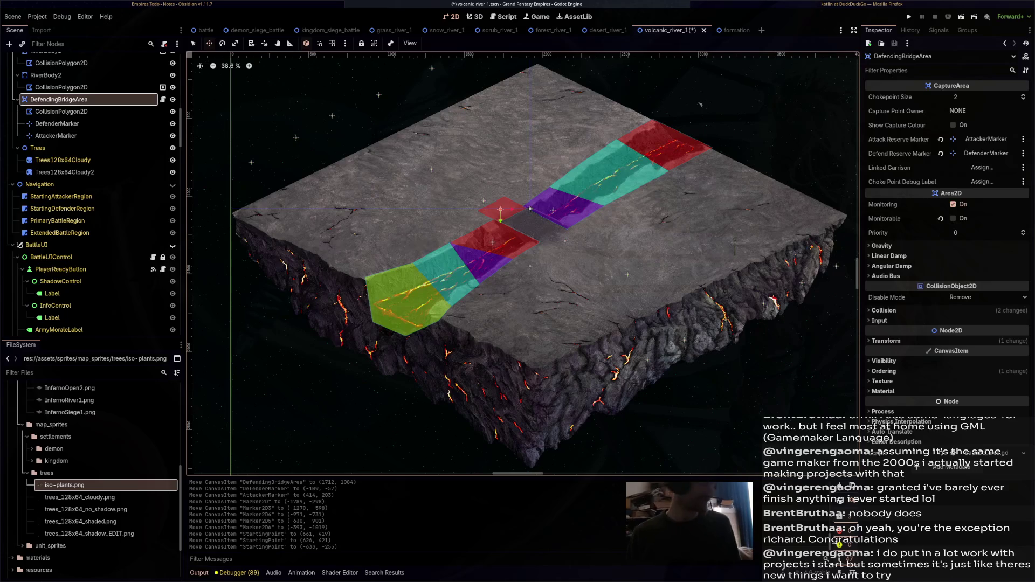
scroll(757, 234, "up", 5)
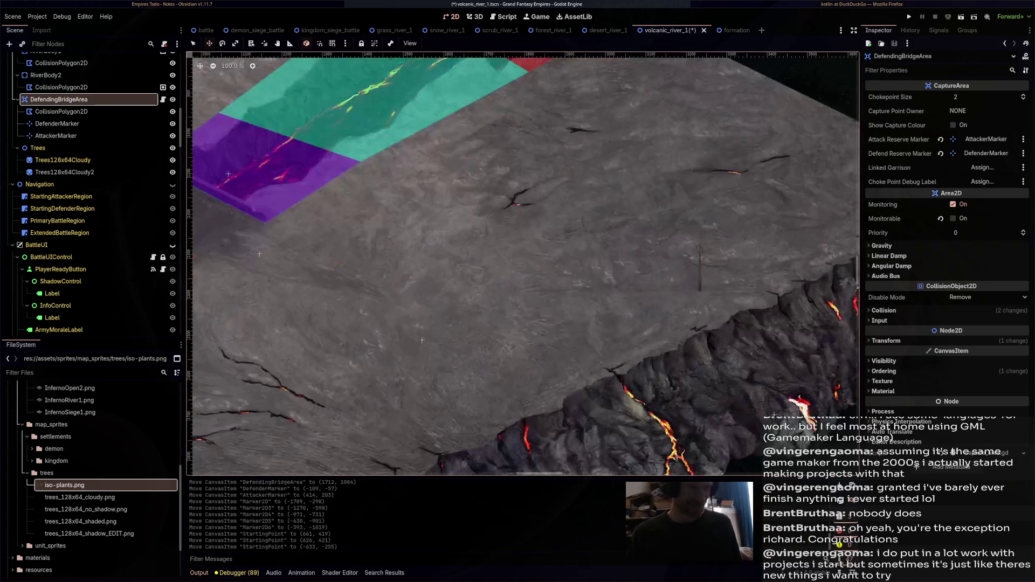
scroll(523, 264, "down", 3)
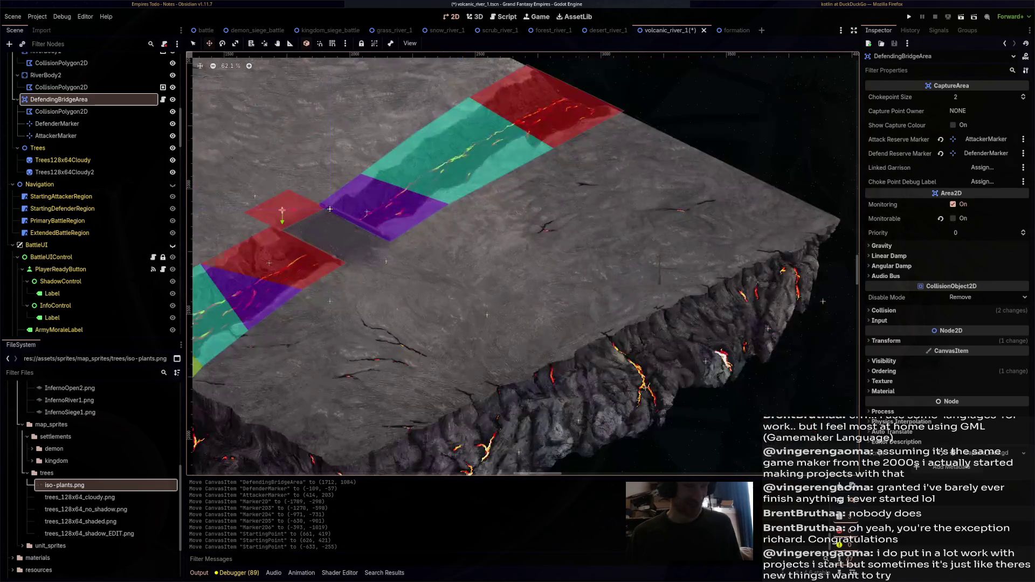
scroll(599, 239, "down", 1)
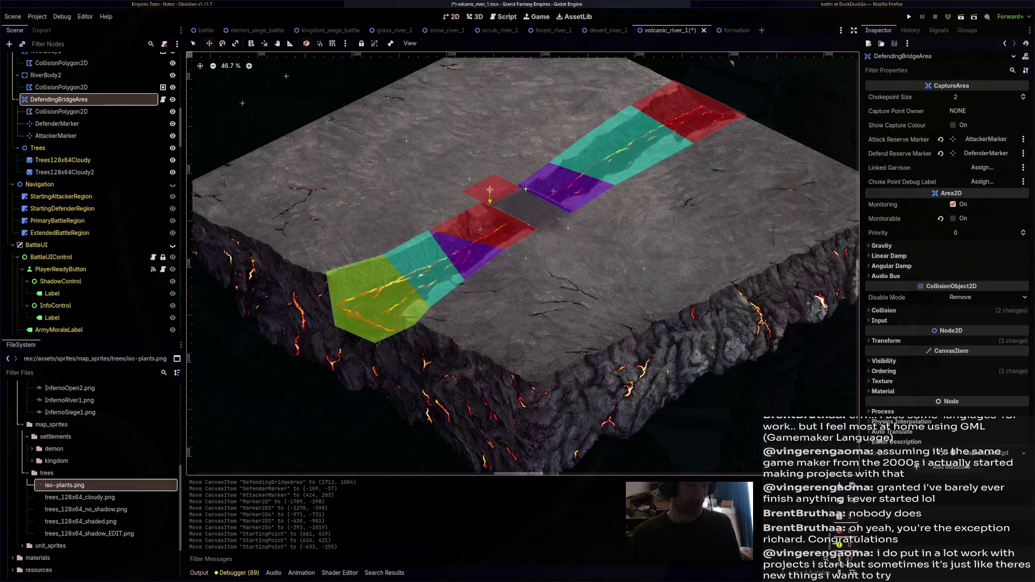
left_click_drag(731, 63, 774, 100)
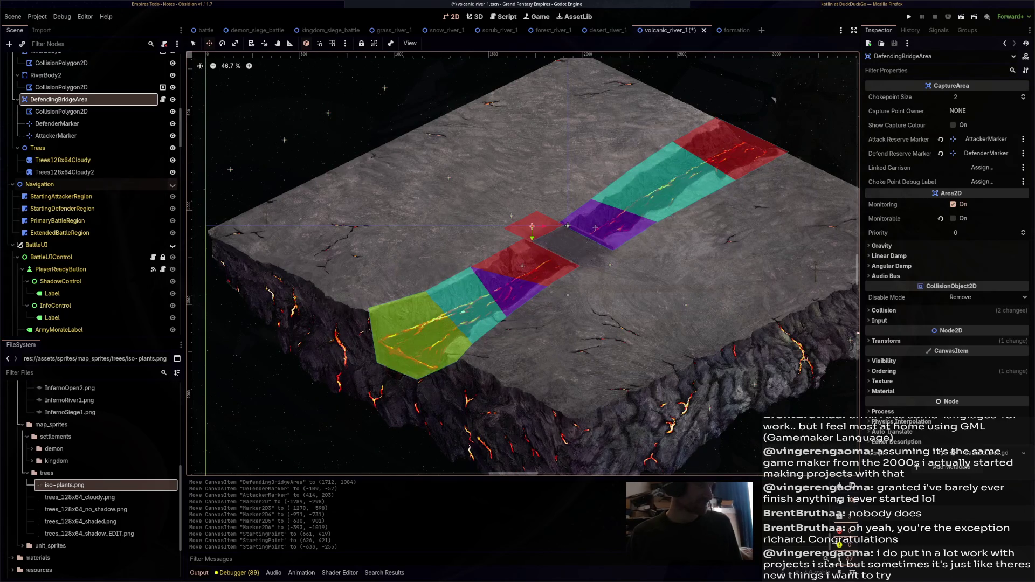
left_click(173, 184)
Clear the navigation polygons of StartingAttackerRegion and StartingDefenderRegion
left_click(568, 226)
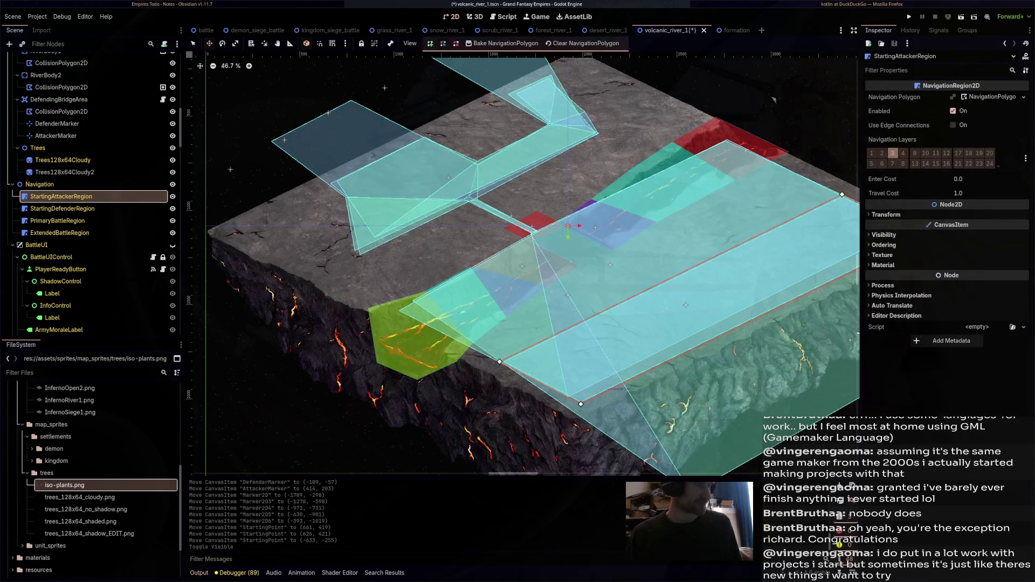
left_click(1023, 97)
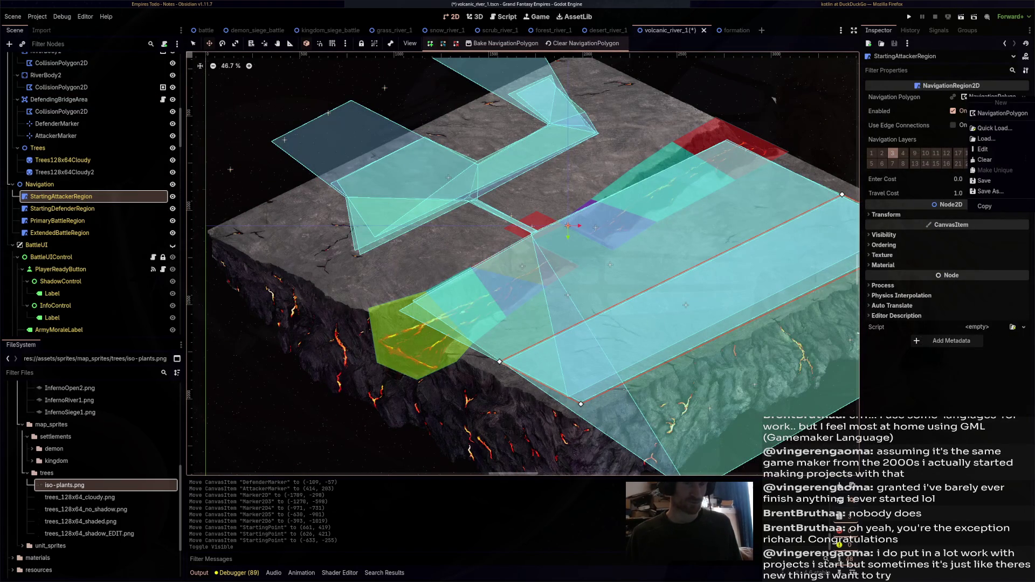
left_click(984, 159)
left_click(62, 208)
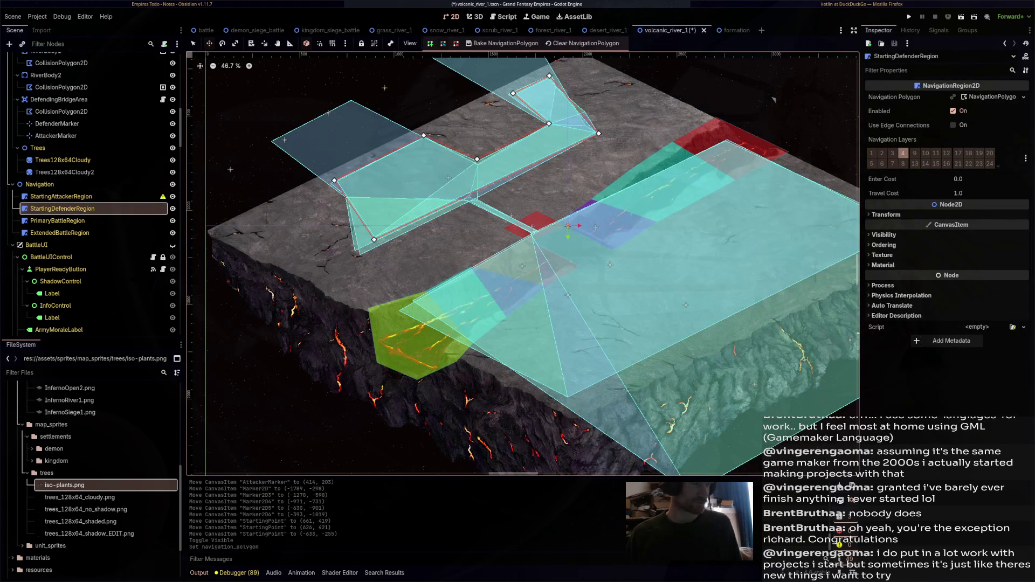
left_click(1023, 97)
left_click(984, 160)
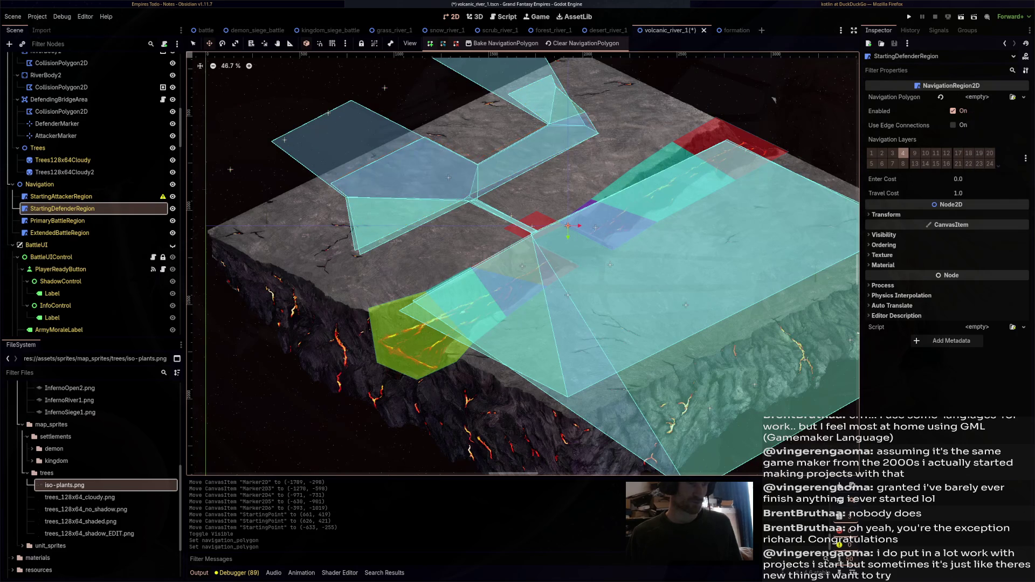
Clear the navigation polygons of PrimaryBattleRegion and ExtendedBattleRegion
left_click(57, 220)
left_click(1023, 97)
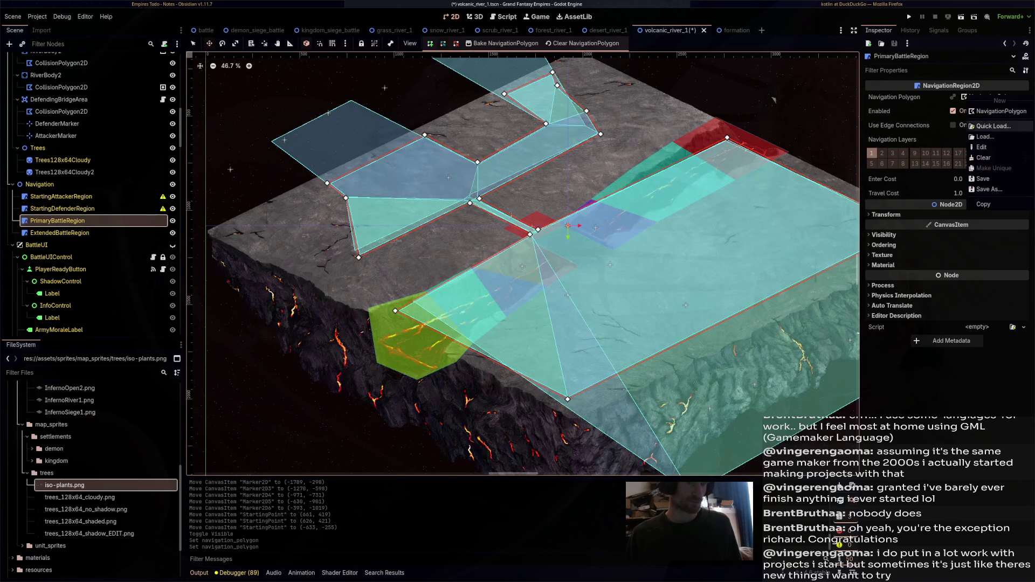
left_click(984, 159)
left_click(59, 232)
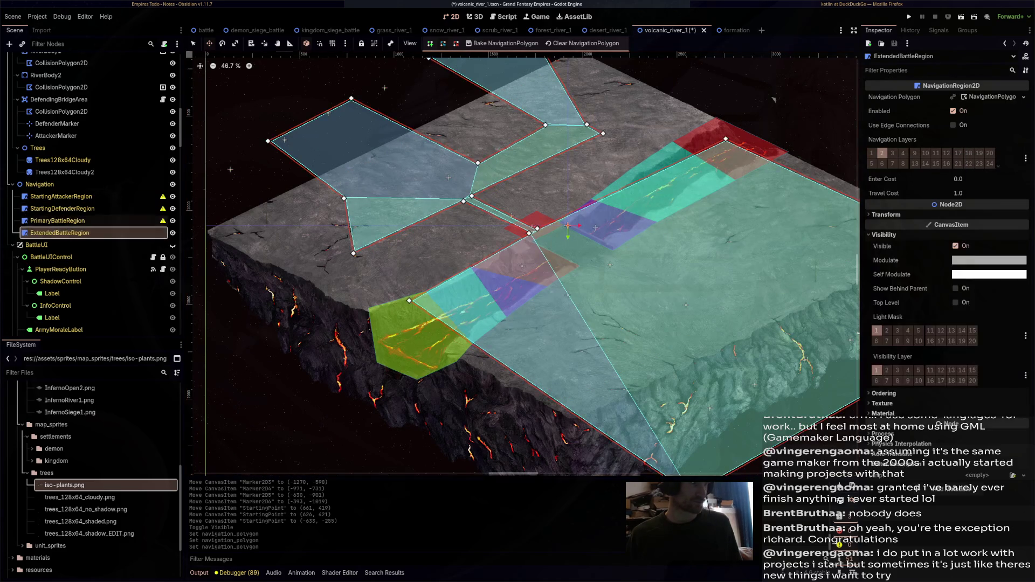
left_click(1023, 97)
left_click(984, 161)
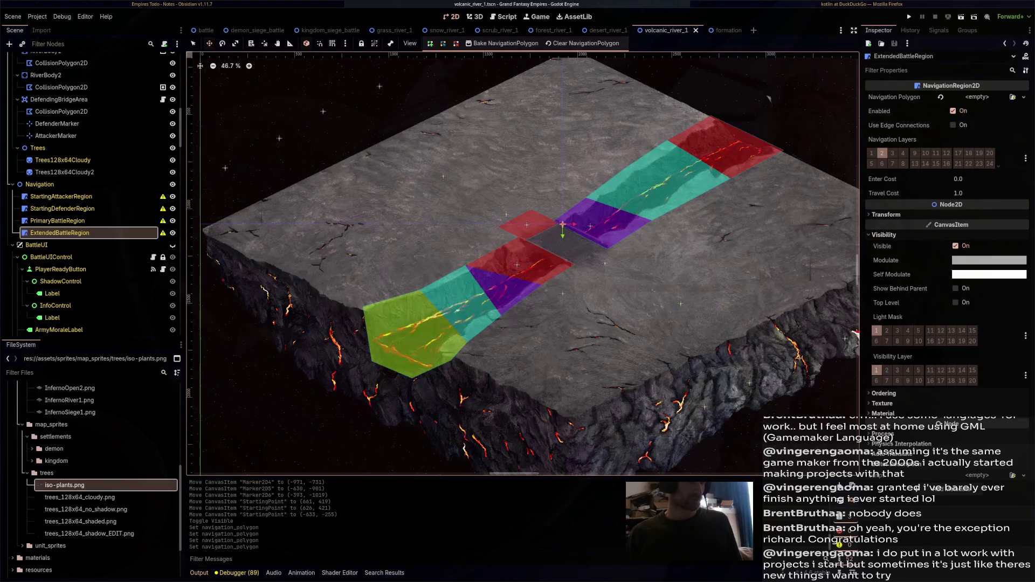
left_click(61, 196)
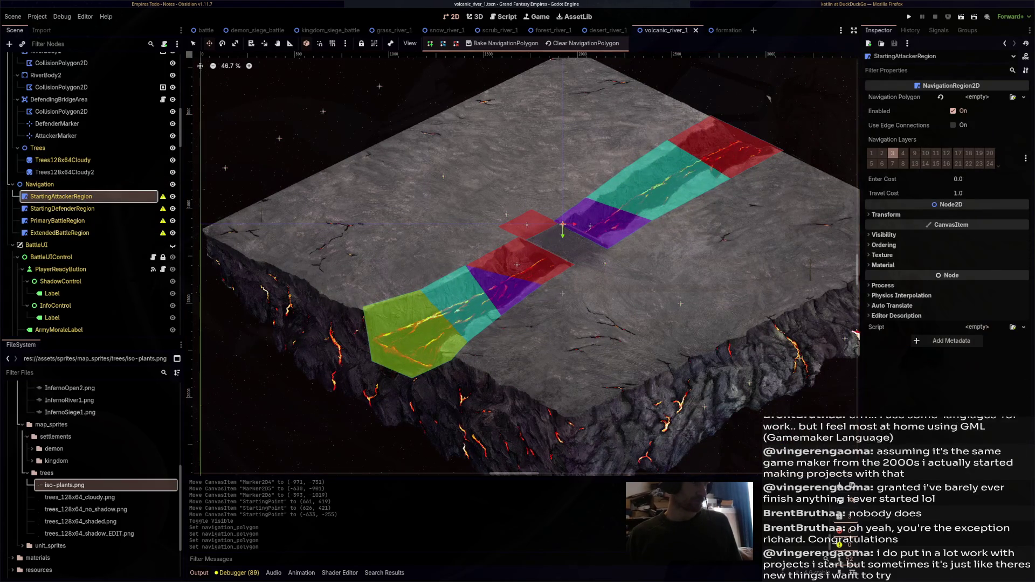
Draw StartingAttackerRegion a new four-corner navigation polygon along the map's right side, then save
scroll(313, 146, "down", 3)
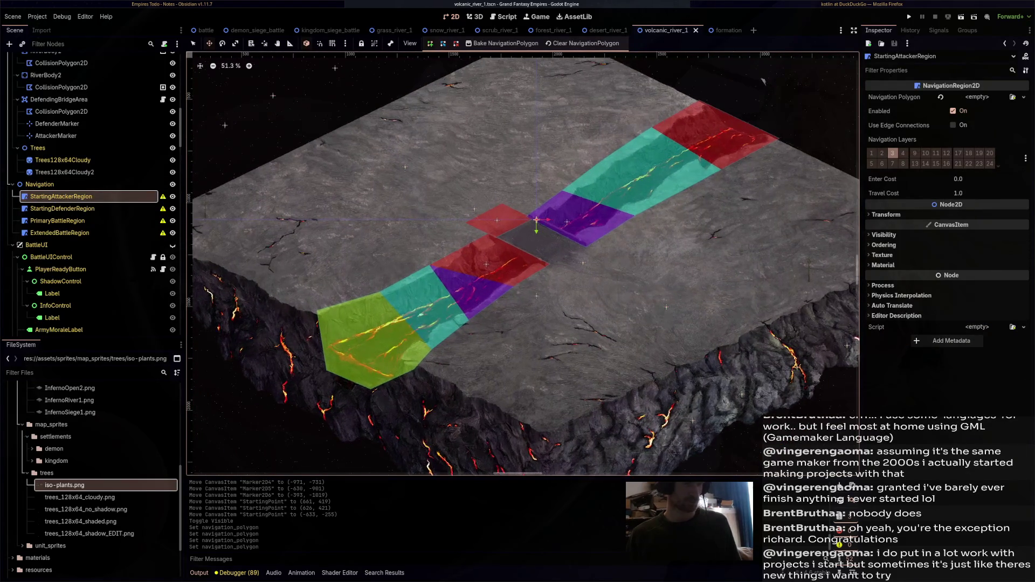
scroll(690, 106, "up", 1)
left_click_drag(690, 105, 824, 94)
key("q")
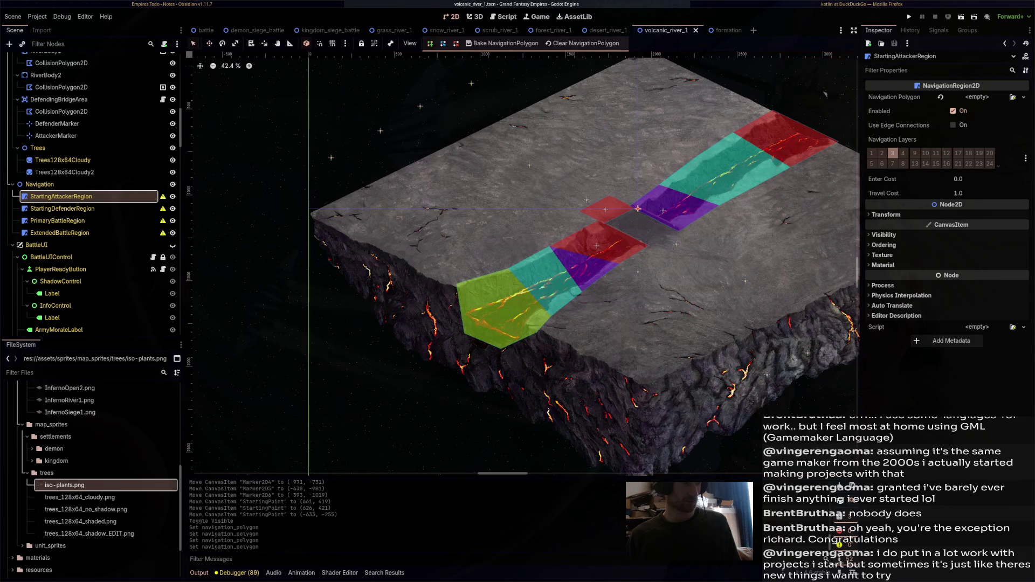
left_click(825, 95)
key("Return")
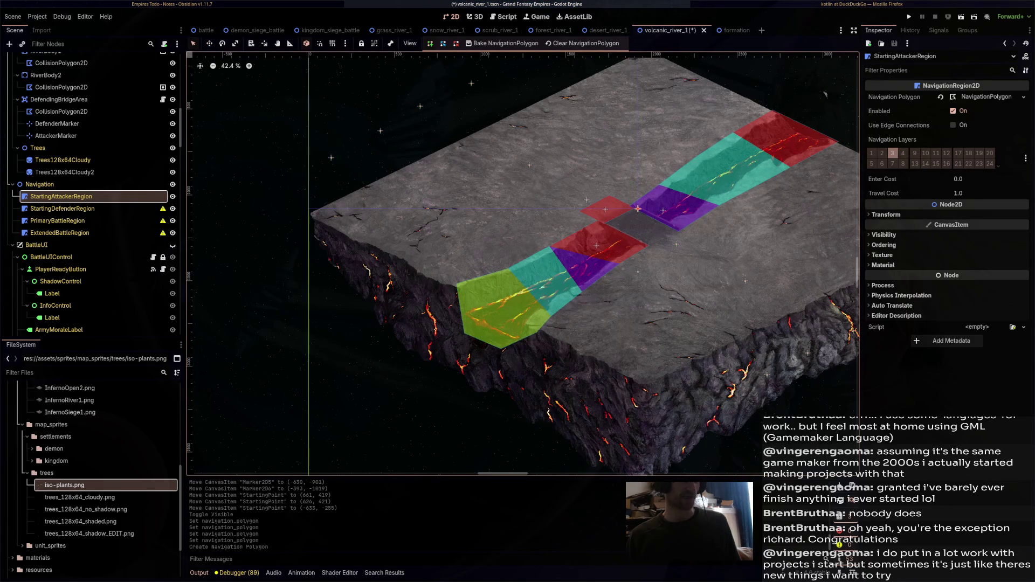
scroll(523, 264, "right", 5)
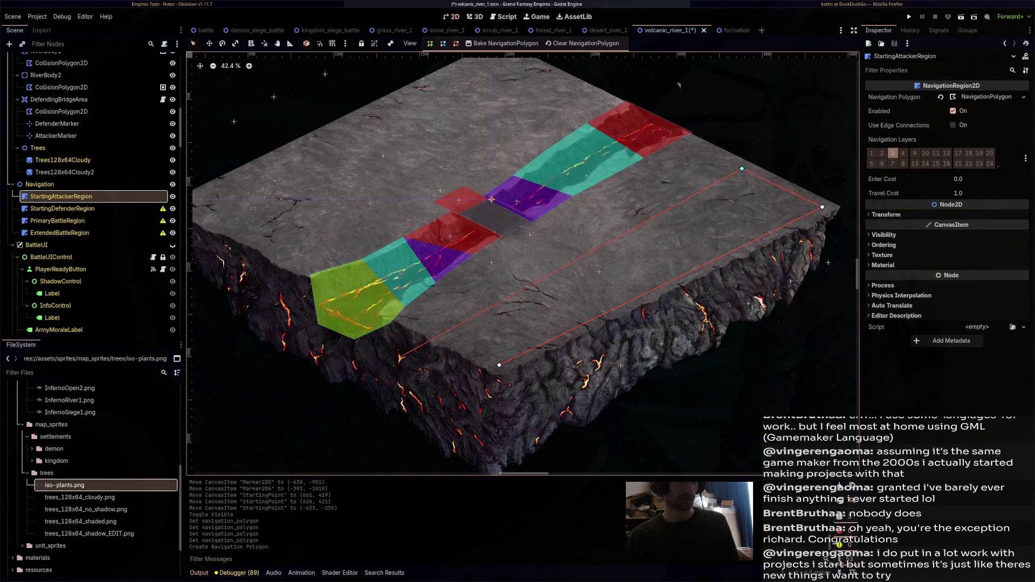
left_click(430, 328)
key("ctrl+s")
left_click(62, 209)
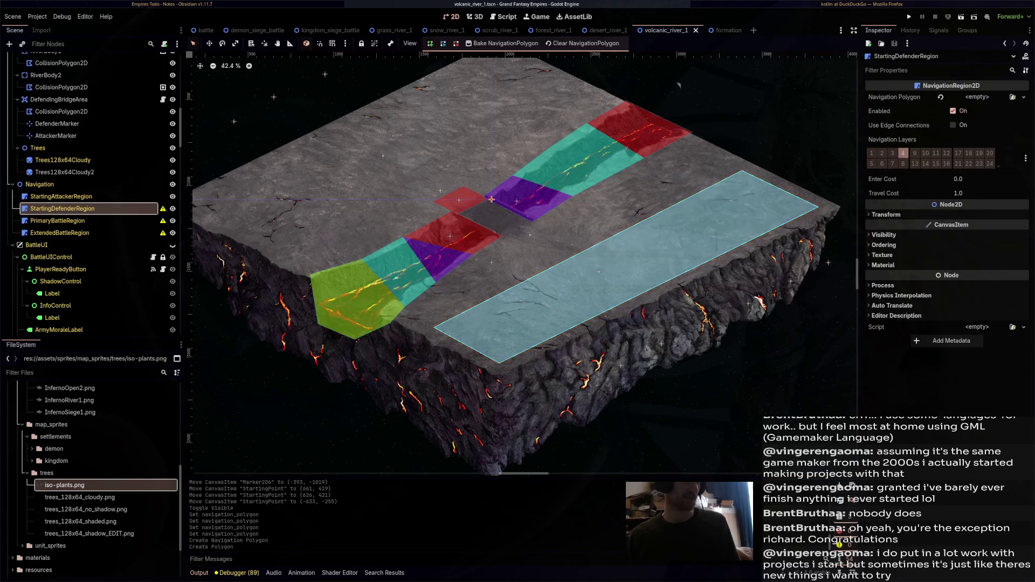
Create a new navigation polygon for StartingDefenderRegion and close its outline along the upper-left edge
left_click(750, 128)
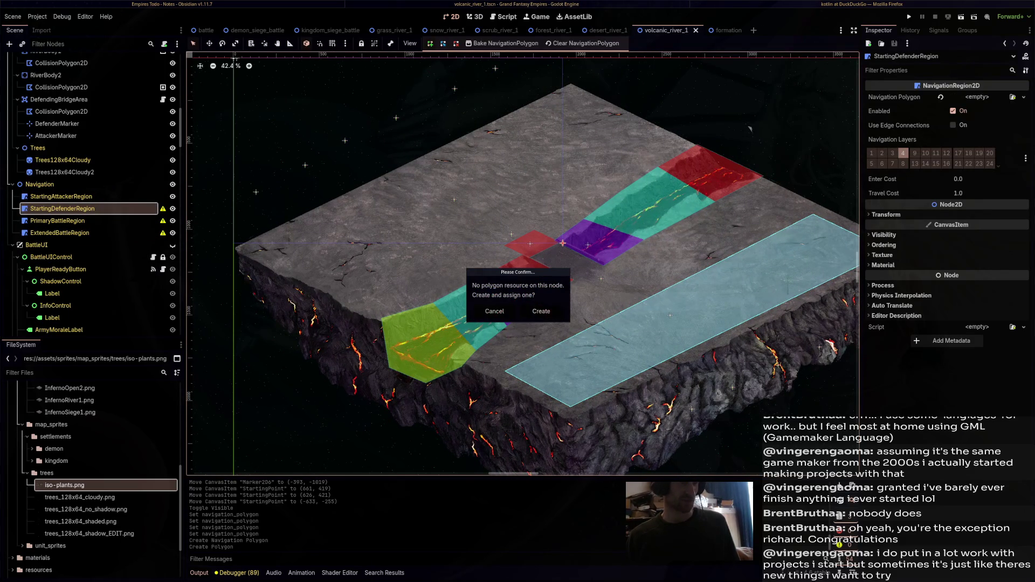
key("Return")
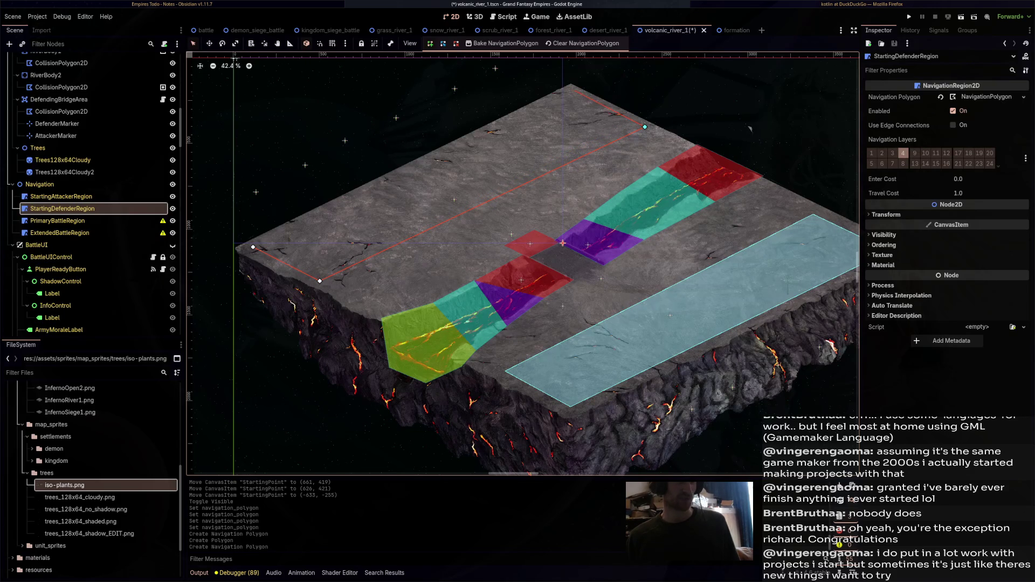
left_click(571, 91)
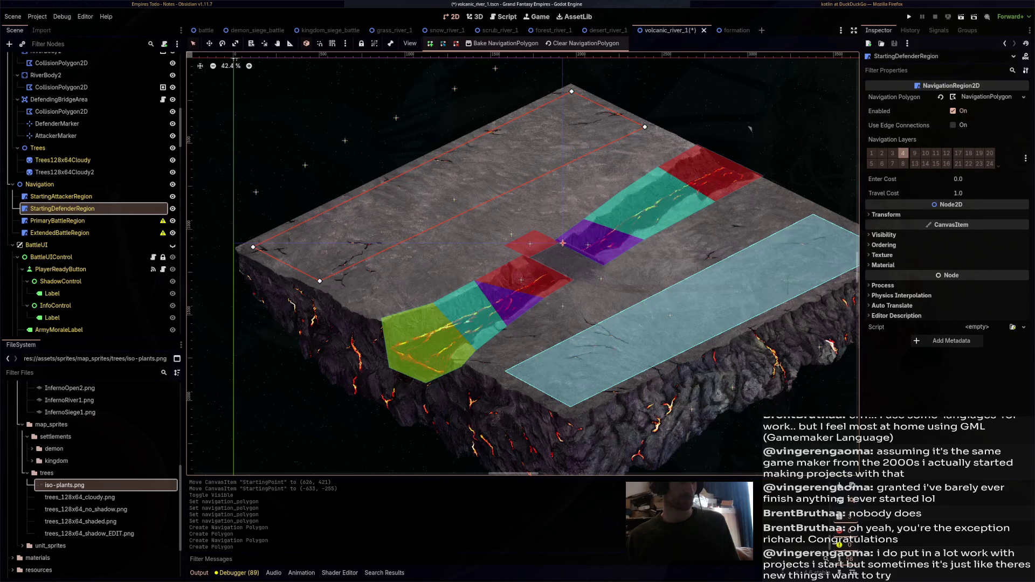
Save volcanic_river_1 and select PrimaryBattleRegion for editing
key("ctrl+s")
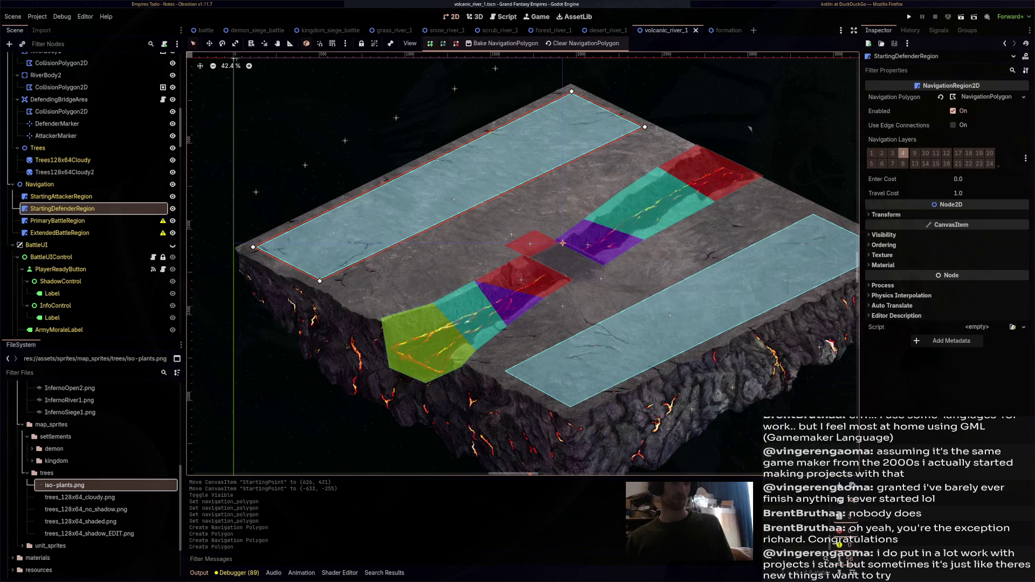
mouse_move(749, 128)
left_mouse_down()
mouse_move(695, 63)
mouse_move(719, 98)
left_mouse_up()
left_click(57, 221)
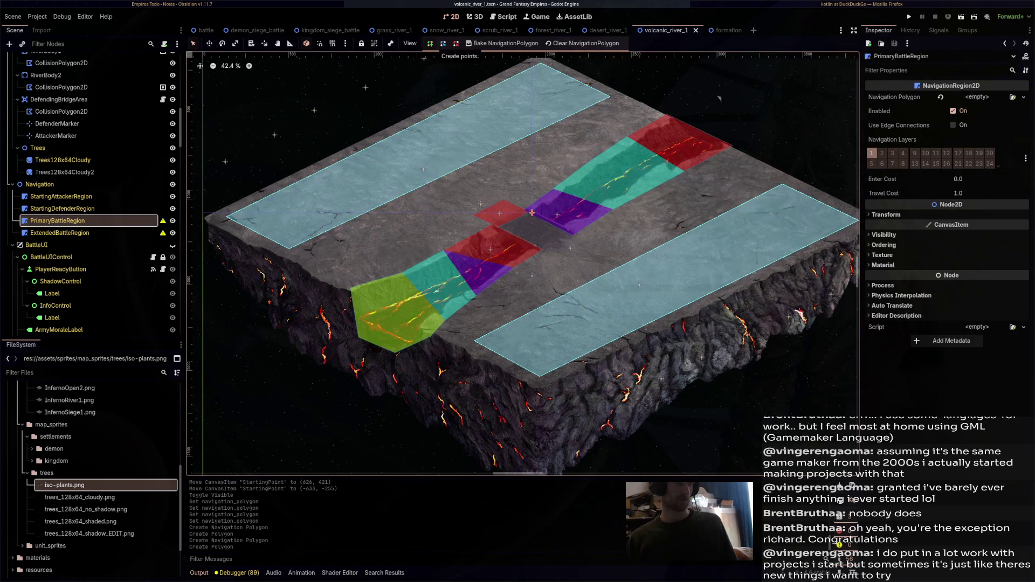
Create and assign a new navigation polygon for PrimaryBattleRegion
left_click(531, 212)
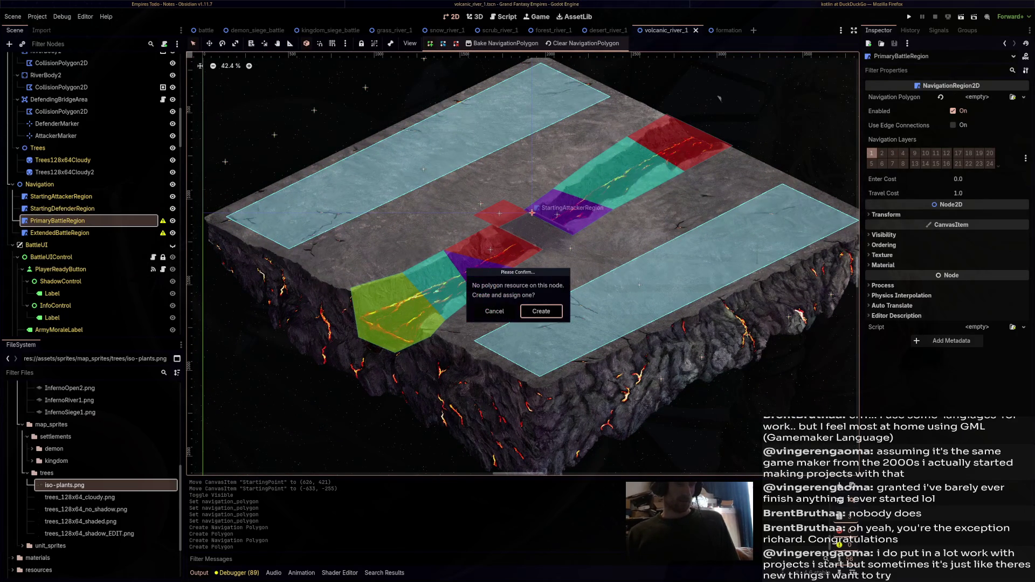
left_click(541, 311)
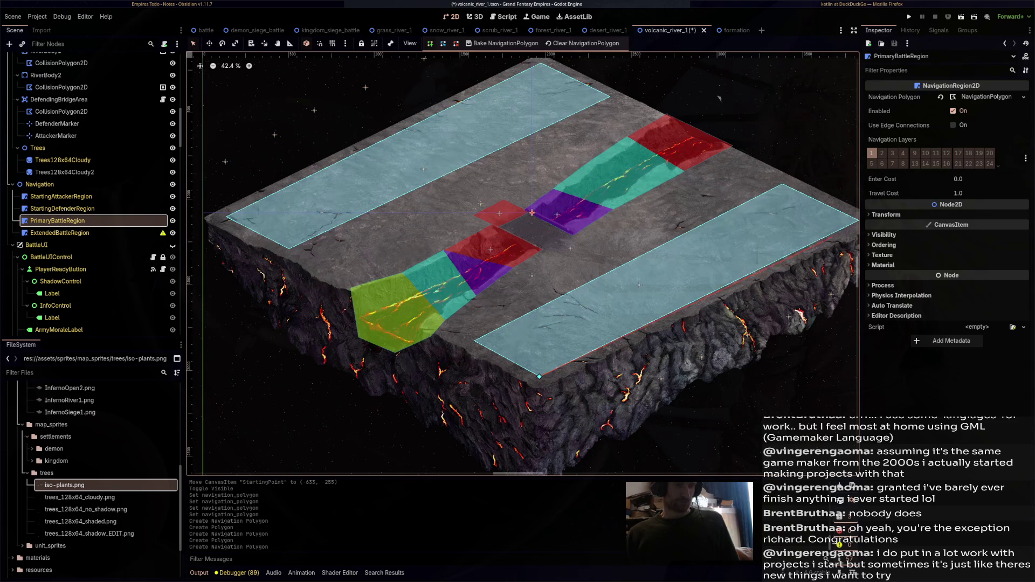
left_click_drag(719, 98, 681, 106)
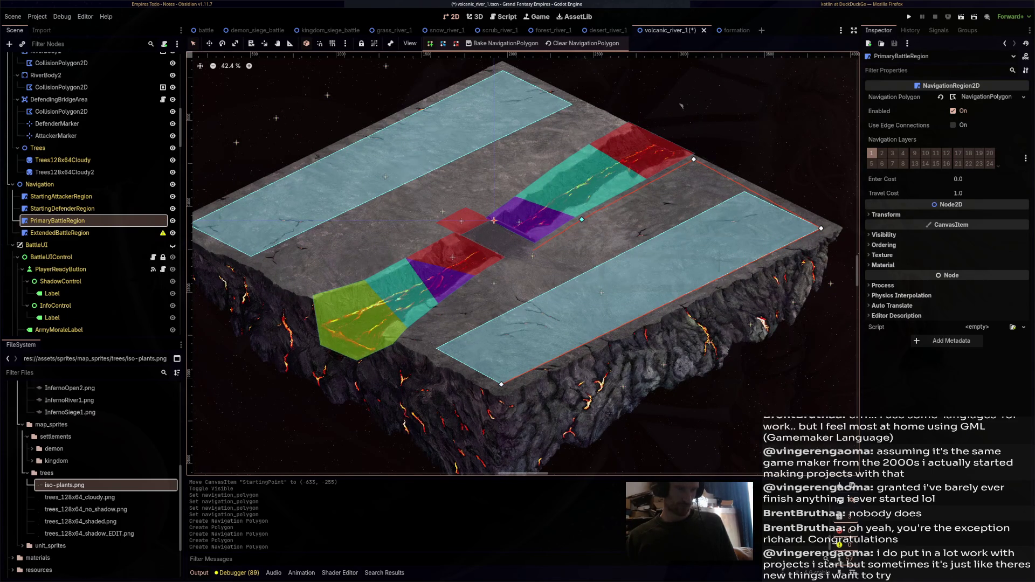
scroll(473, 228, "up", 2)
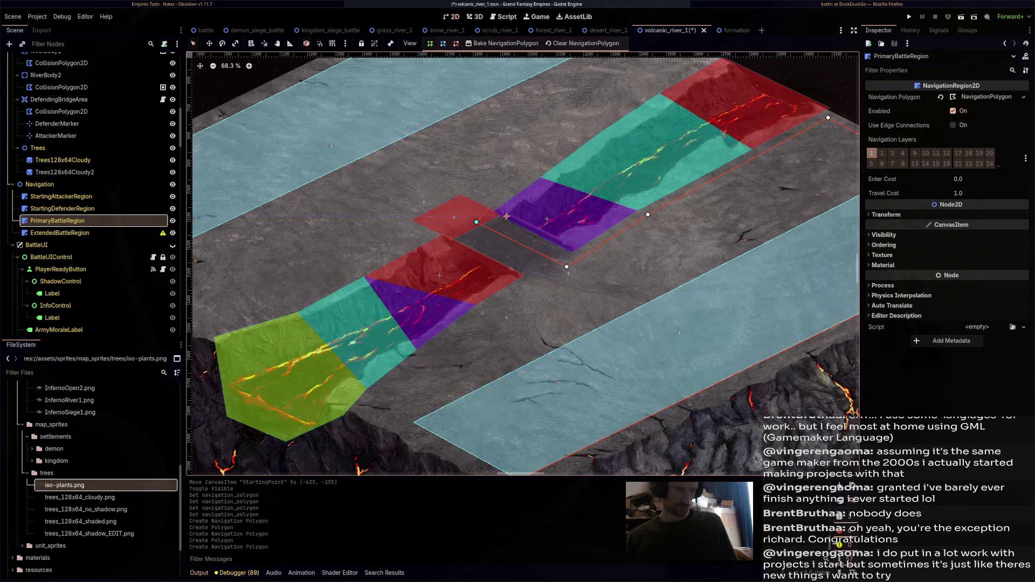
Outline the central river and bridge area with vertices along both river banks
left_click(549, 161)
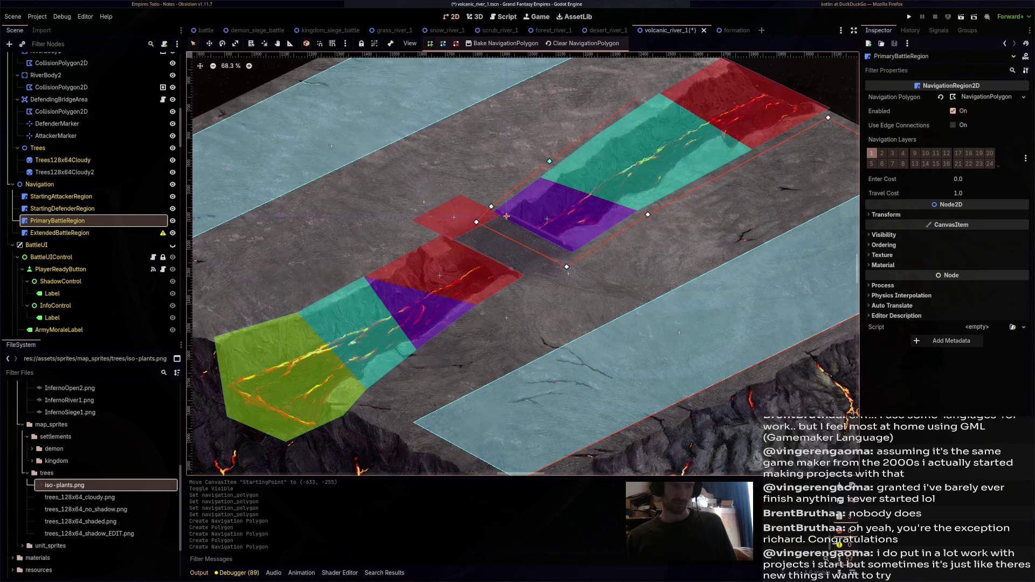
scroll(721, 143, "up", 3)
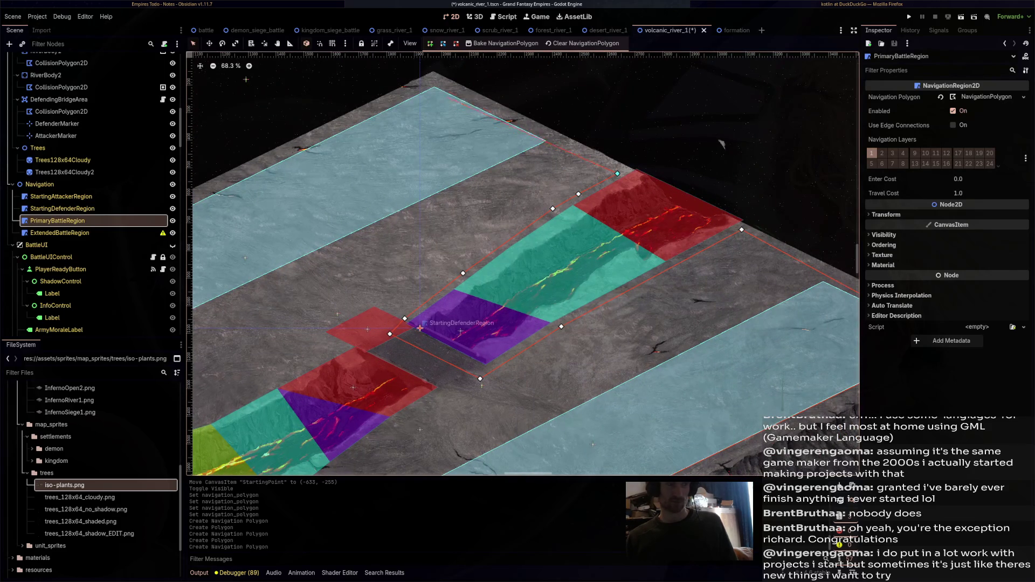
scroll(413, 139, "down", 1)
scroll(523, 264, "left", 5)
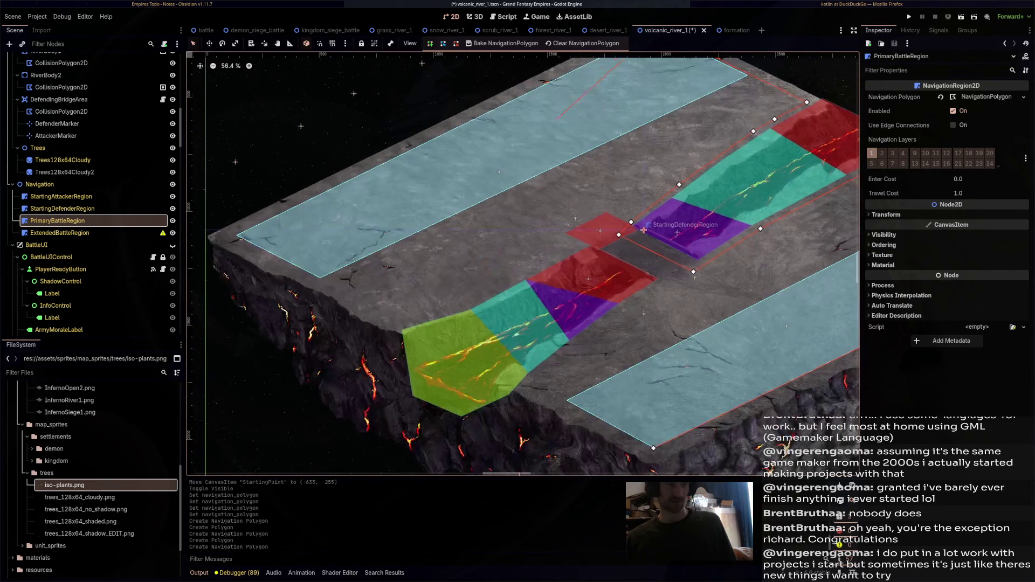
left_click(230, 236)
left_click(401, 322)
left_click(468, 302)
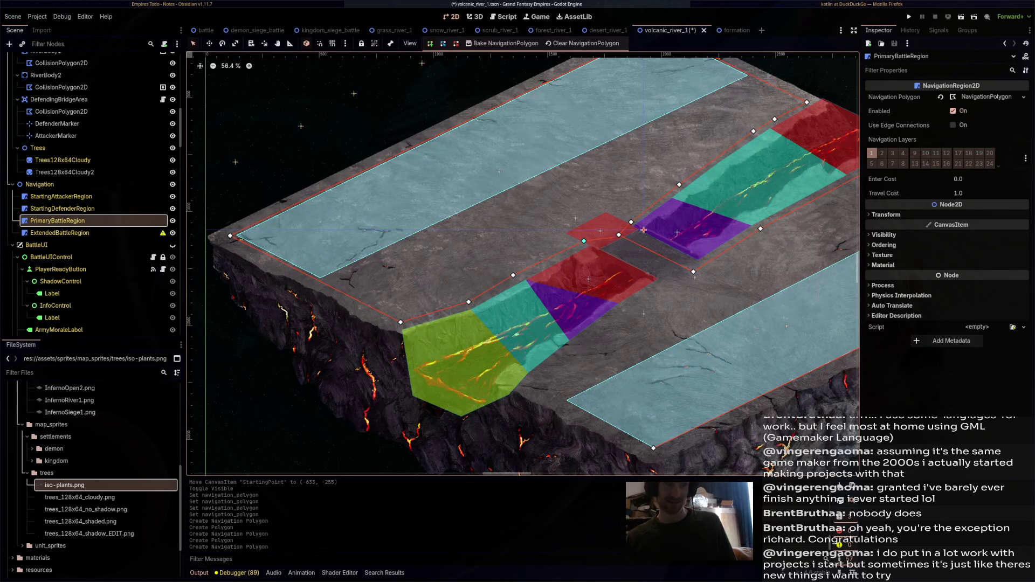
left_click(614, 236)
left_click(576, 348)
left_click(532, 384)
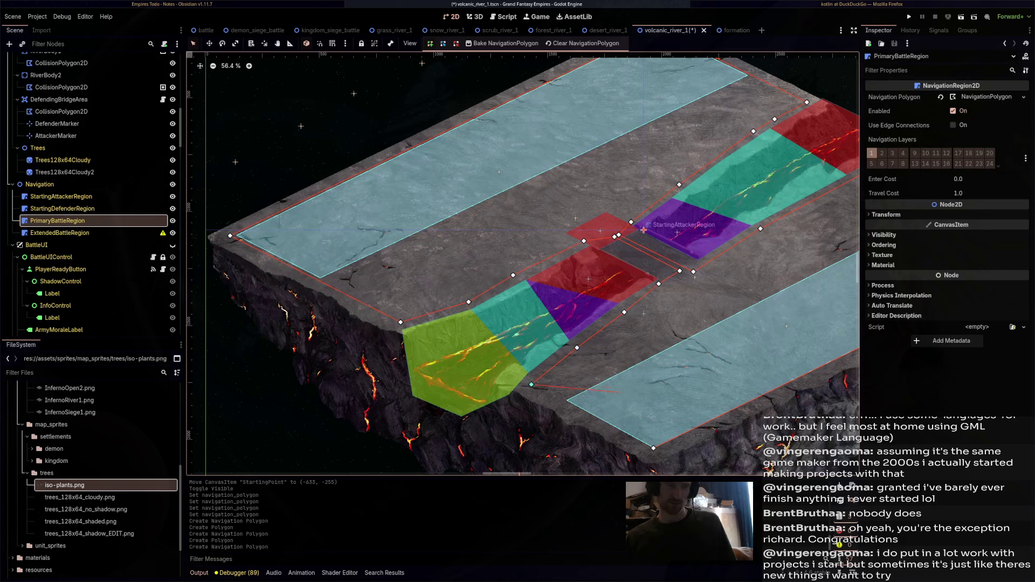
Drag outline vertices to fit the bridge gap and its corner, then save the scene
scroll(611, 197, "up", 1)
scroll(611, 196, "up", 1)
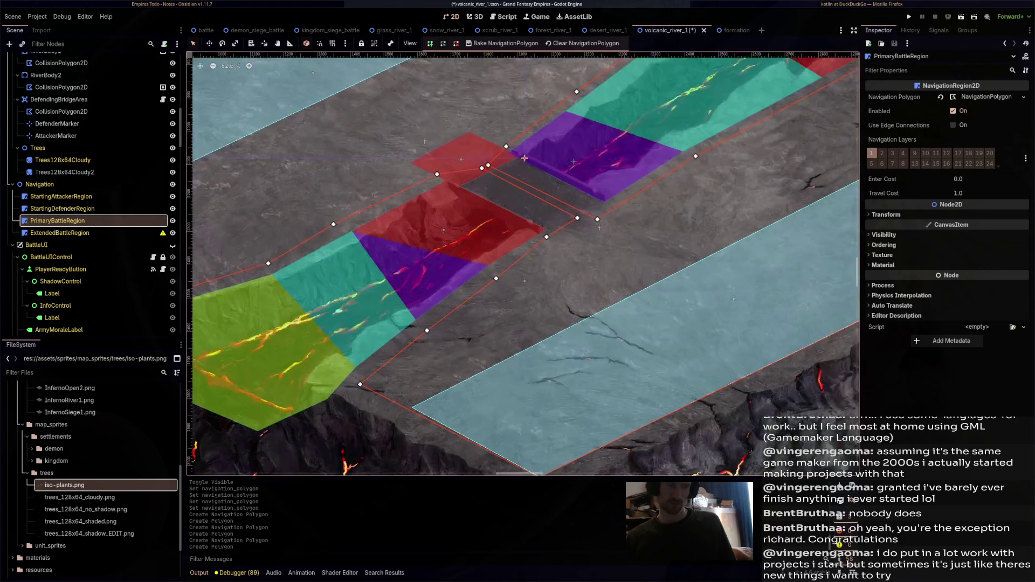
scroll(524, 158, "up", 4)
mouse_move(601, 231)
left_mouse_down()
mouse_move(594, 222)
mouse_move(565, 236)
left_mouse_up()
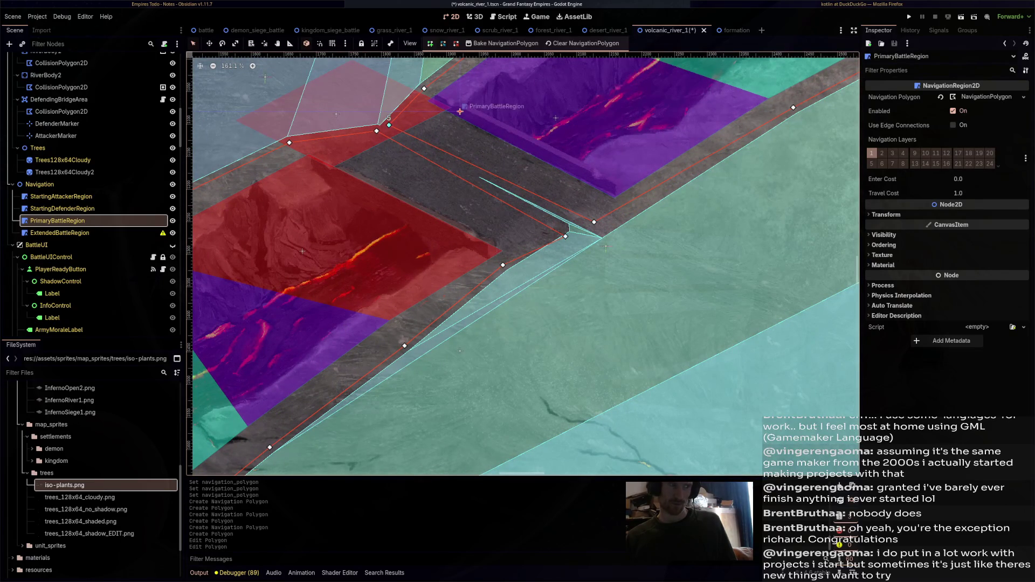
left_click_drag(389, 126, 313, 156)
scroll(650, 243, "down", 10)
key("ctrl+s")
Select ExtendedBattleRegion and create a new navigation polygon for it
left_click(59, 232)
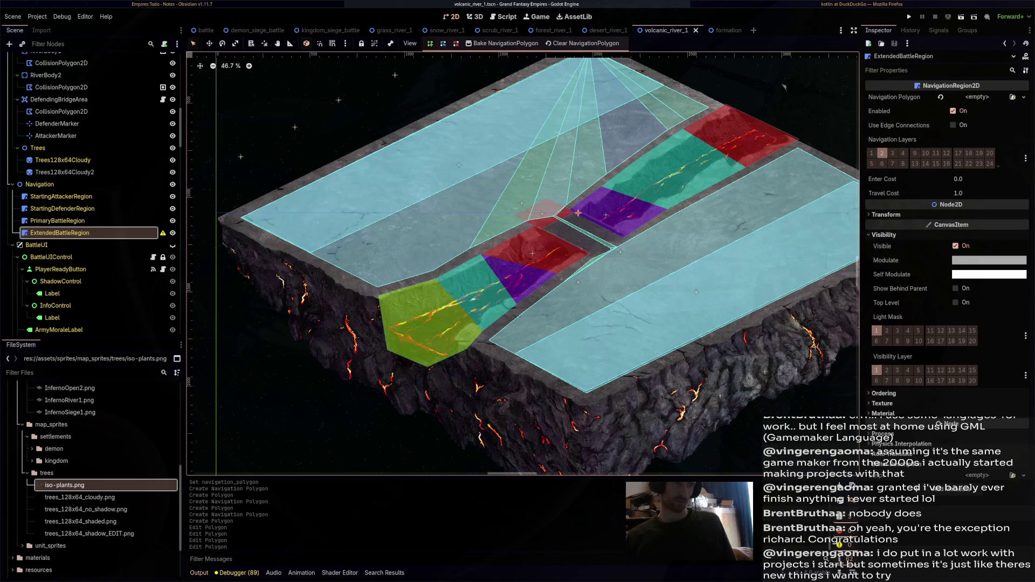
left_click_drag(577, 213, 629, 244)
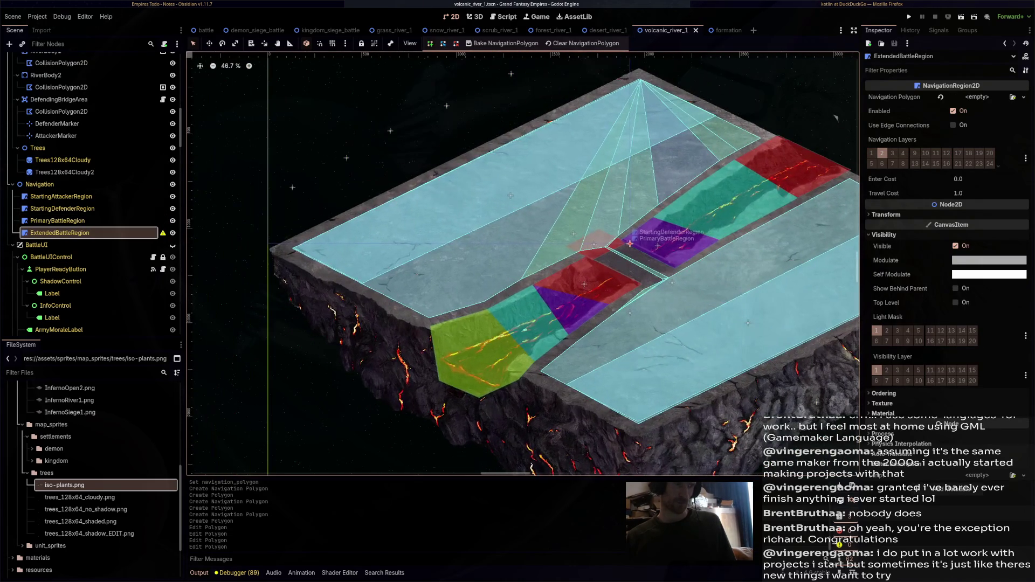
left_click(629, 244)
key("Return")
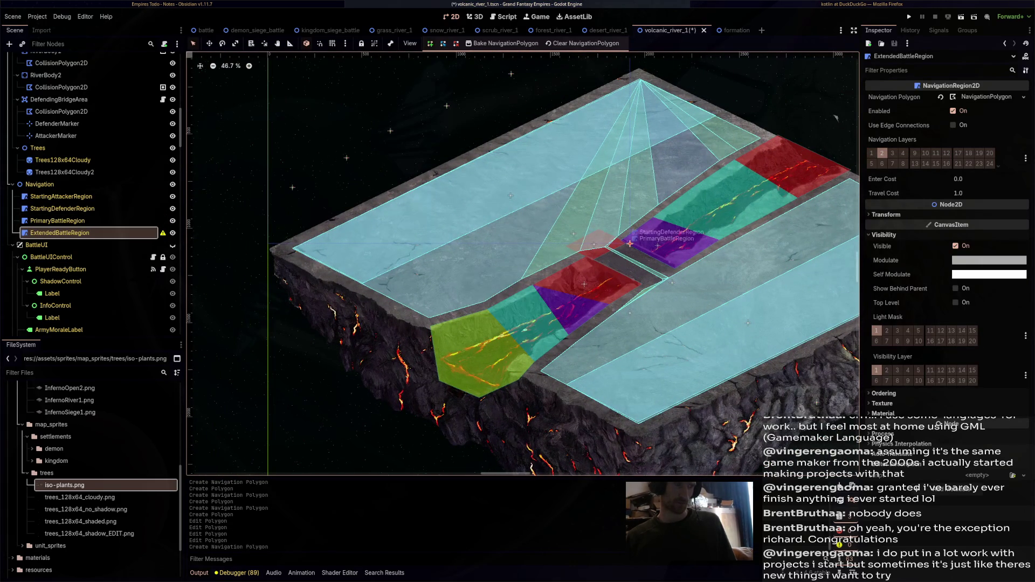
Place outline vertices at the map's top corner, the upper bank's far end and the gap's lower edge
left_click(221, 198)
scroll(380, 139, "up", 3)
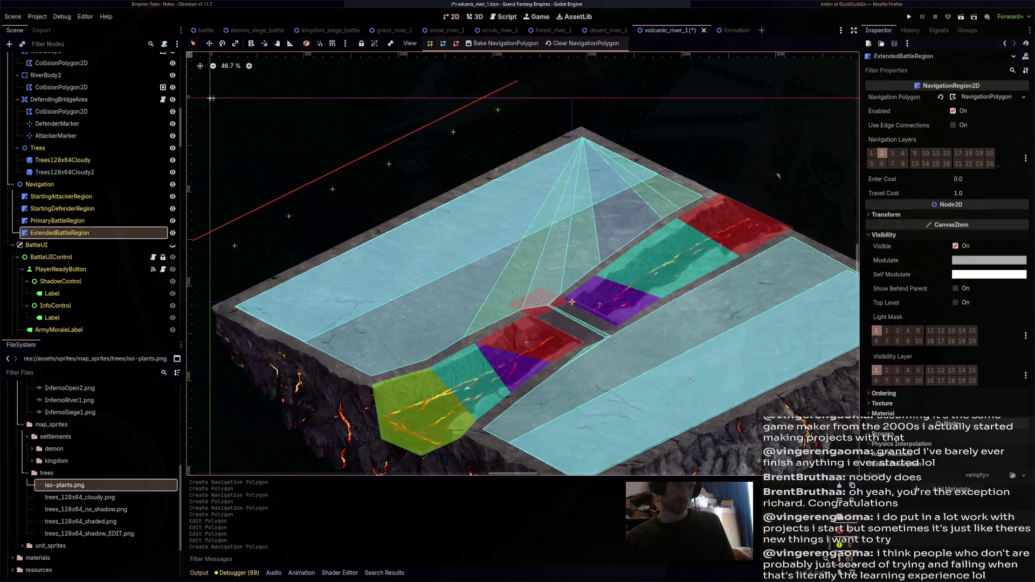
left_click(501, 90)
left_click(706, 196)
left_click(661, 216)
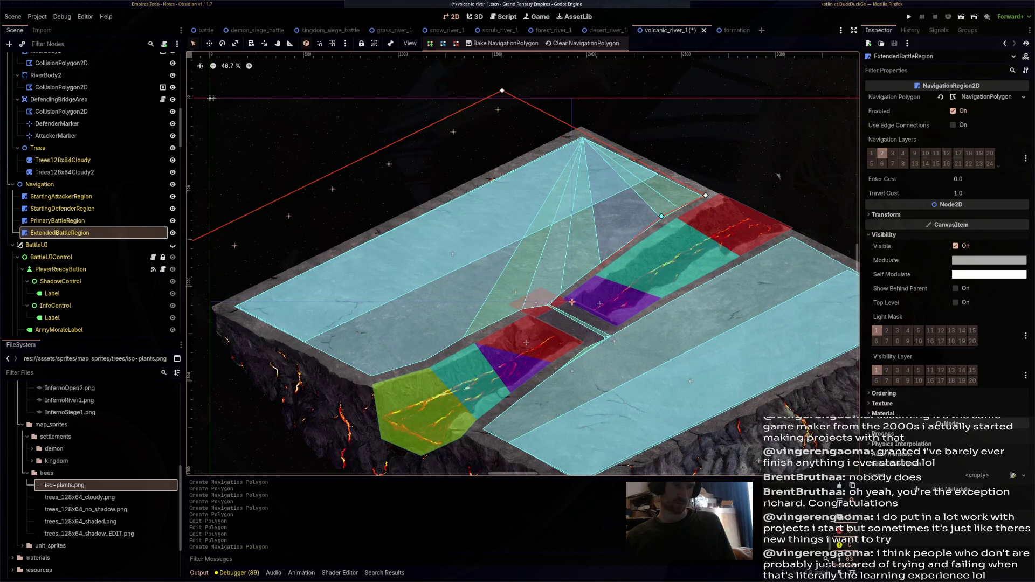
left_click(609, 337)
scroll(620, 341, "up", 3)
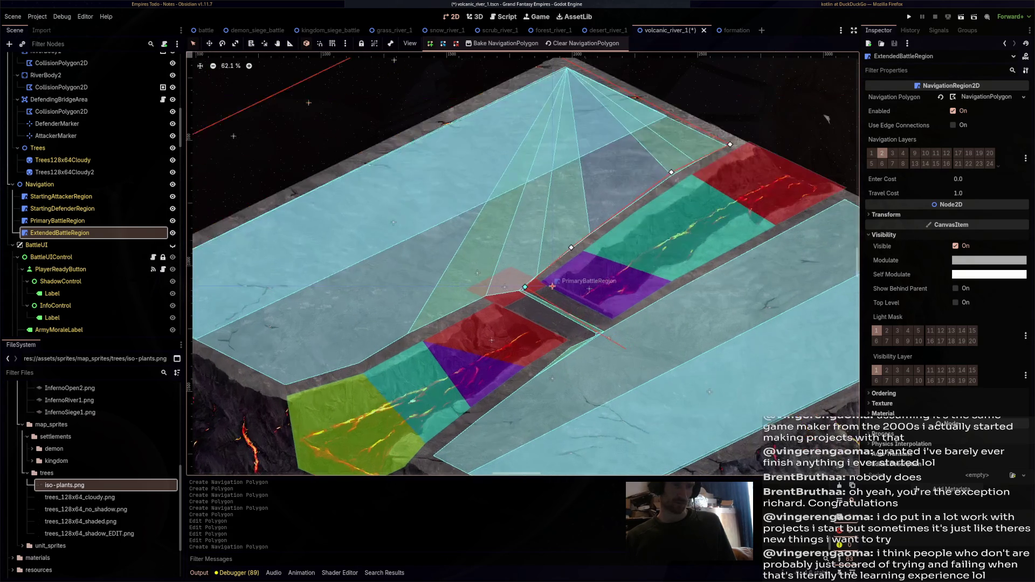
scroll(788, 72, "right", 4)
scroll(789, 72, "up", 1)
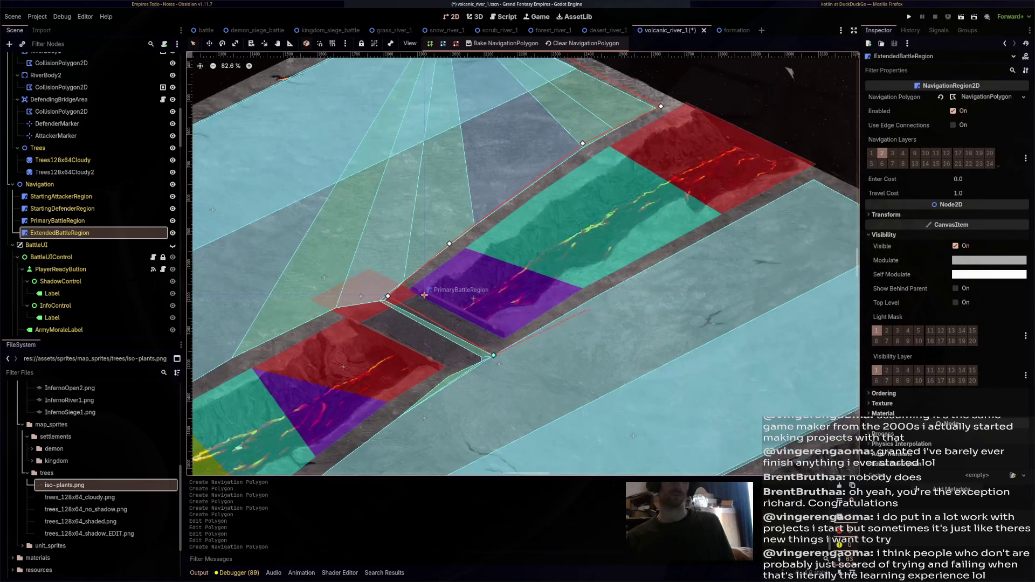
Continue the outline along the gap edge, upper-right end, map's bottom corner and near the bridge
left_click(737, 222)
left_click(812, 179)
scroll(700, 215, "right", 9)
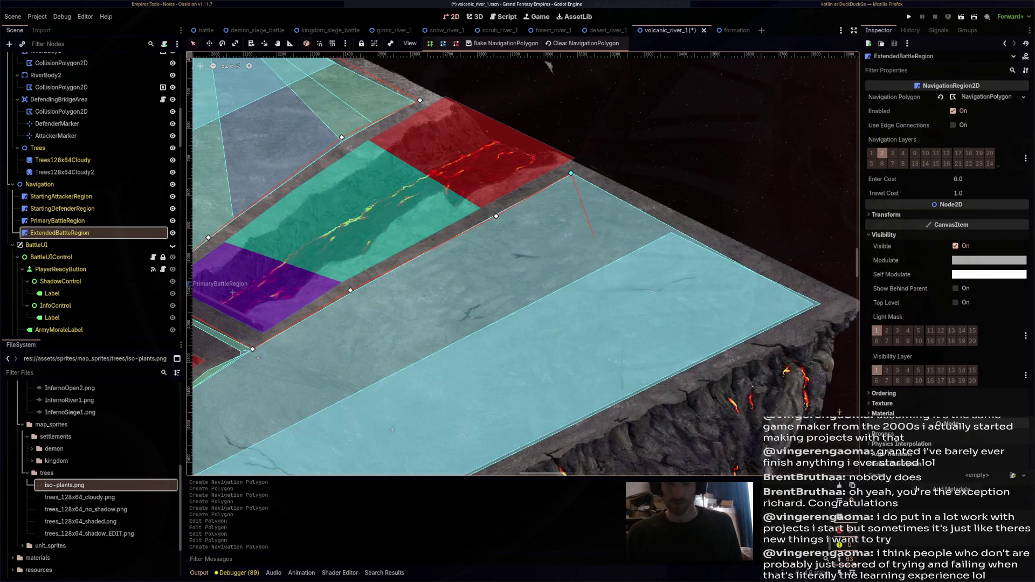
scroll(584, 222, "down", 3)
scroll(585, 222, "right", 2)
scroll(785, 342, "down", 2)
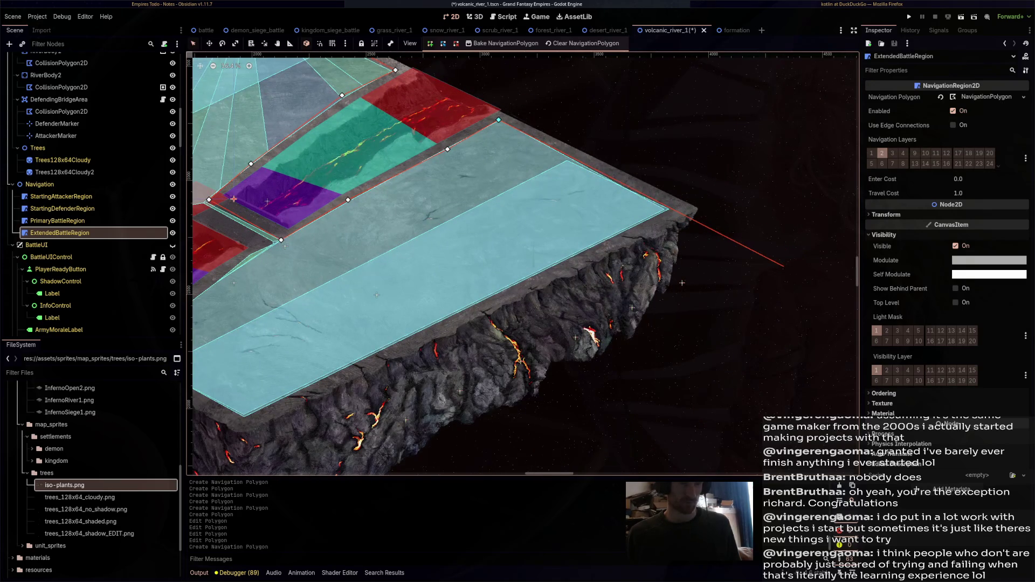
scroll(523, 265, "down", 1)
scroll(523, 264, "right", 2)
scroll(523, 264, "up", 1)
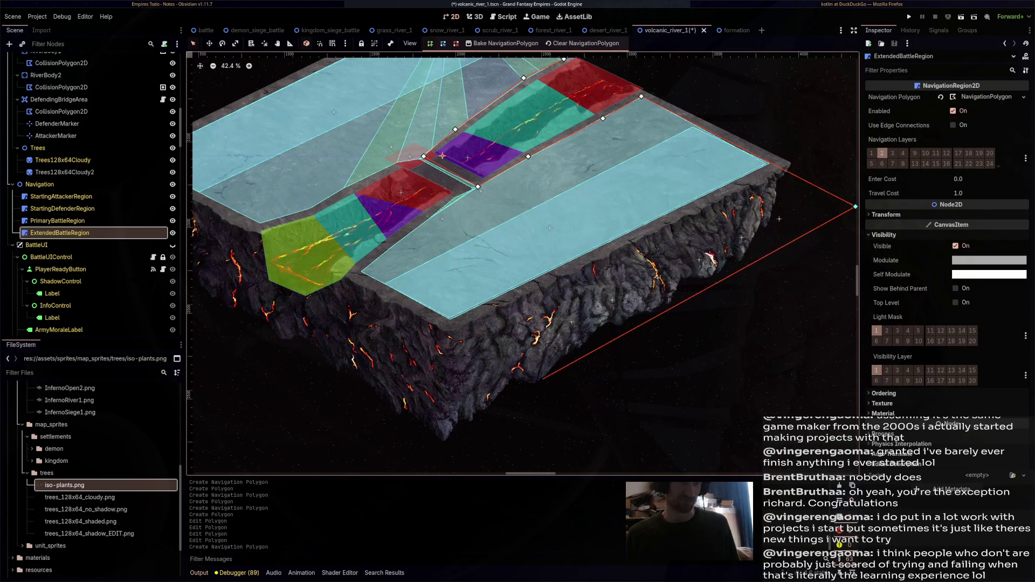
left_click(535, 374)
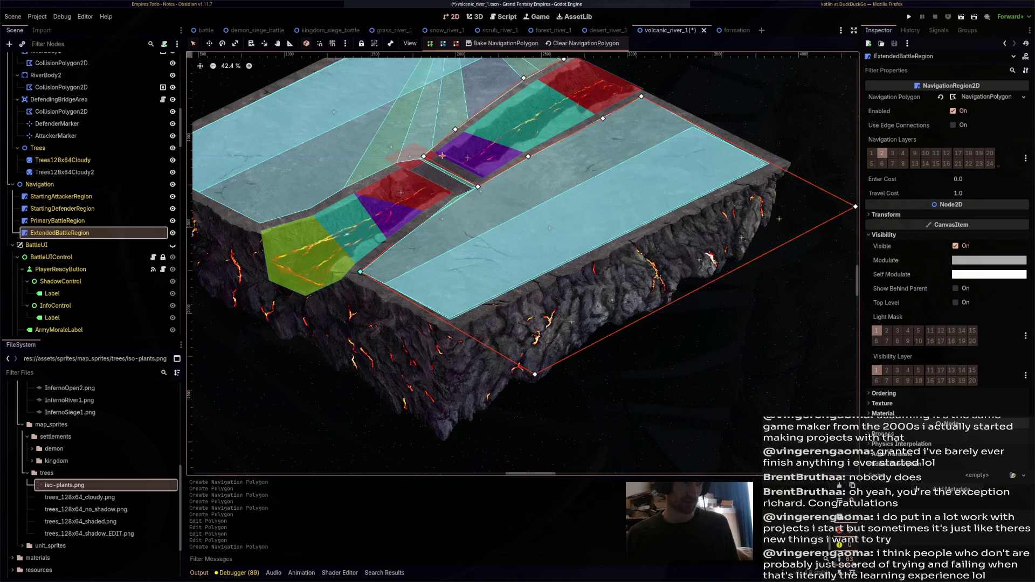
scroll(442, 155, "up", 3)
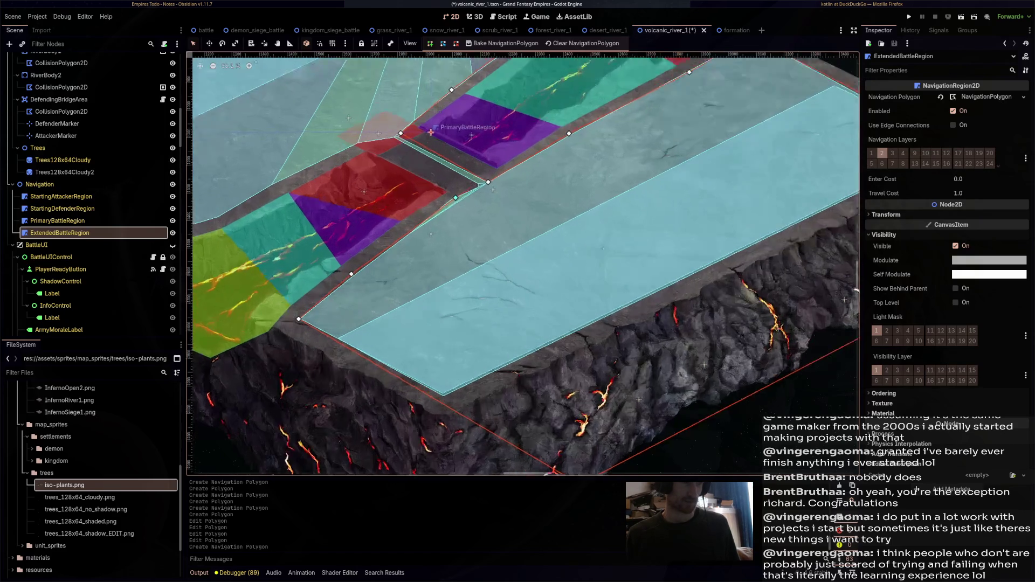
left_click(477, 185)
scroll(427, 127, "down", 1)
Pull an outline vertex out to the map's left edge
left_click_drag(427, 126, 737, 84)
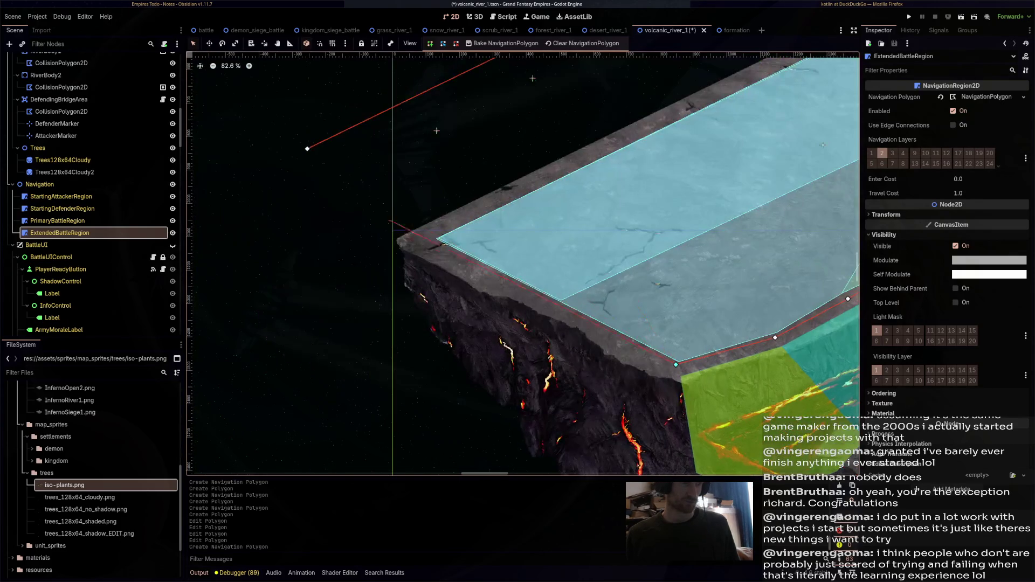
mouse_move(400, 225)
left_mouse_down()
mouse_move(308, 148)
mouse_move(290, 160)
left_mouse_up()
scroll(377, 176, "down", 2)
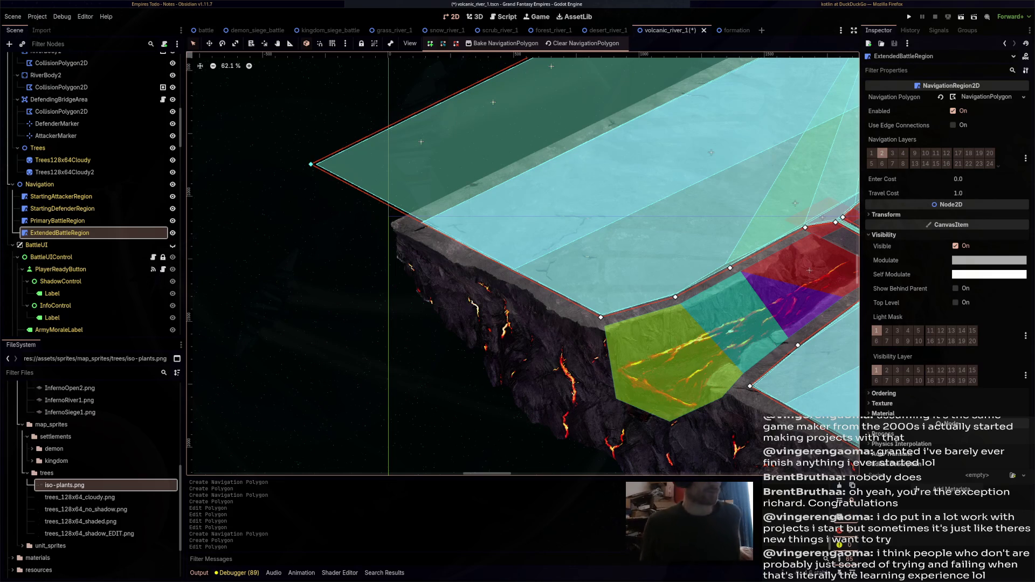
scroll(728, 213, "right", 3)
scroll(204, 335, "down", 3)
Move ExtendedBattleRegion vertices 17 and 16 beside the bridge and save volcanic_river_1
key("ctrl+s")
scroll(652, 172, "right", 1)
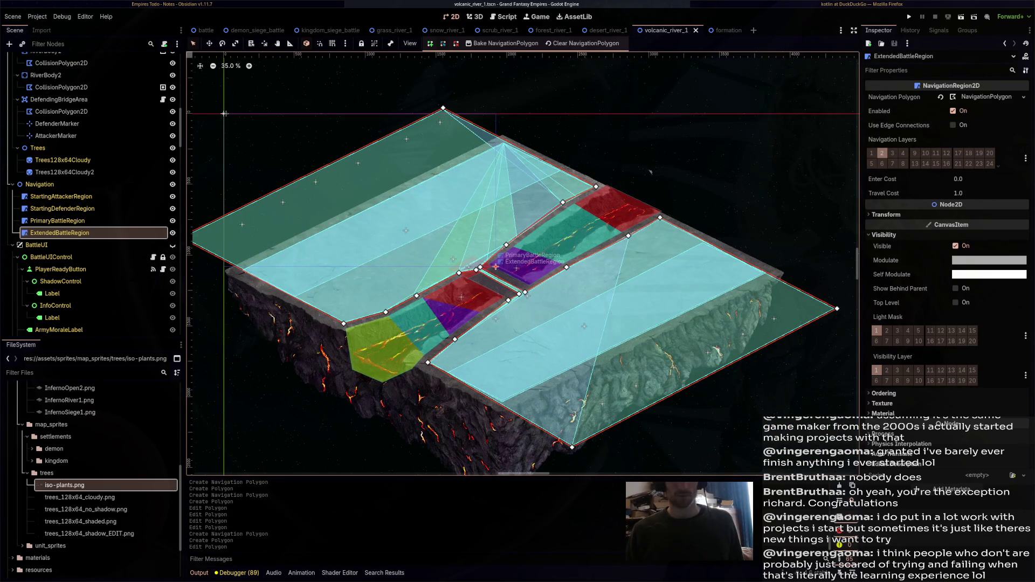
scroll(496, 266, "right", 5)
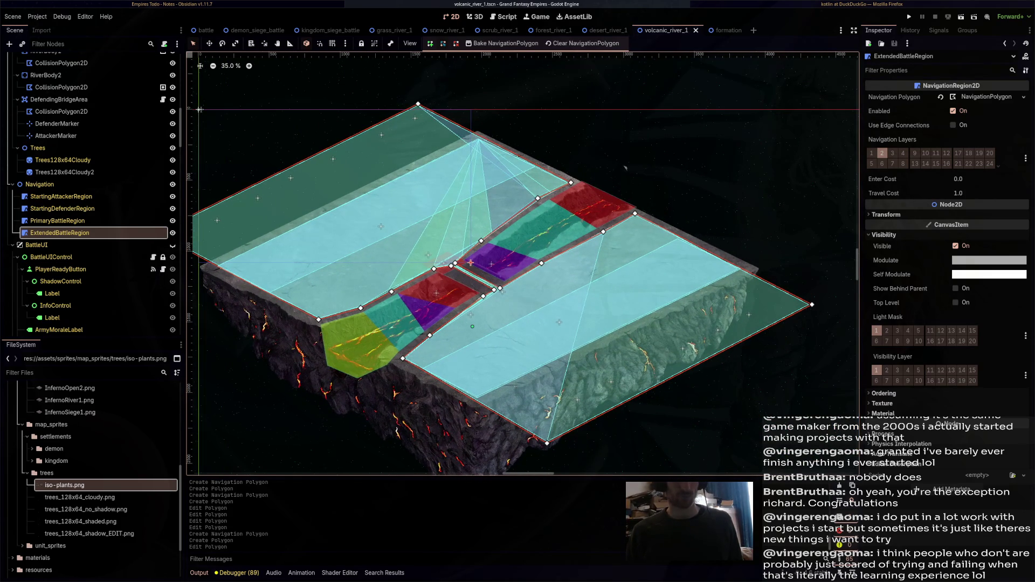
scroll(625, 168, "left", 1)
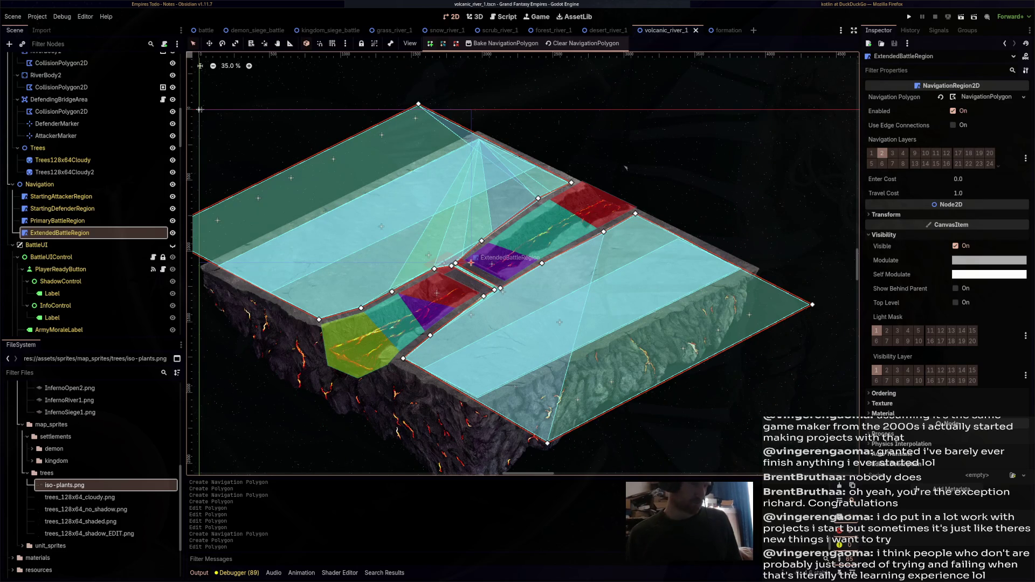
scroll(452, 280, "up", 10)
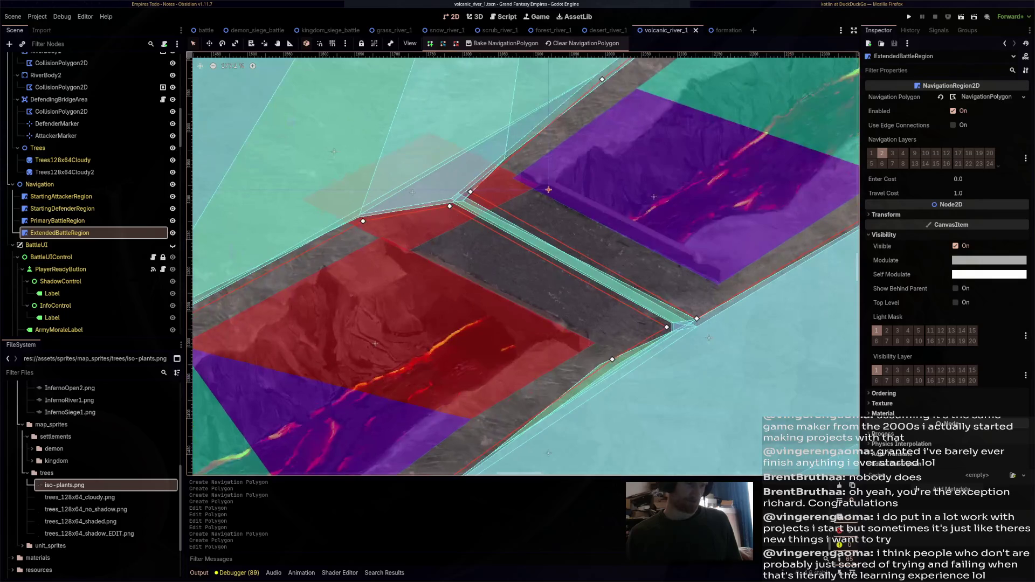
scroll(354, 217, "up", 1)
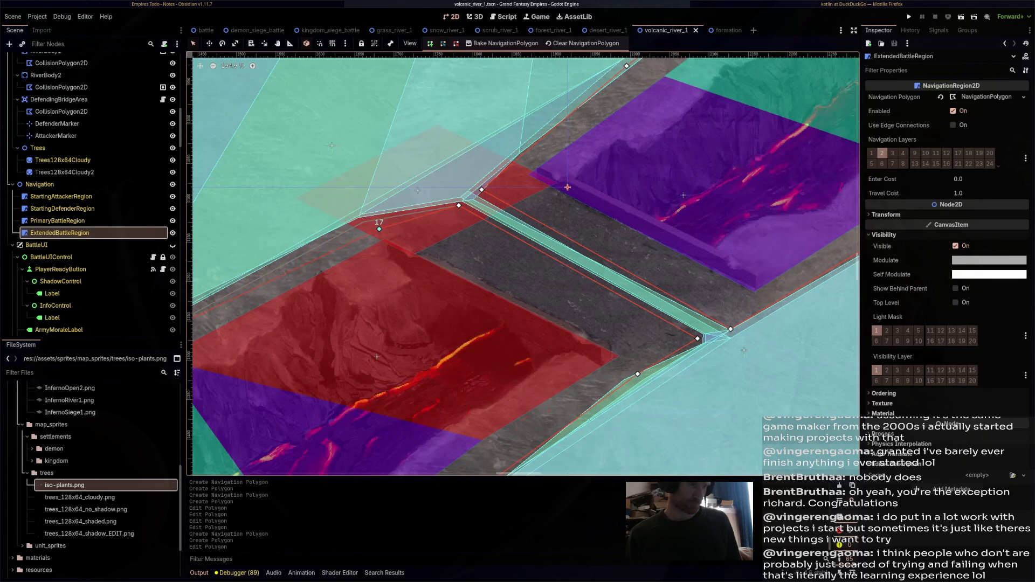
left_click_drag(376, 230, 361, 217)
left_click_drag(458, 205, 461, 210)
scroll(522, 242, "down", 3)
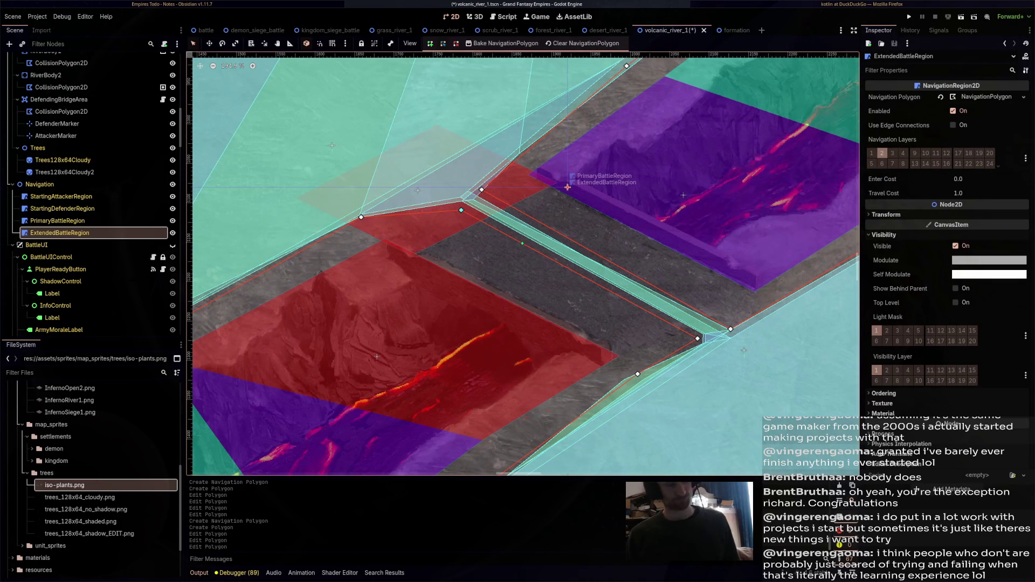
key("ctrl+s")
Launch the volcanic river map as a test run with F5
scroll(523, 244, "down", 5)
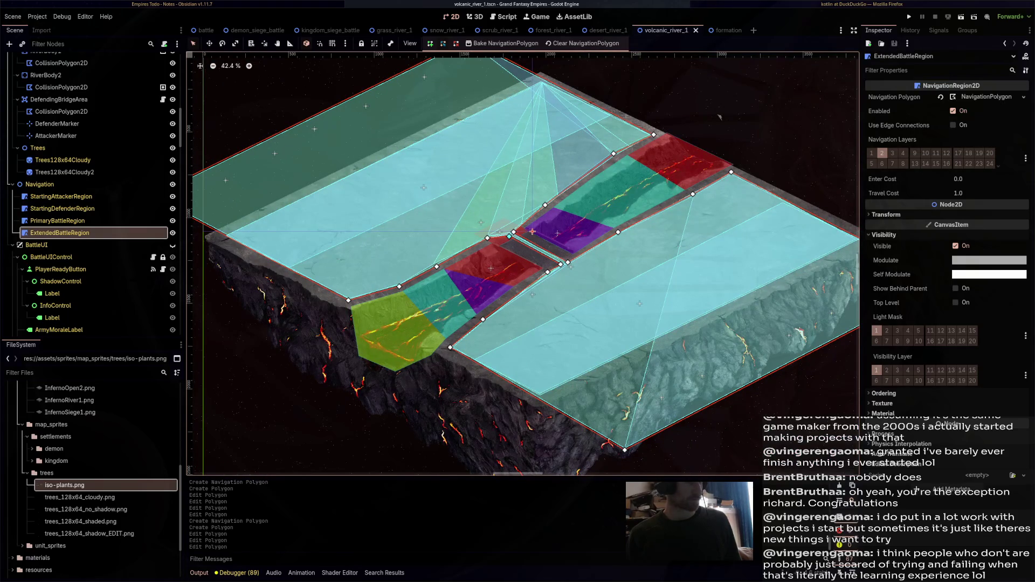
scroll(128, 240, "up", 10)
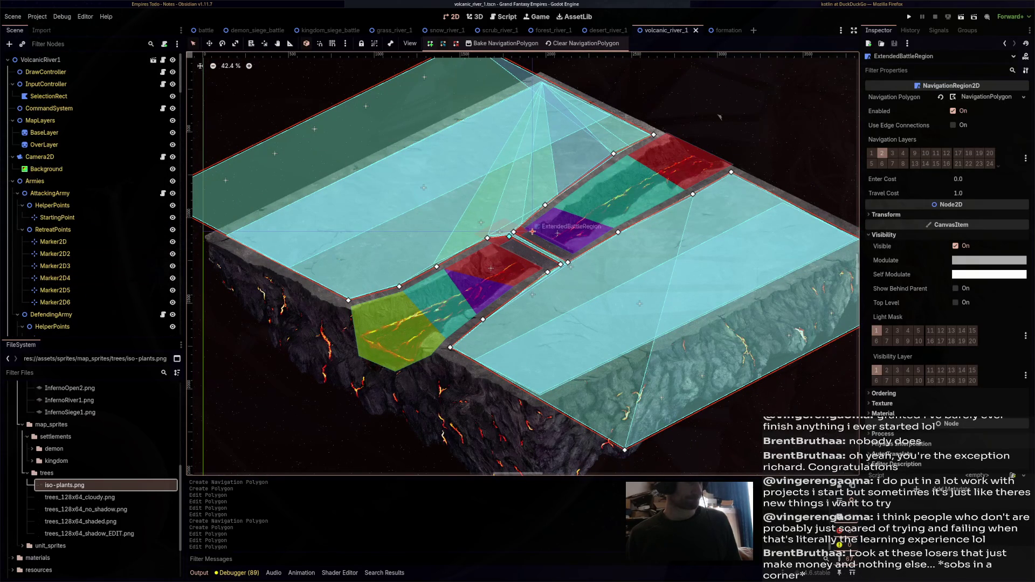
key("F5")
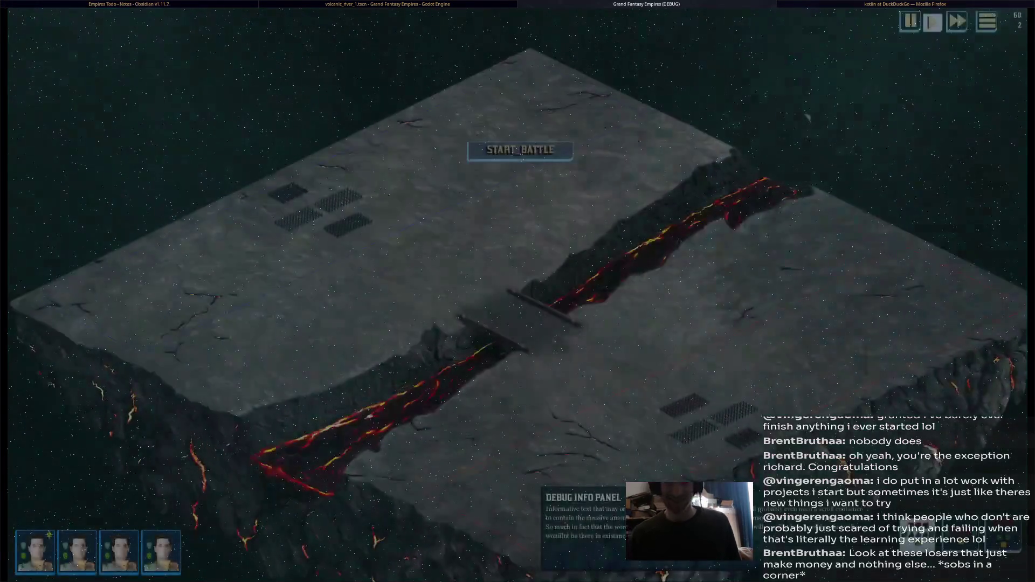
Start the volcanic river battle, watch the armies advance toward the bridge, then stop the run
key("Return")
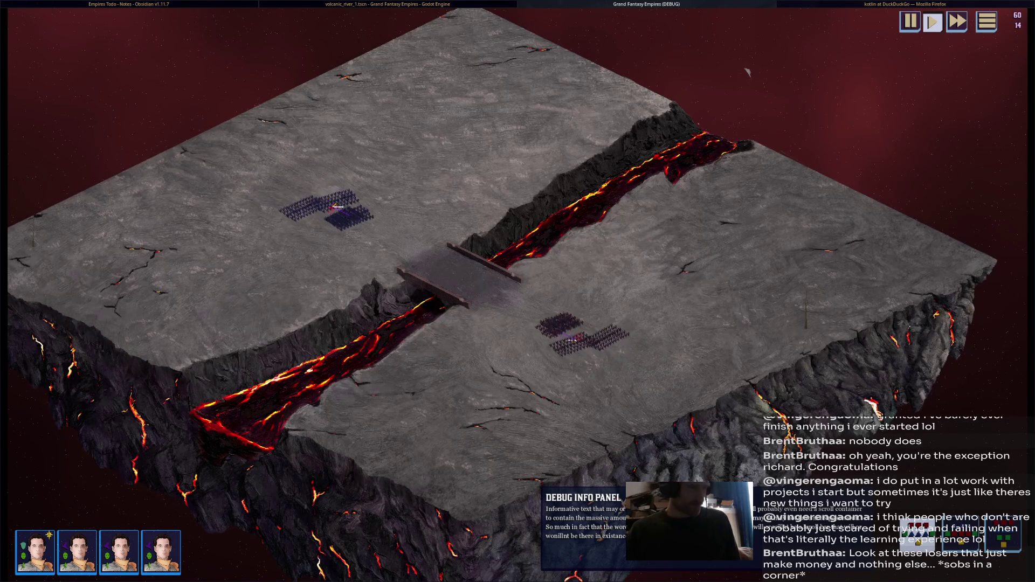
left_click_drag(747, 71, 872, 13)
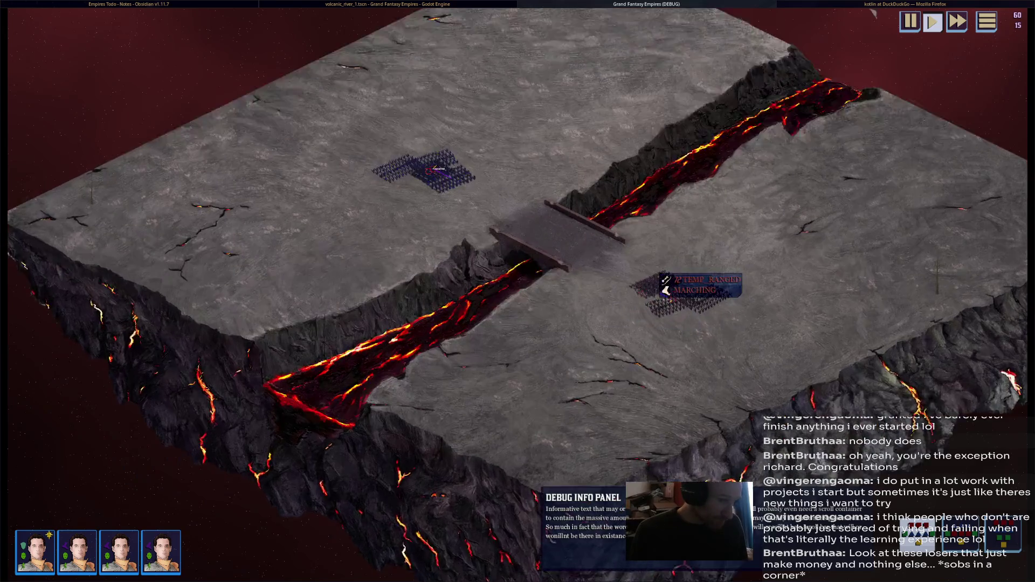
scroll(674, 302, "up", 3)
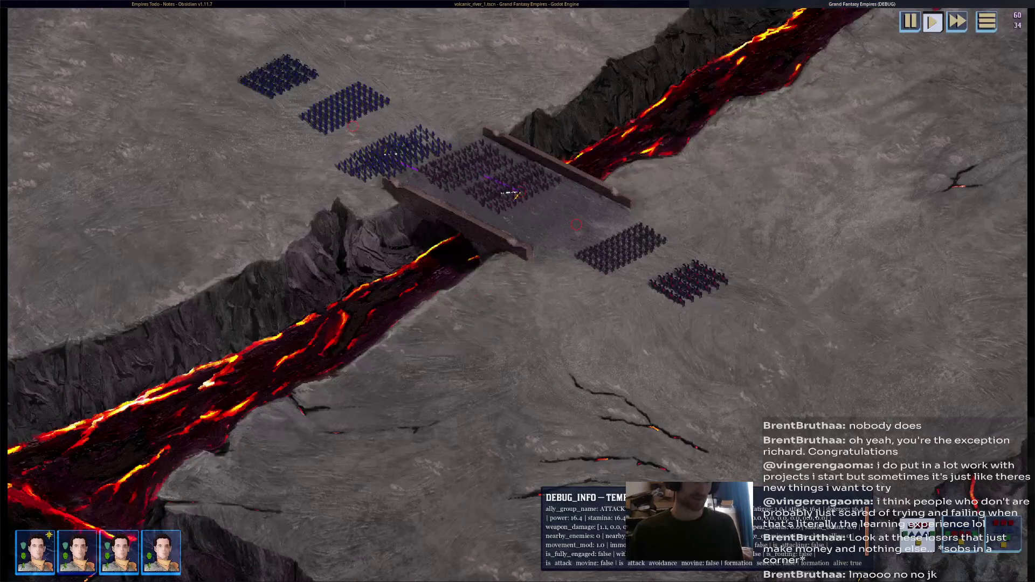
key("F8")
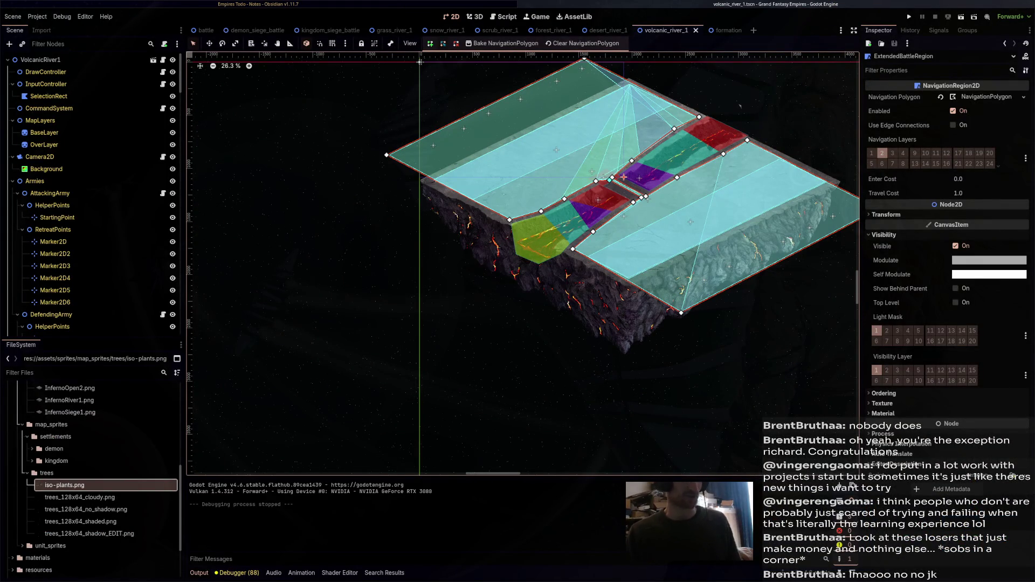
Close the formation scene tab and switch to kingdom_siege_battle
left_click(728, 30)
left_click(753, 31)
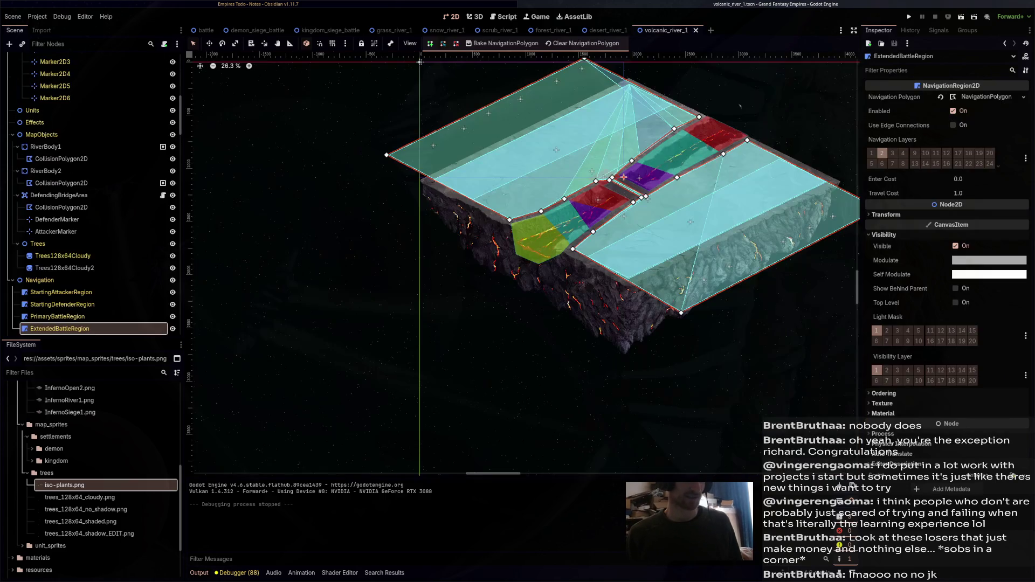
left_click(326, 30)
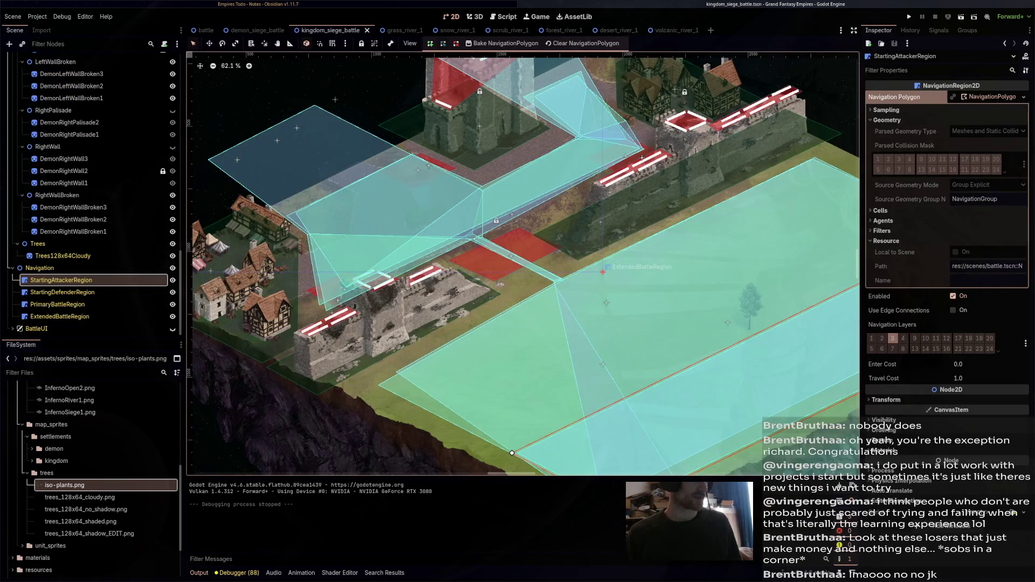
Quick-open grass_demon_siege_1.tscn by searching 'grass' and run it with F6
key("ctrl+shift+o")
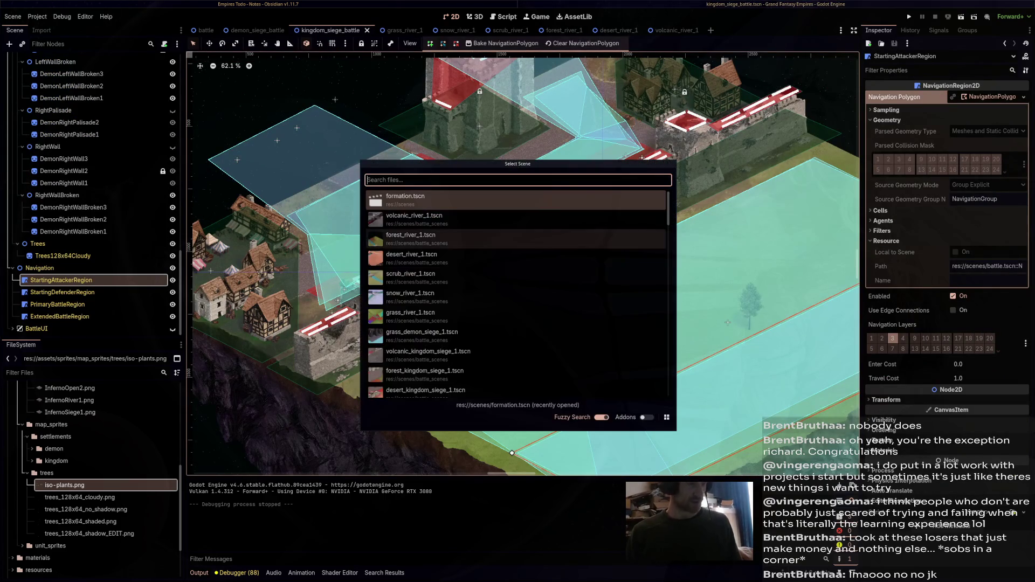
type("grass")
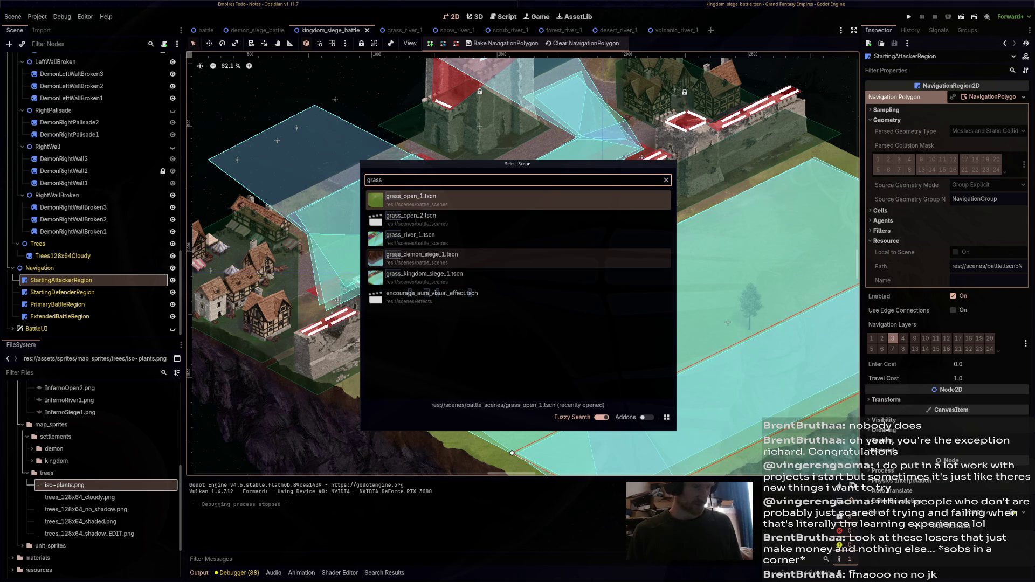
left_click(420, 255)
scroll(657, 400, "down", 3)
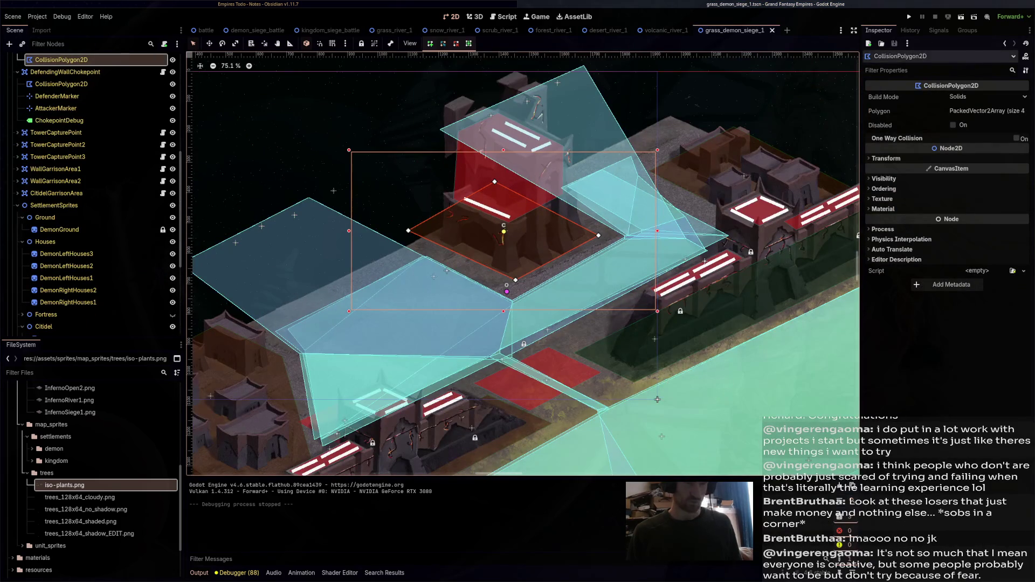
key("F6")
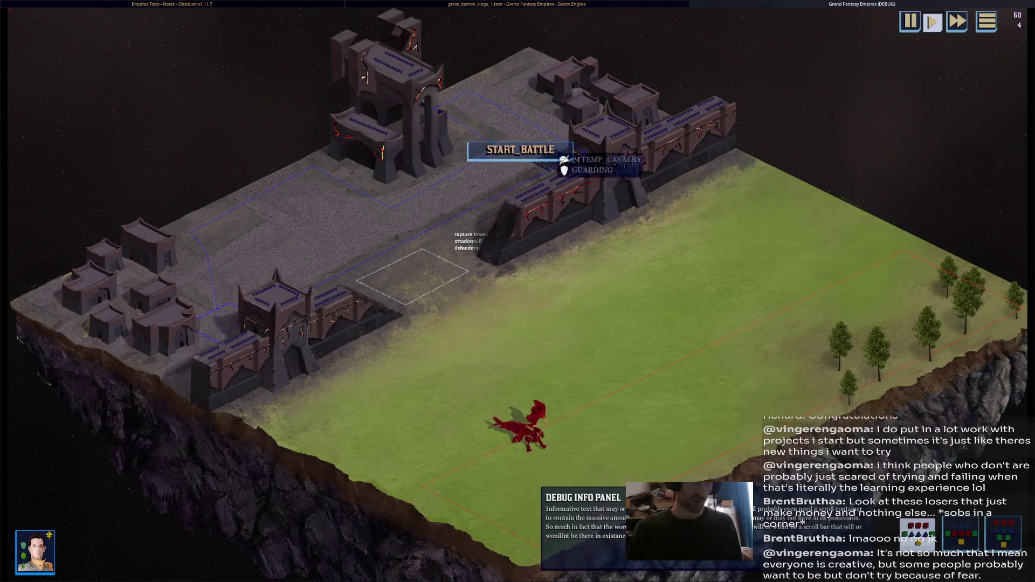
Start the demon siege battle, select the red dragon and pan across the fortress
left_click(555, 158)
left_click(520, 428)
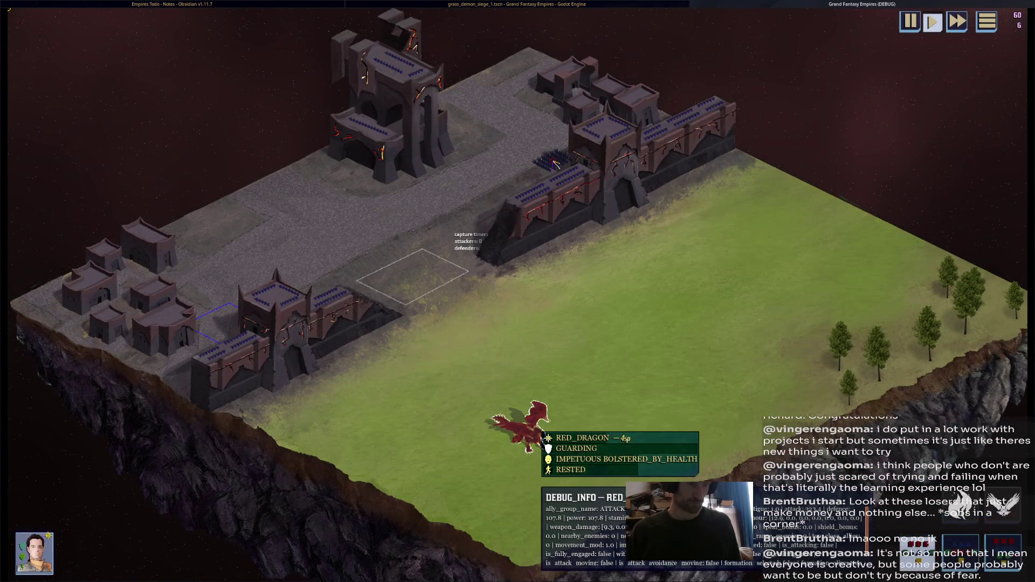
scroll(555, 162, "up", 3)
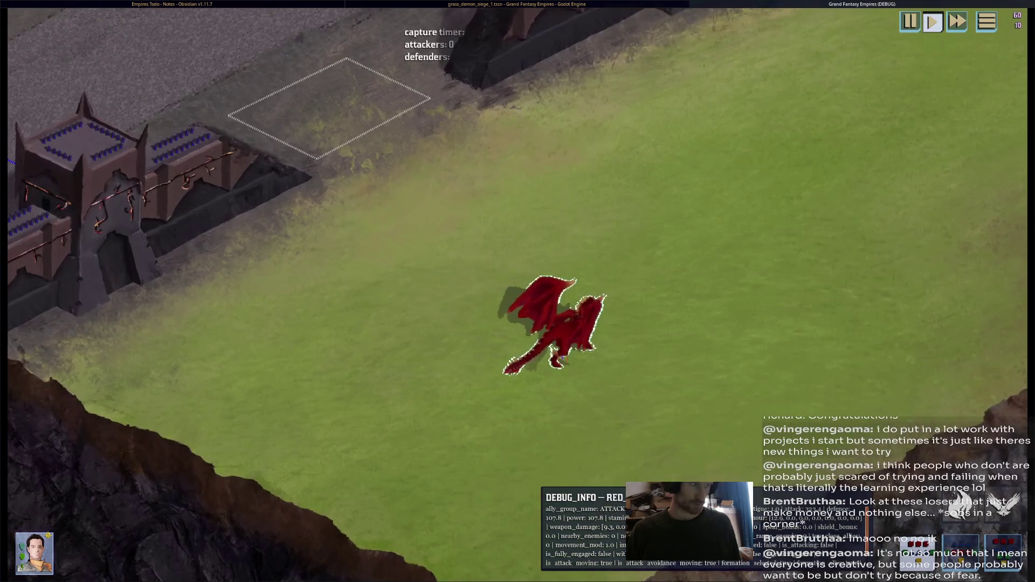
key("w")
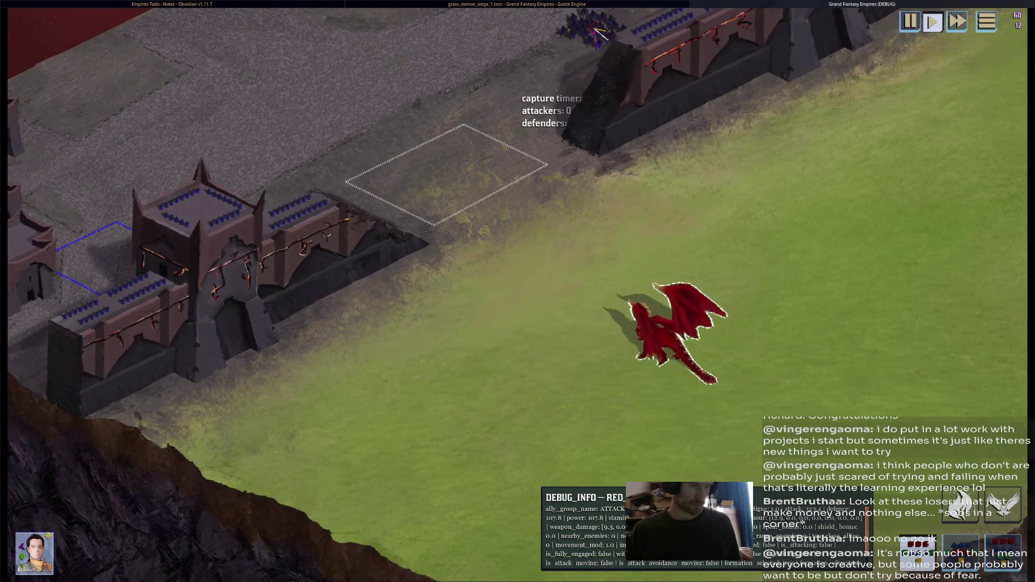
scroll(517, 291, "down", 2)
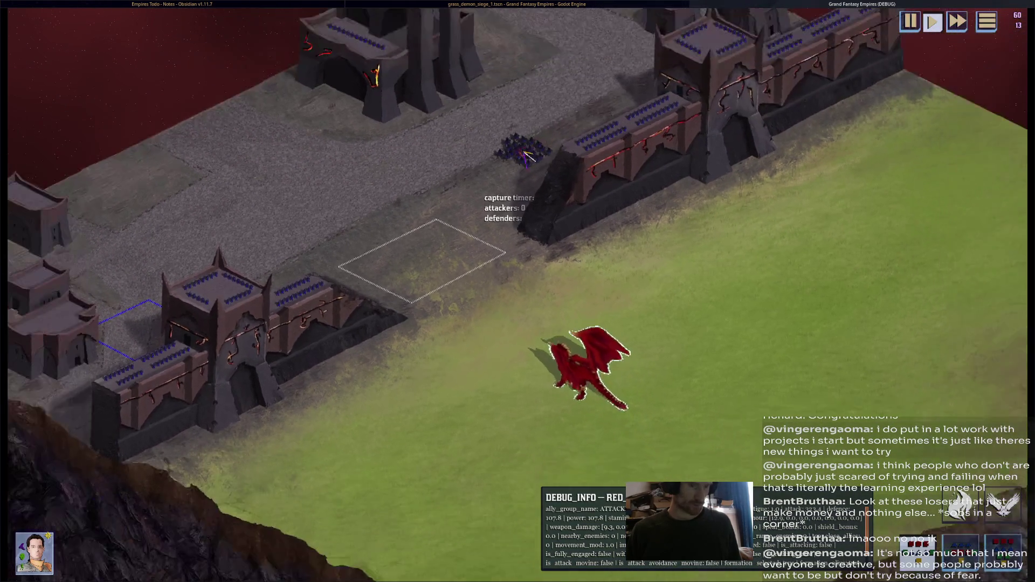
scroll(518, 291, "down", 3)
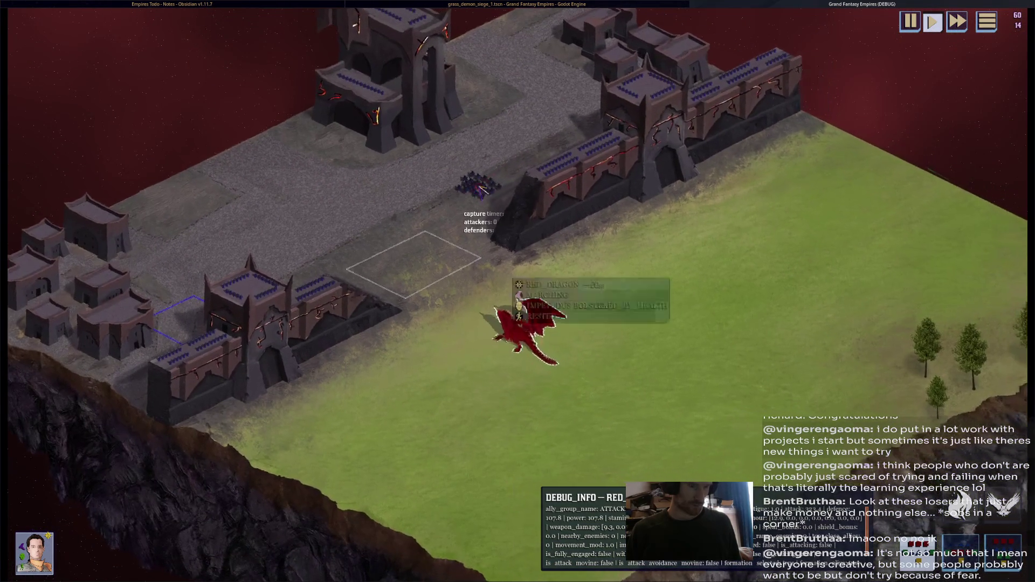
scroll(518, 291, "up", 3)
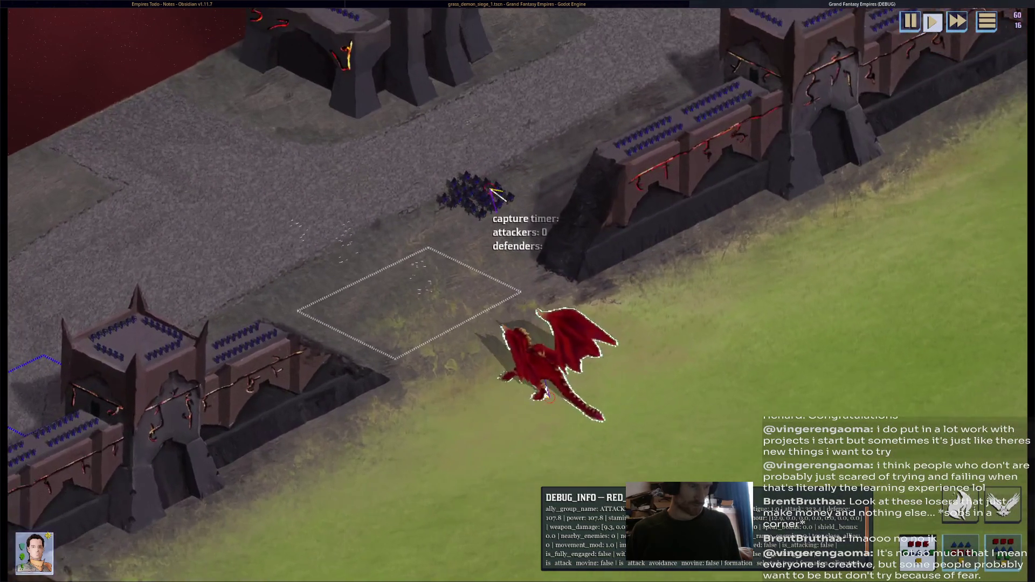
scroll(518, 291, "up", 1)
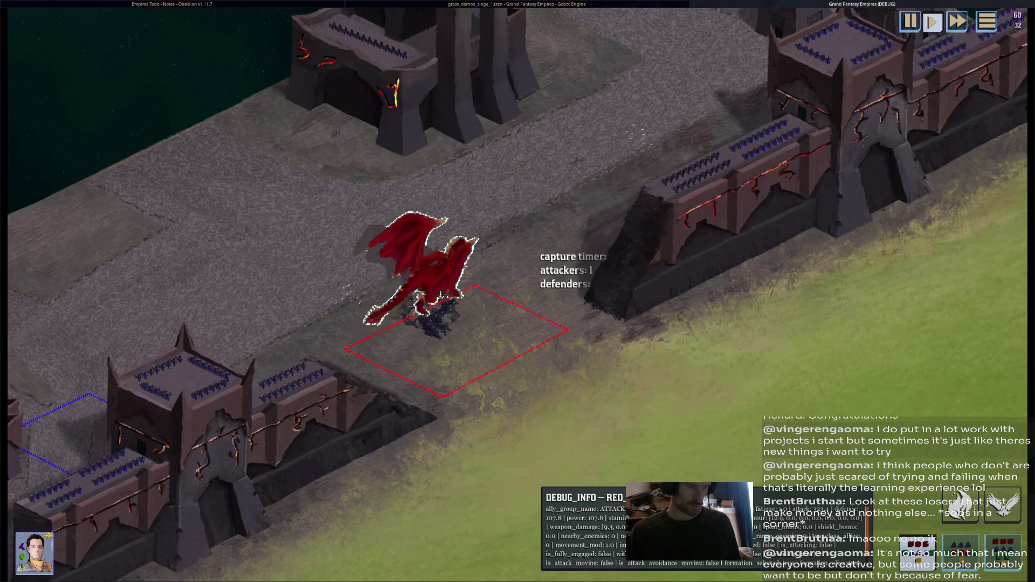
Send the red dragon onto the fortress wall, follow it, then stop the test run
left_click(479, 283)
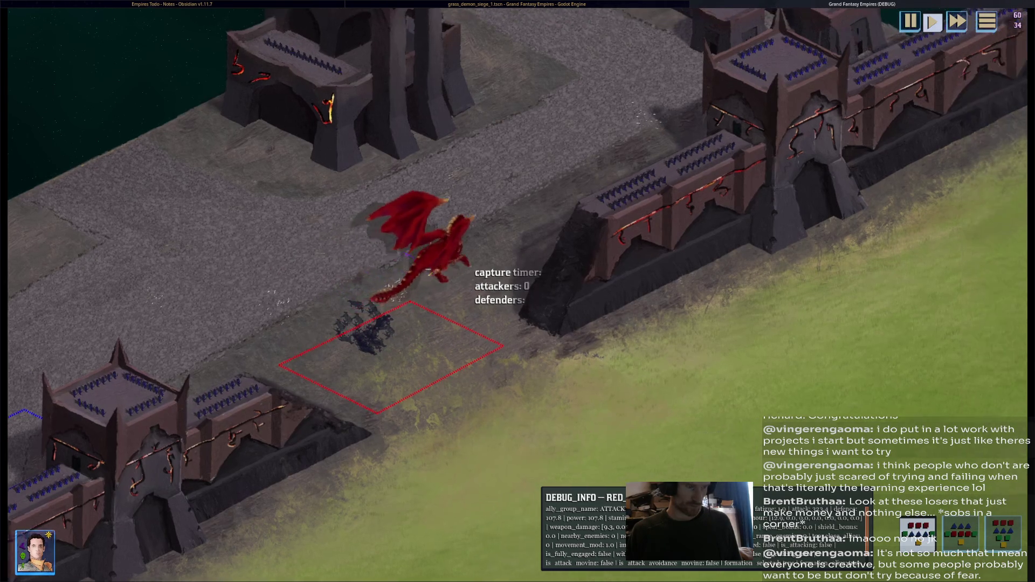
left_click(479, 283)
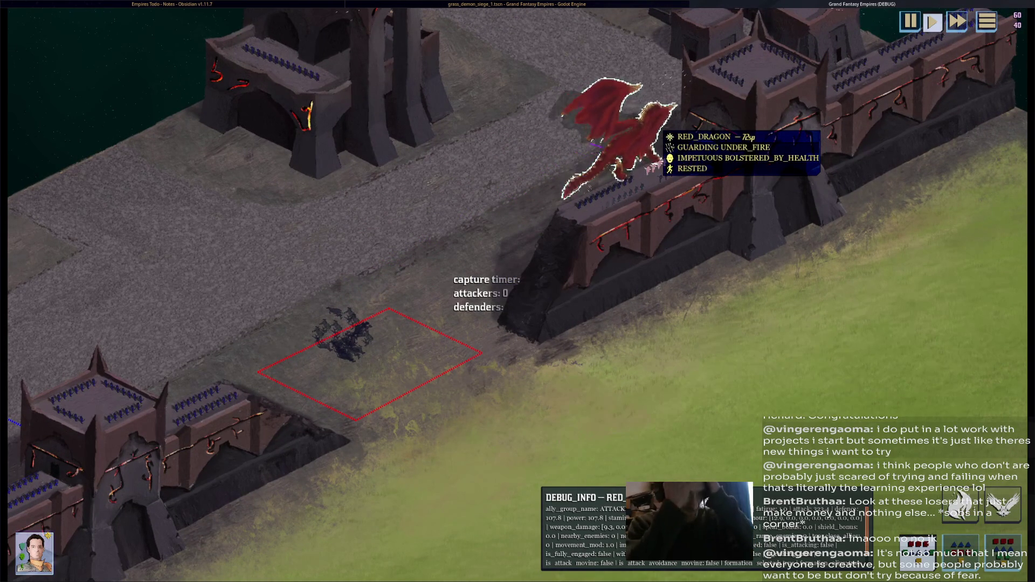
key("w")
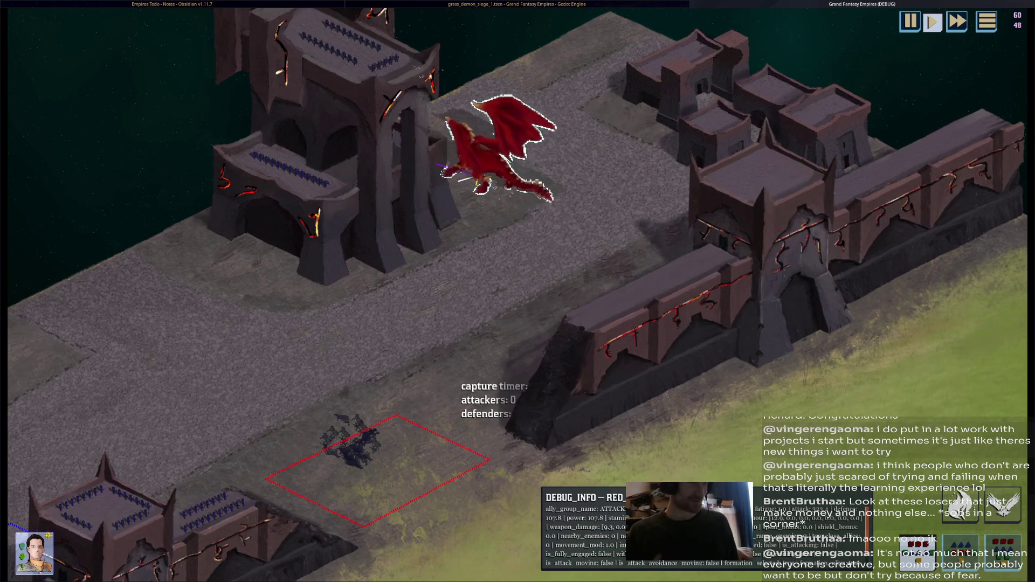
key("F8")
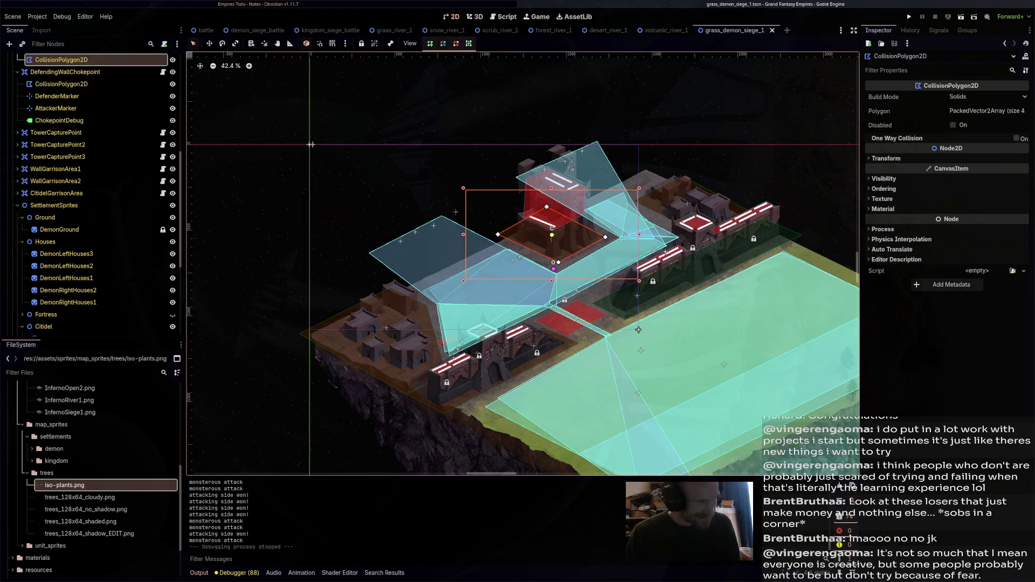
Select the MapObjects node in the grass_demon_siege_1 scene tree
scroll(639, 330, "up", 3)
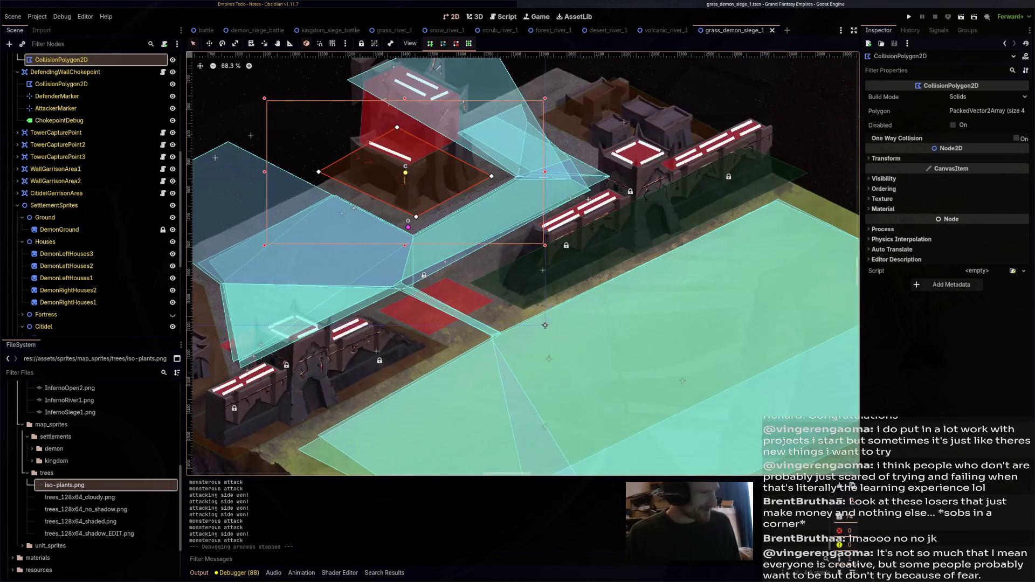
scroll(91, 270, "down", 3)
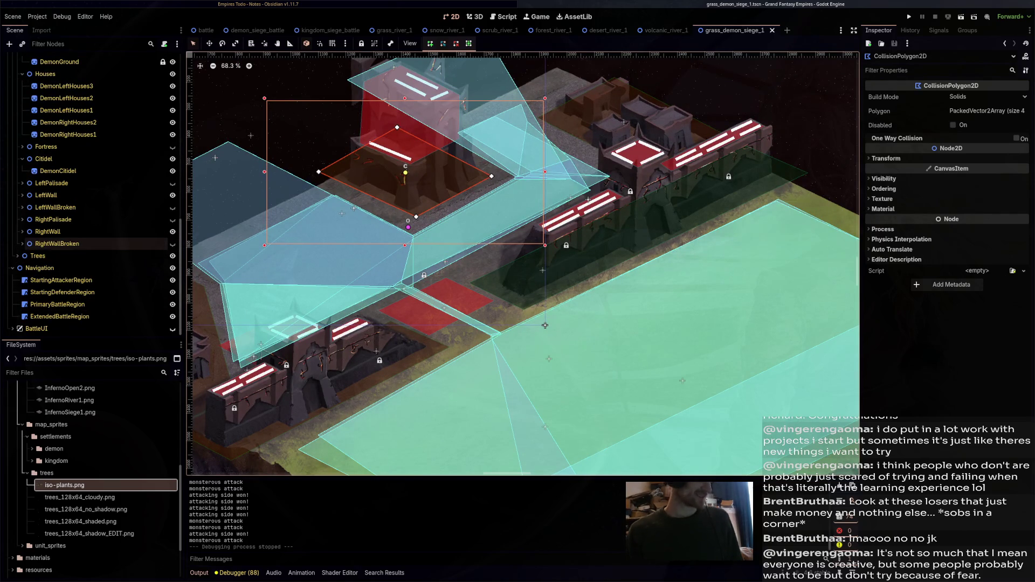
scroll(92, 216, "up", 3)
left_click(54, 178)
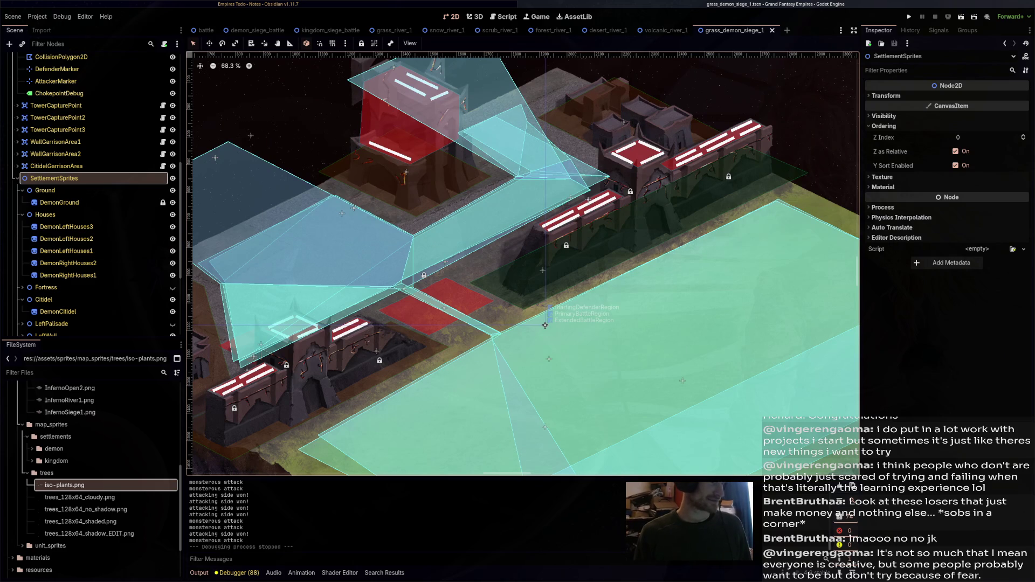
key("Up")
key("Up")
key("Up")
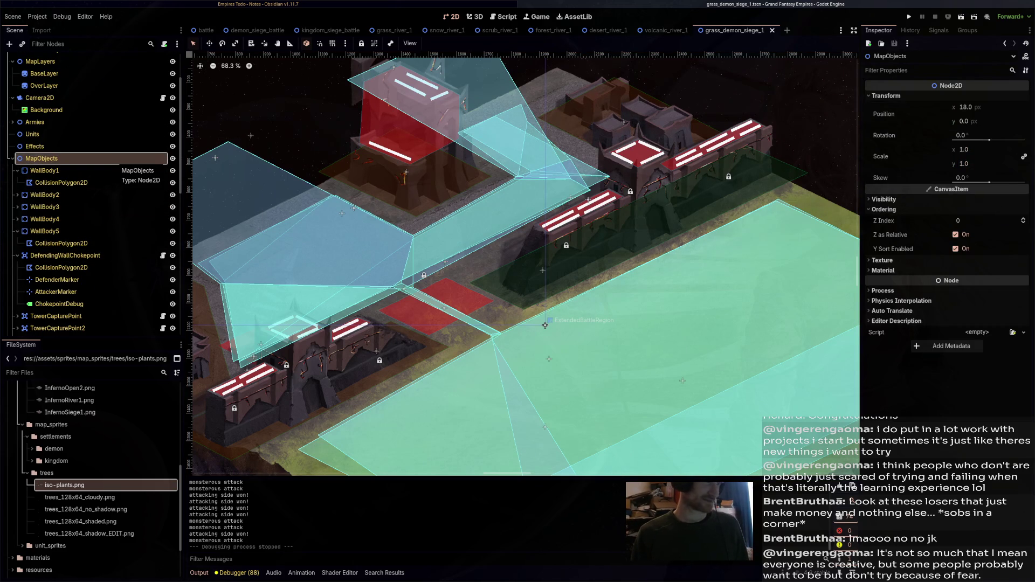
Compare grass_demon_siege_1 against the demon_siege_battle scene
left_click(545, 325)
key("ctrl+Tab")
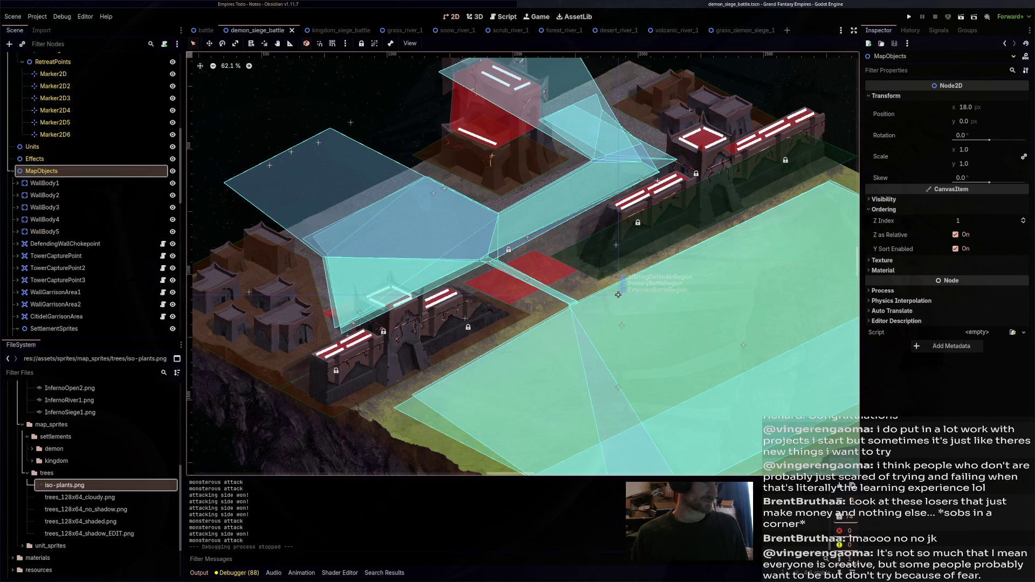
key("ctrl+Tab")
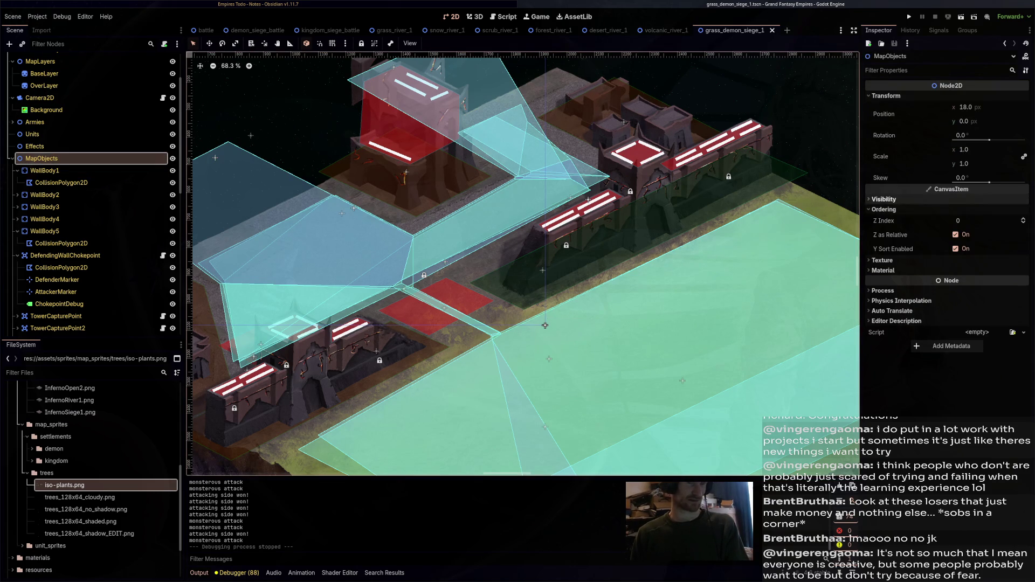
left_click(257, 30)
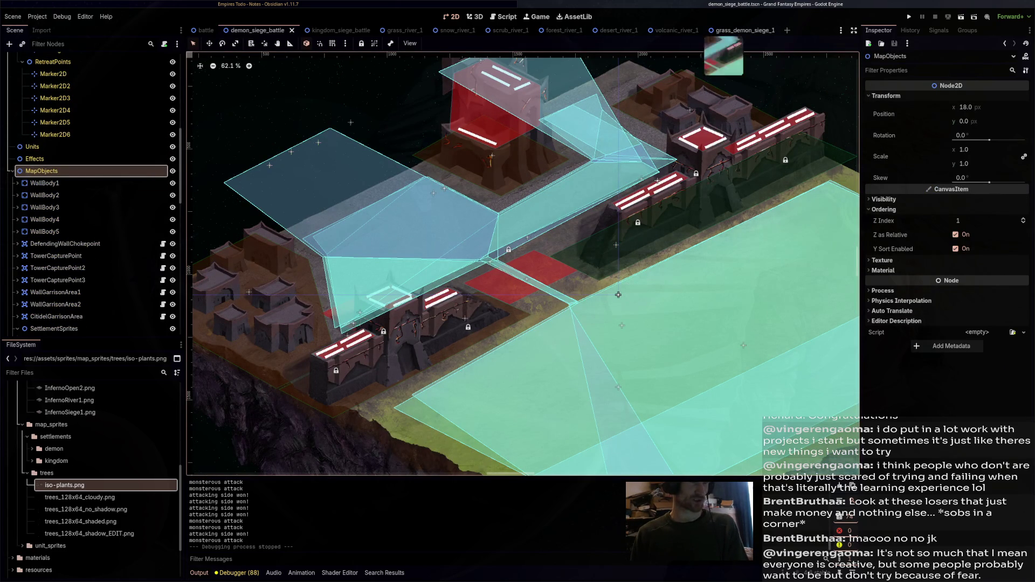
left_click(735, 30)
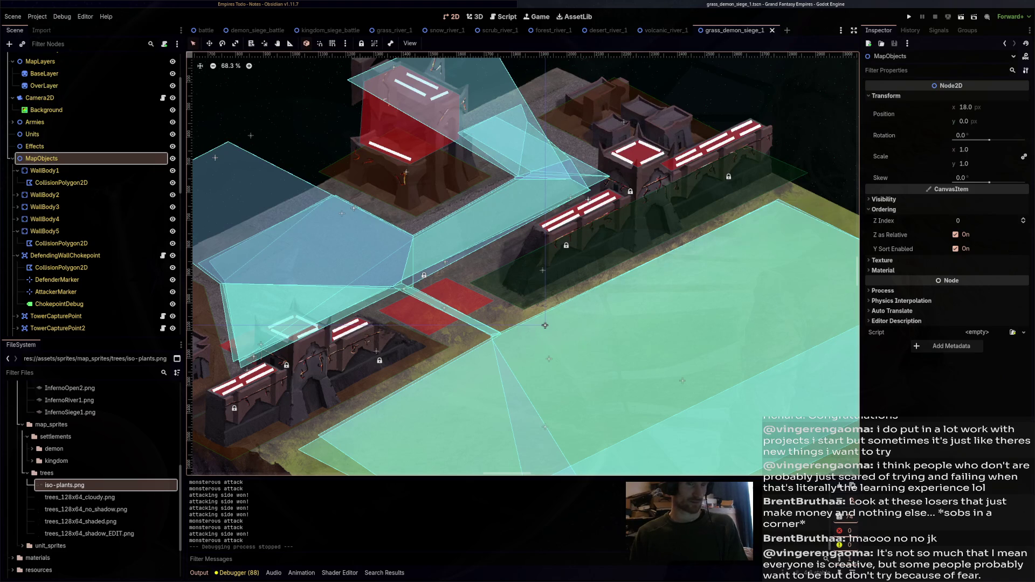
Set MapObjects' Z Index to 1, save the scene, and run it with F6
left_click(1022, 218)
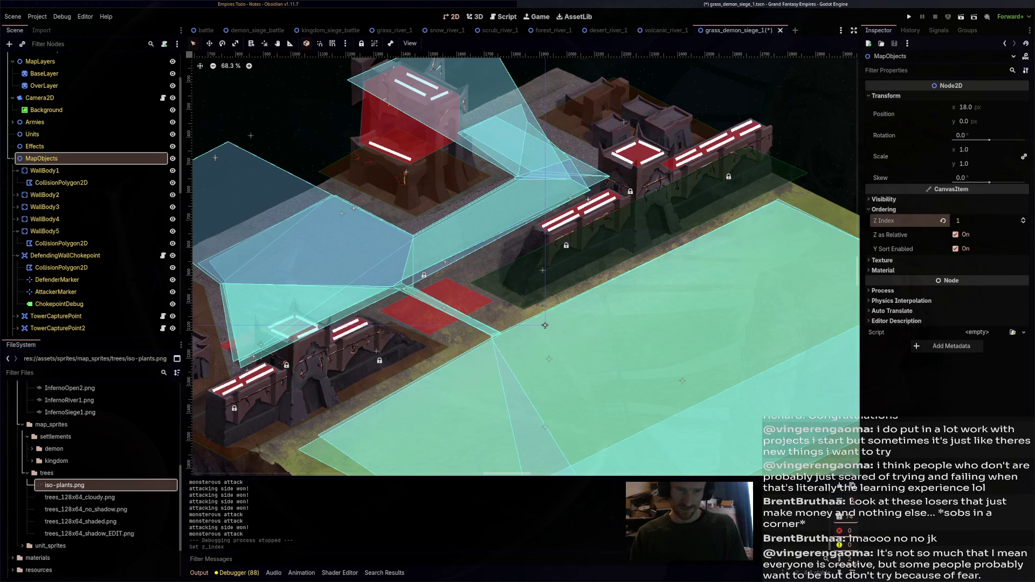
left_click(942, 221)
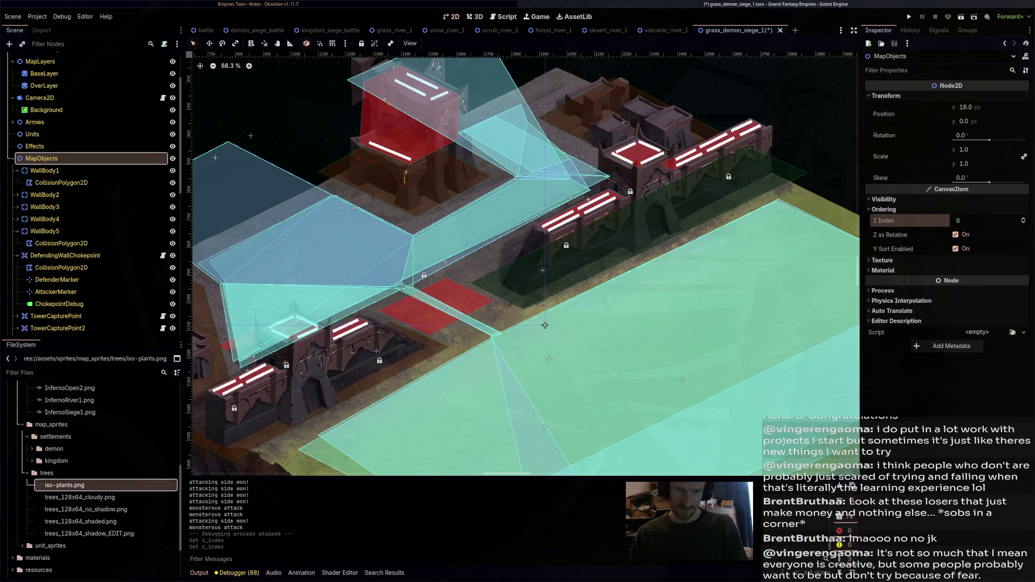
key("ctrl+s")
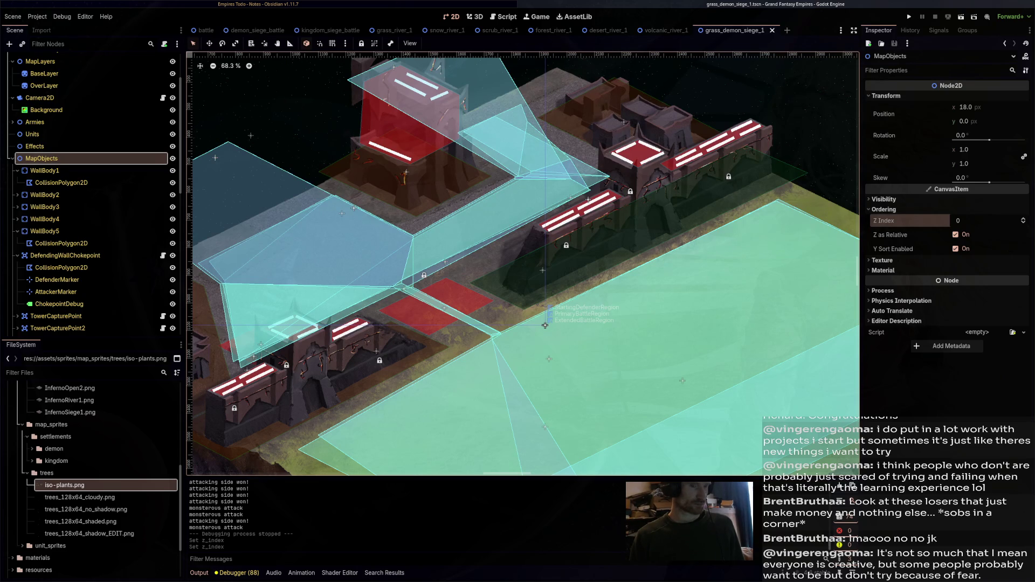
key("ctrl+Up")
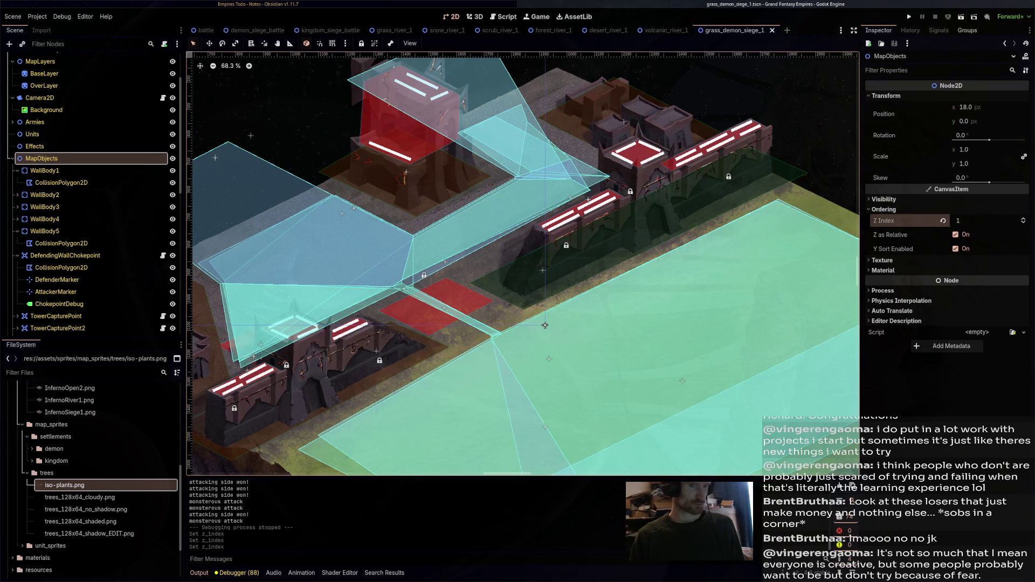
key("F6")
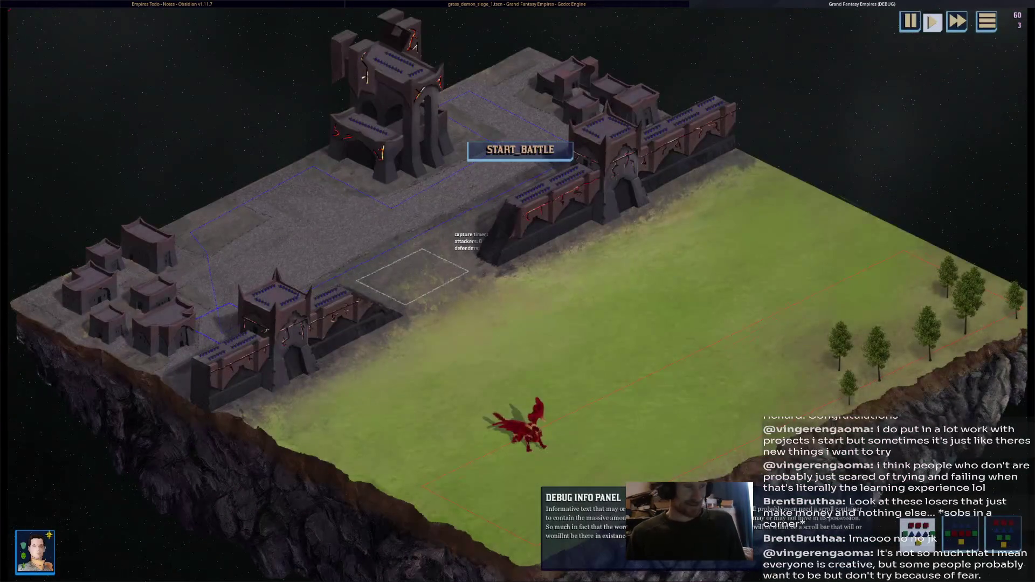
Start the test battle, inspect the red dragon and the cavalry by the wall, then stop
left_click(520, 150)
left_click(516, 426)
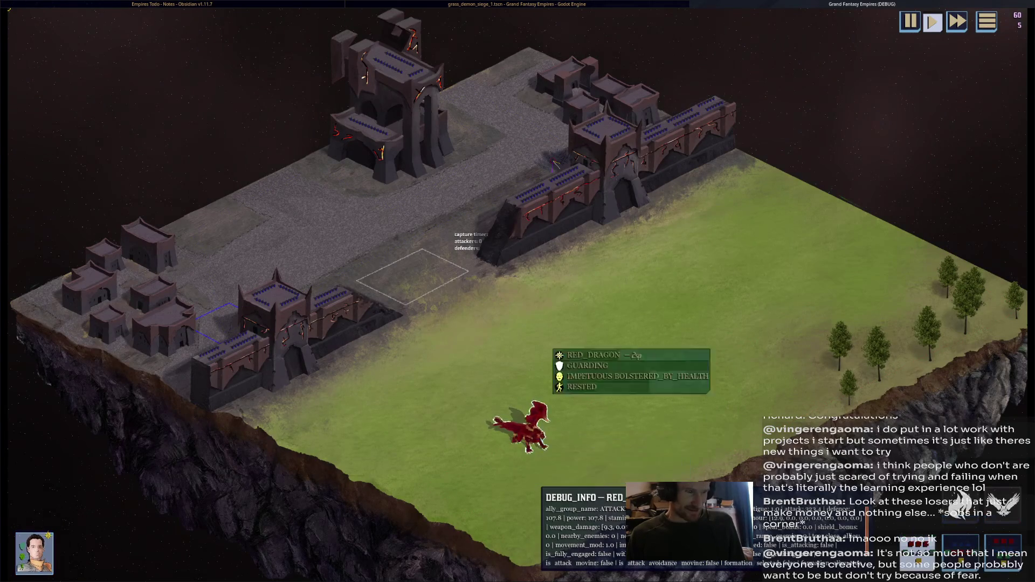
scroll(533, 189, "up", 3)
left_click(562, 155)
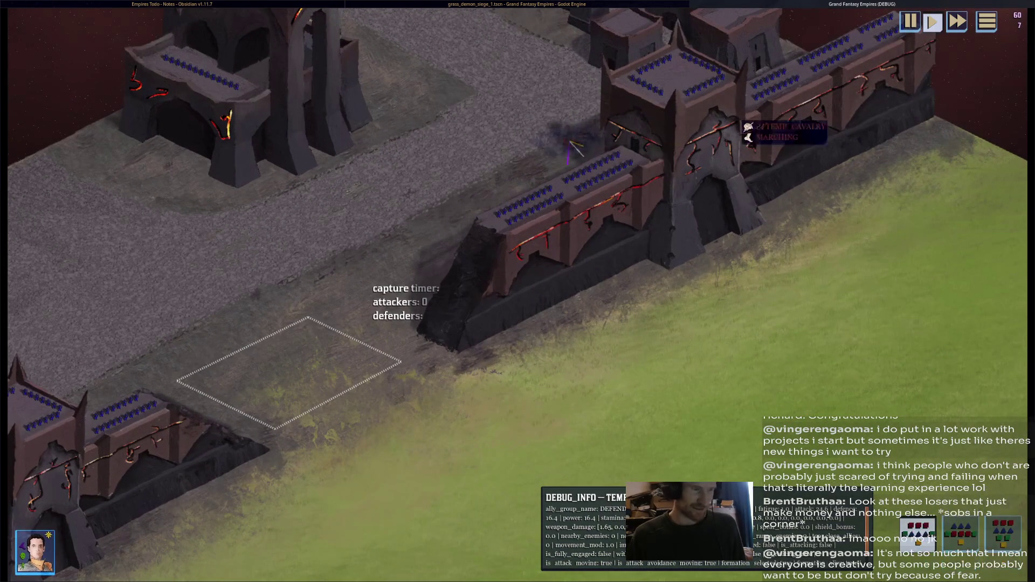
key("F8")
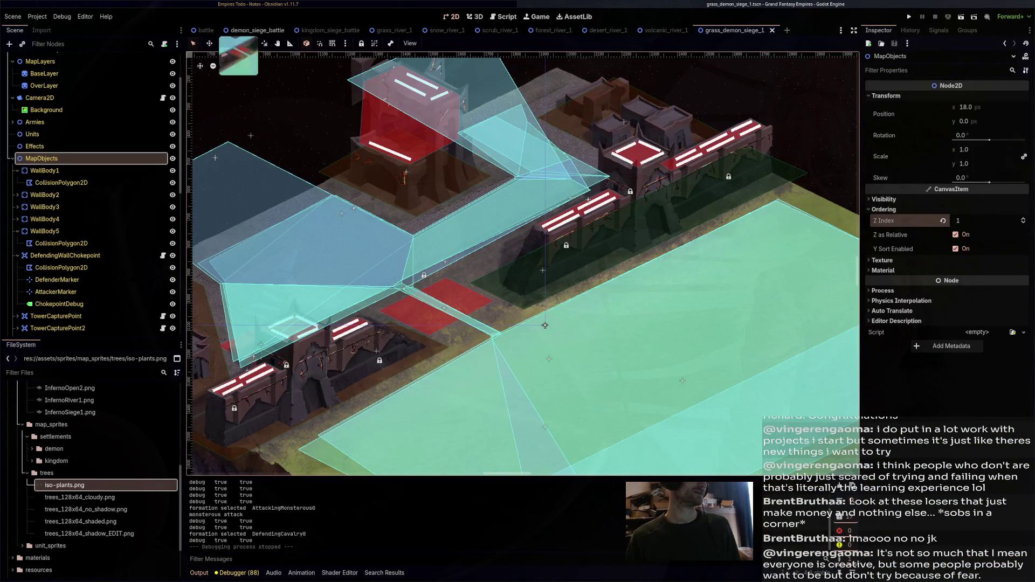
Compare demon_siege_battle's Ground node with DemonGround in grass_demon_siege_1
left_click(253, 31)
scroll(92, 243, "down", 5)
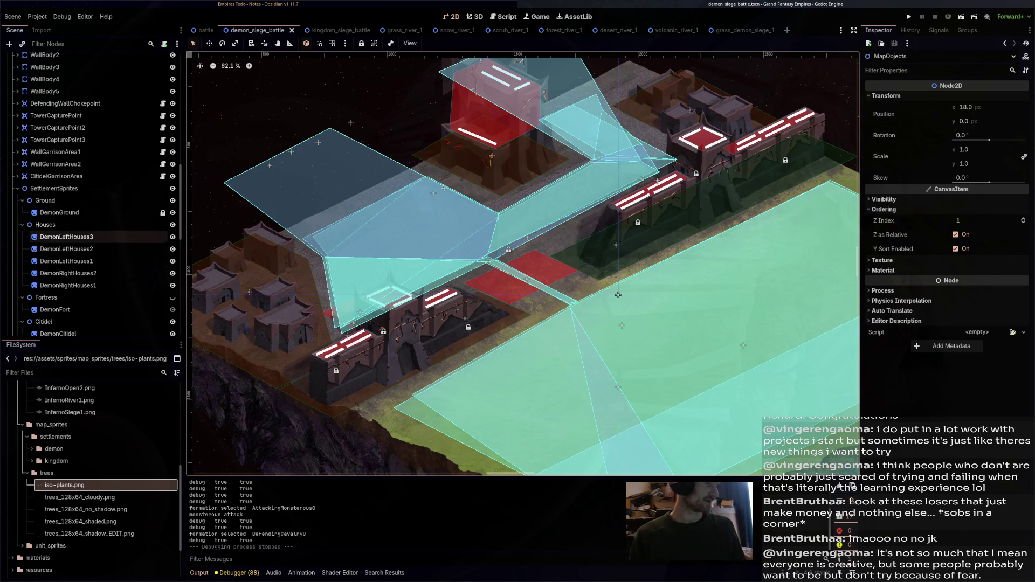
left_click(46, 200)
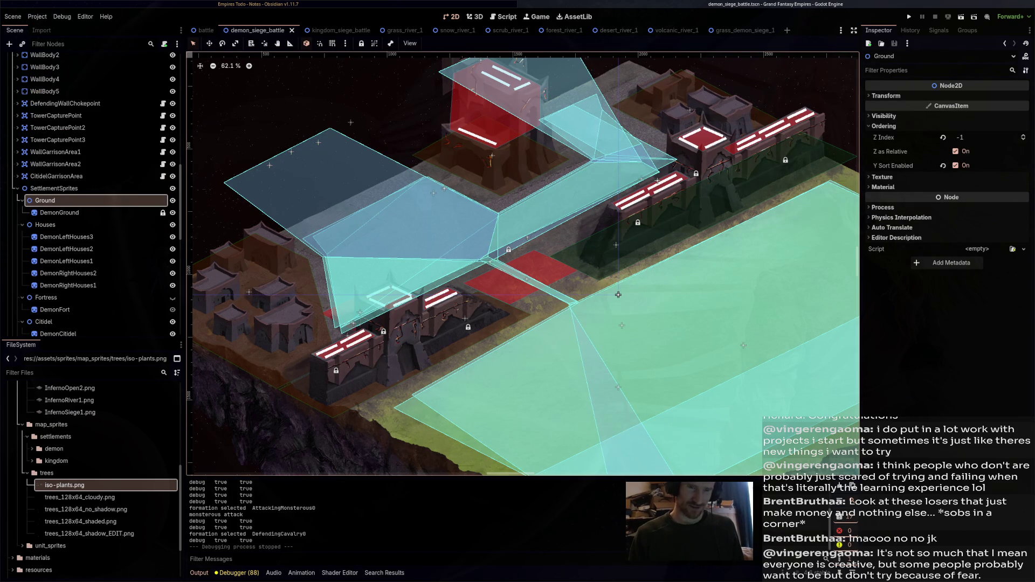
key("ctrl+Tab")
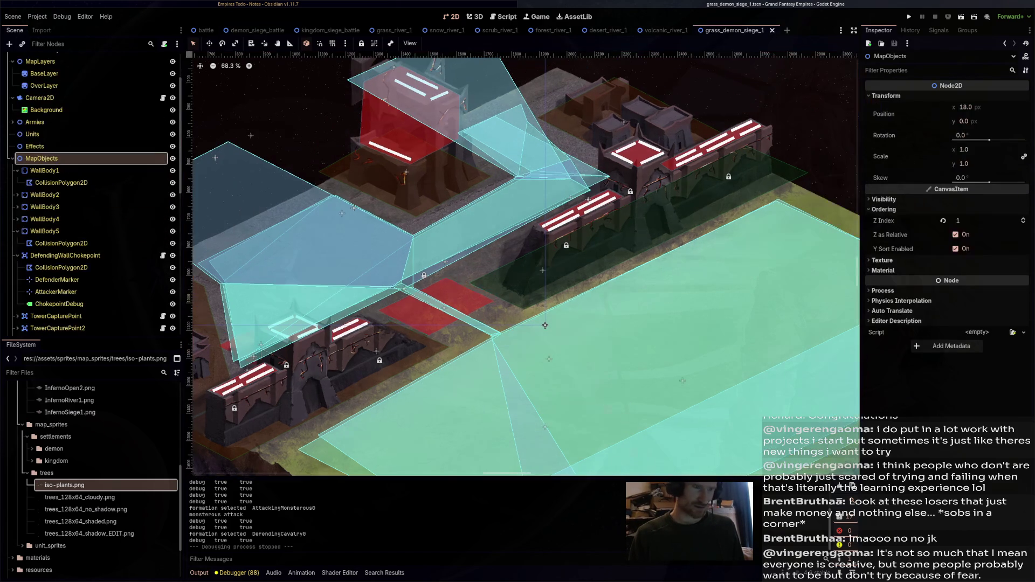
left_click(59, 203)
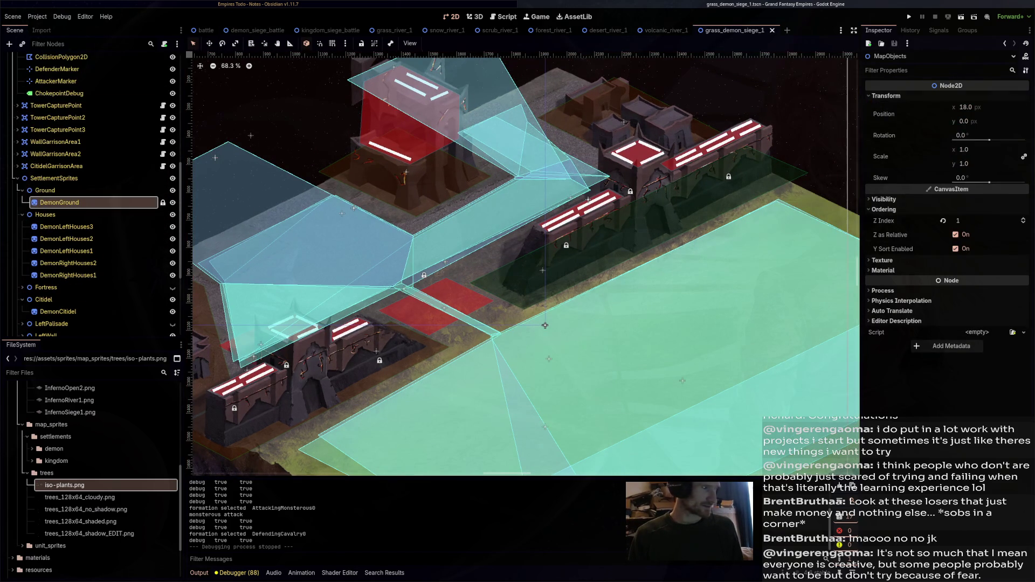
scroll(91, 194, "up", 10)
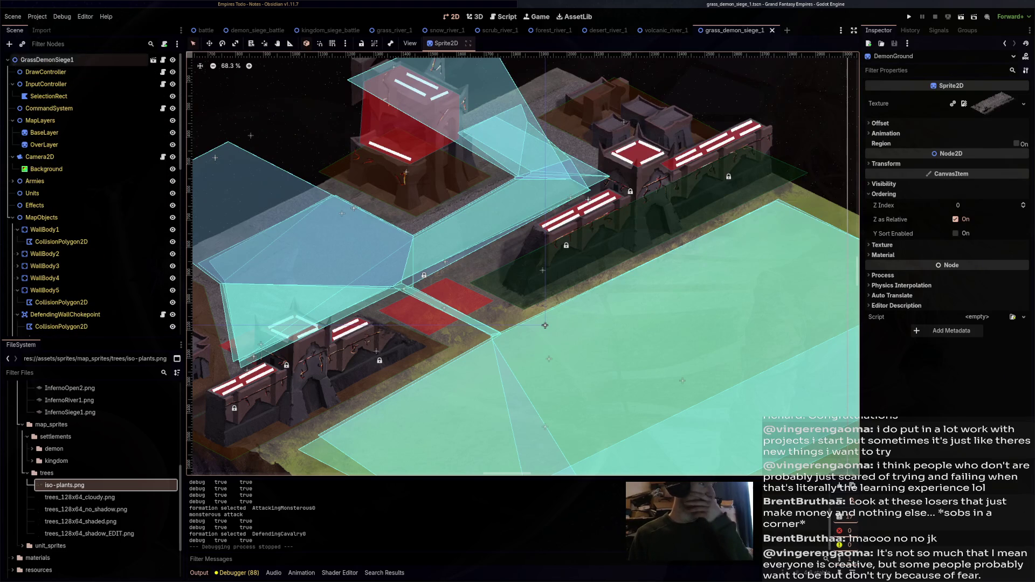
Check the GrassDemonSiege1 root's battle settings, then reload the current project
left_click(47, 59)
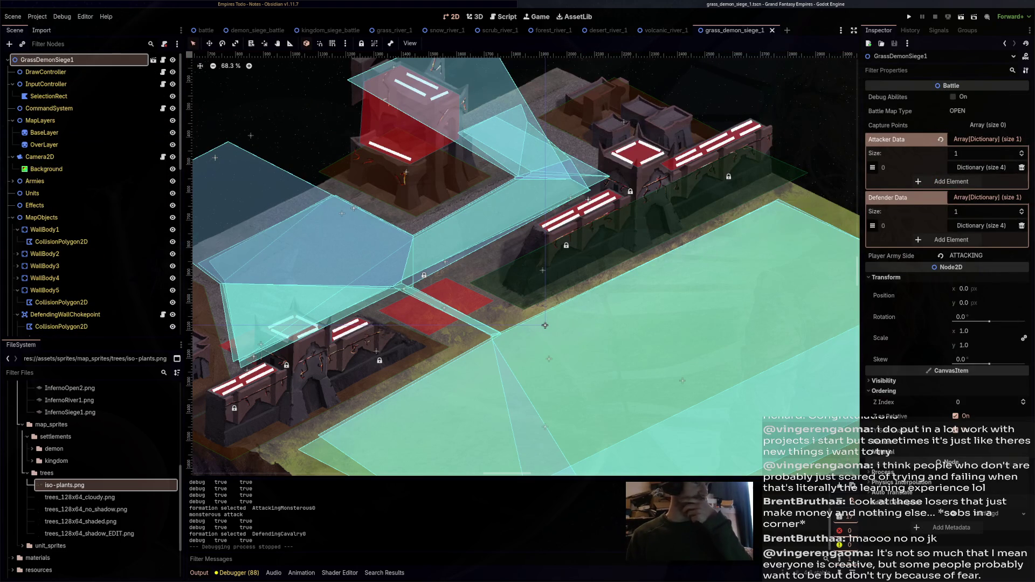
key("ctrl+Tab")
key("ctrl+Tab")
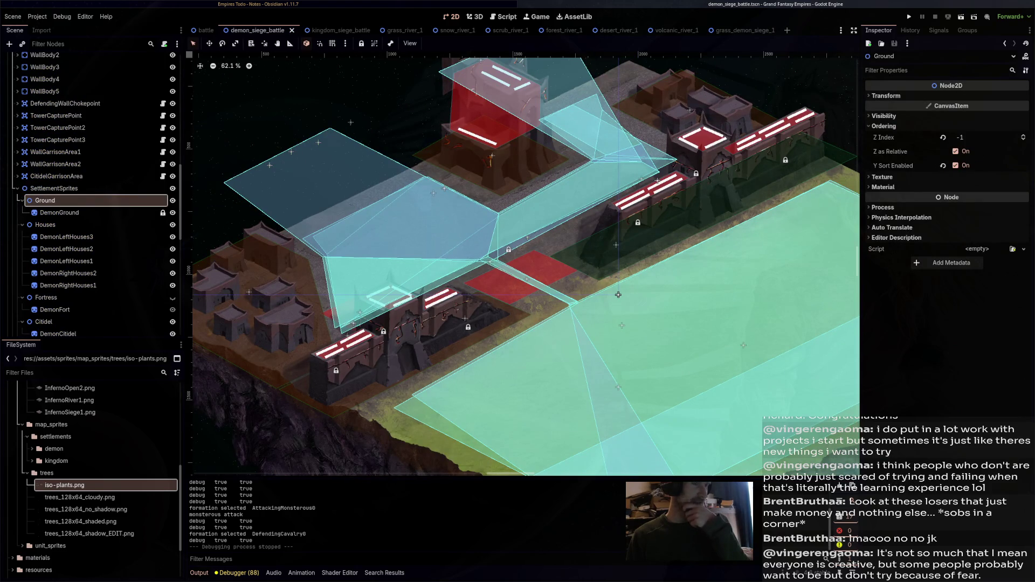
left_click(743, 30)
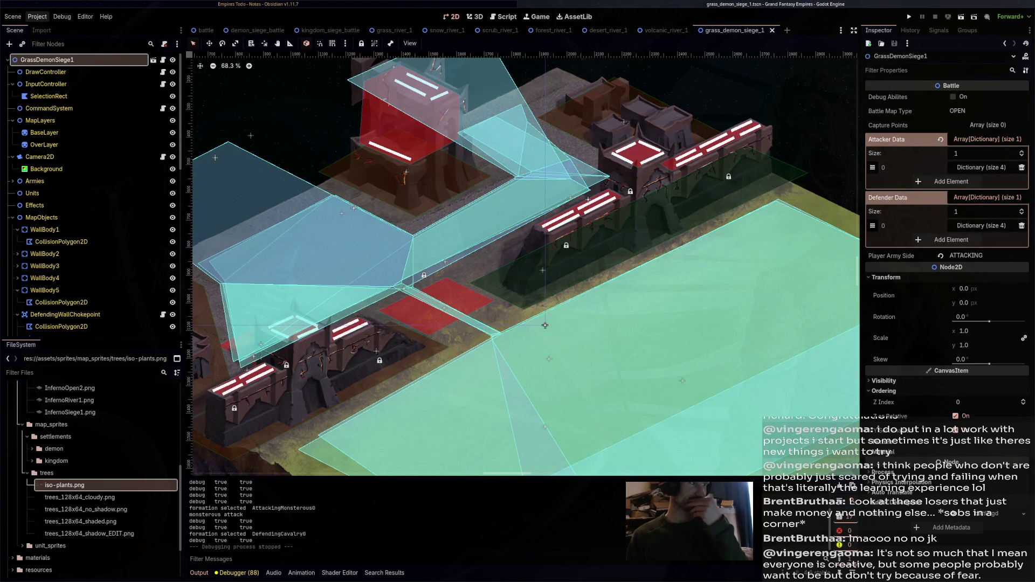
left_click(37, 16)
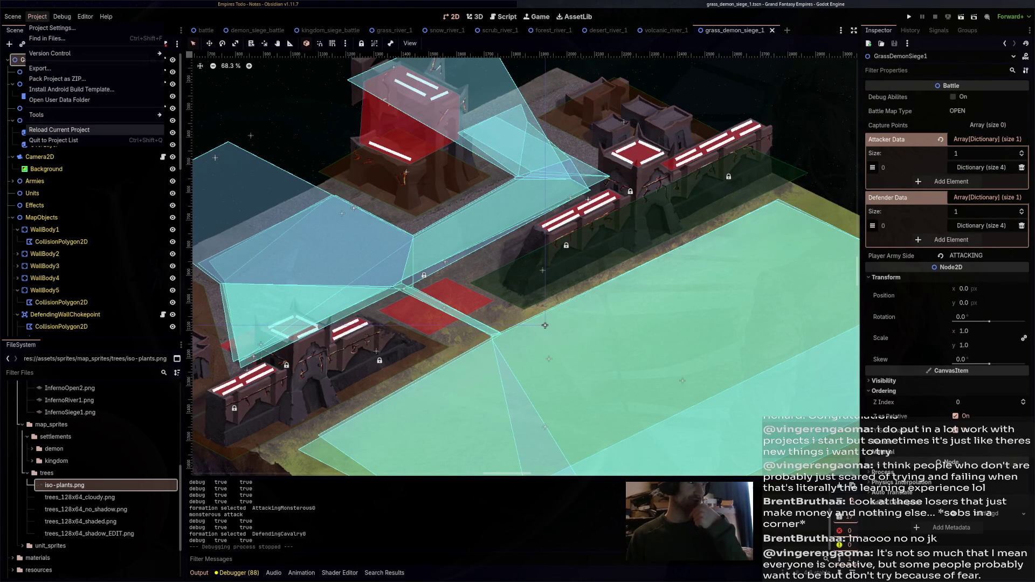
left_click(60, 130)
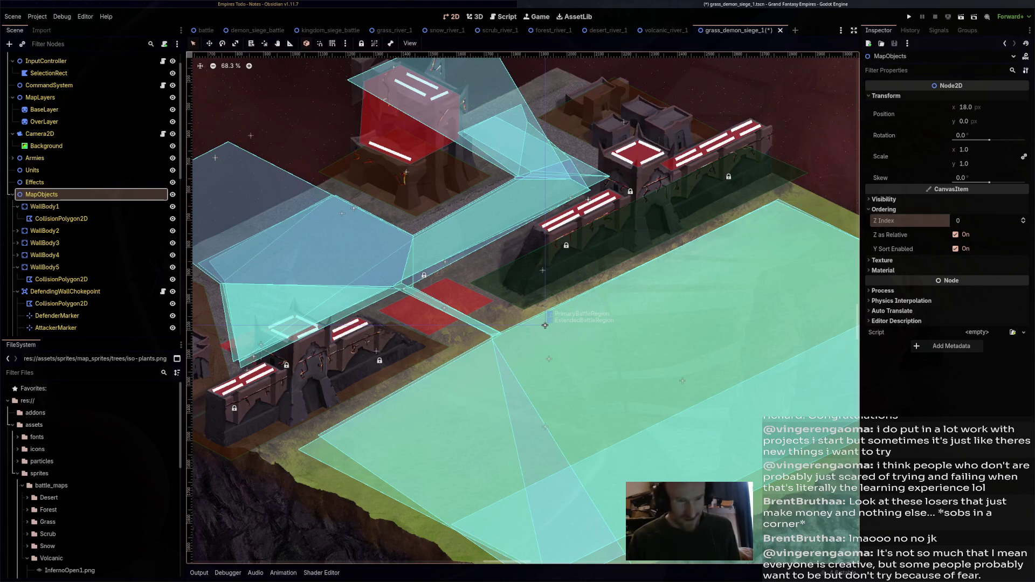
Save grass_demon_siege_1, then raise MapObjects' Z Index to 1 in demon_siege_battle and save it
key("ctrl+s")
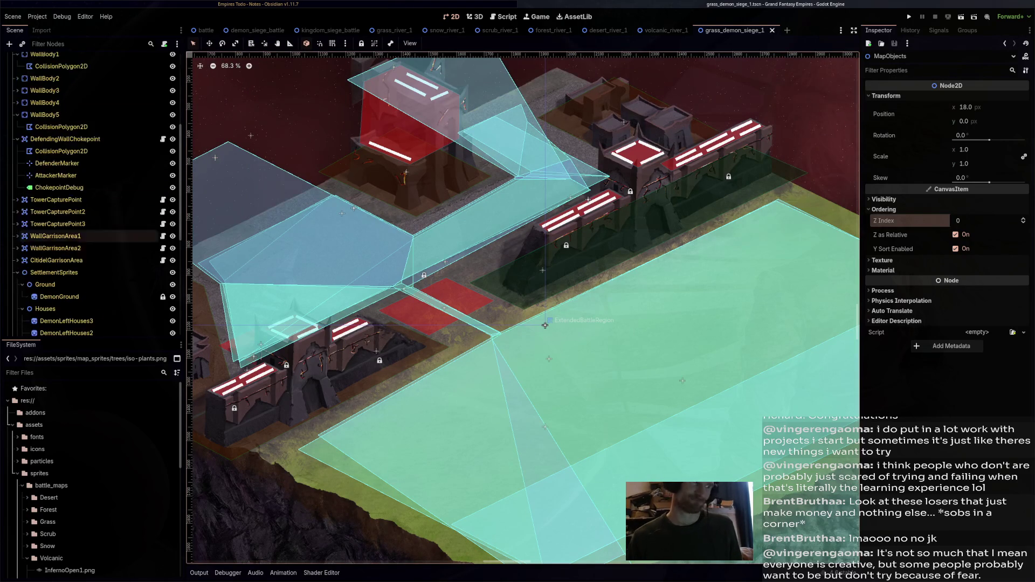
left_click(253, 30)
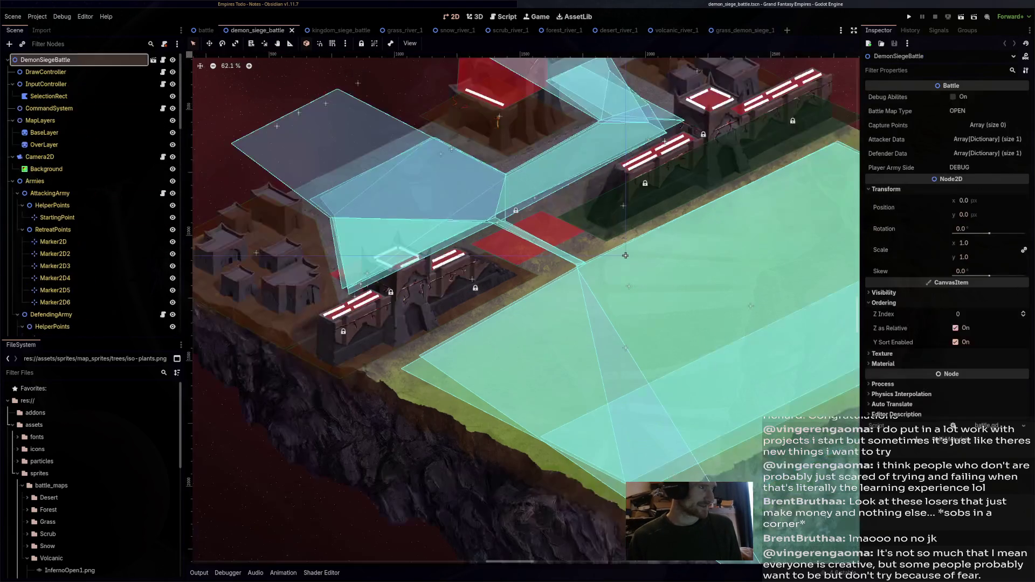
scroll(91, 189, "down", 5)
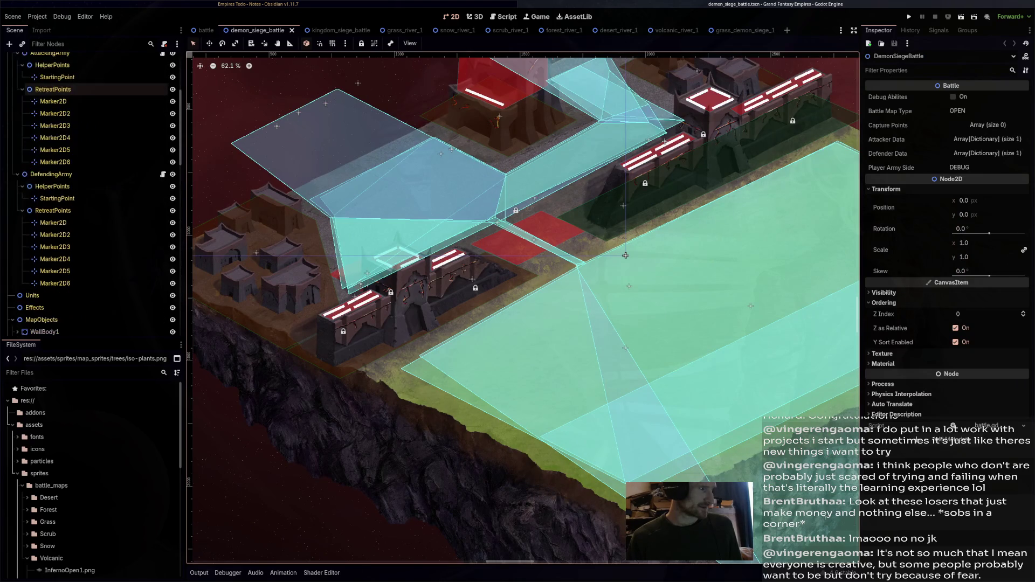
left_click(43, 144)
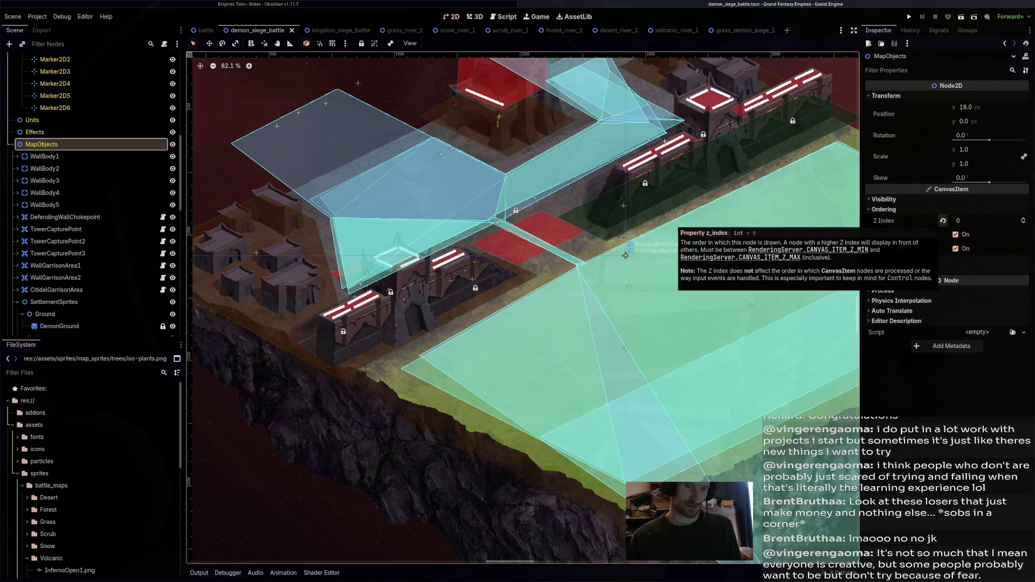
left_click(1022, 219)
key("ctrl+s")
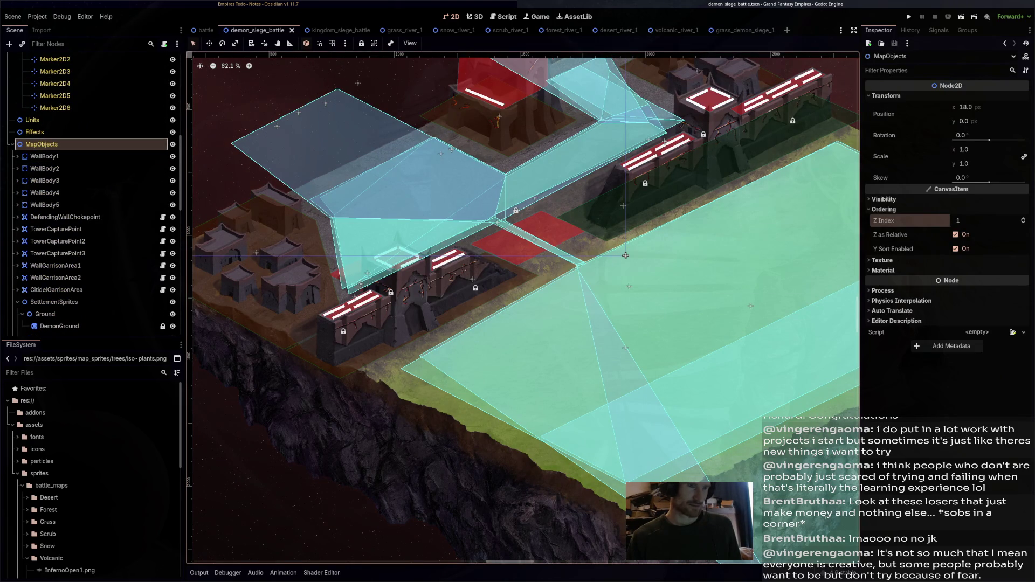
Back in grass_demon_siege_1, select Ground and test-run the map in game before stopping it
key("ctrl+shift+Tab")
key("ctrl+shift+Tab")
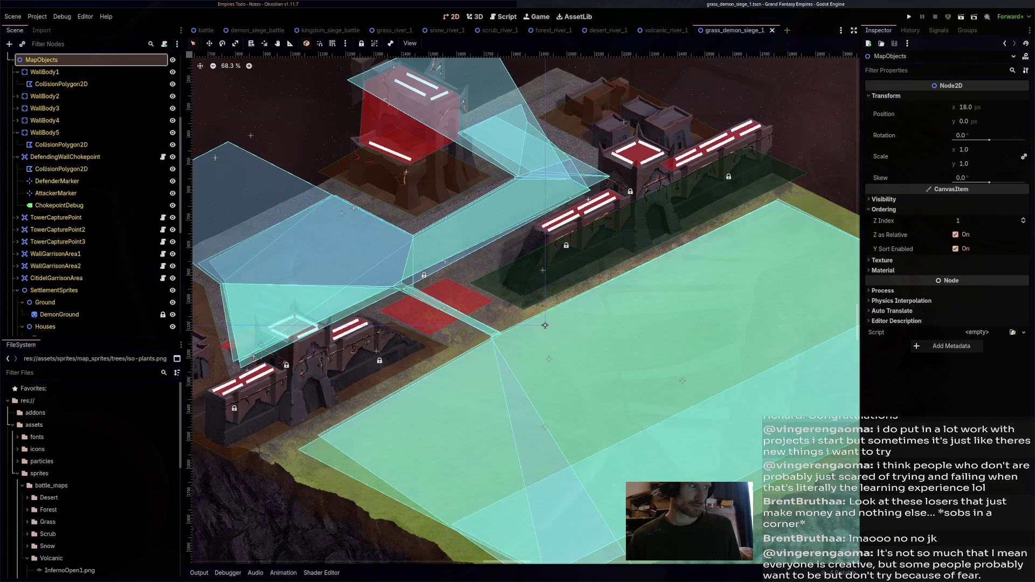
key("Down")
key("Down")
key("Down")
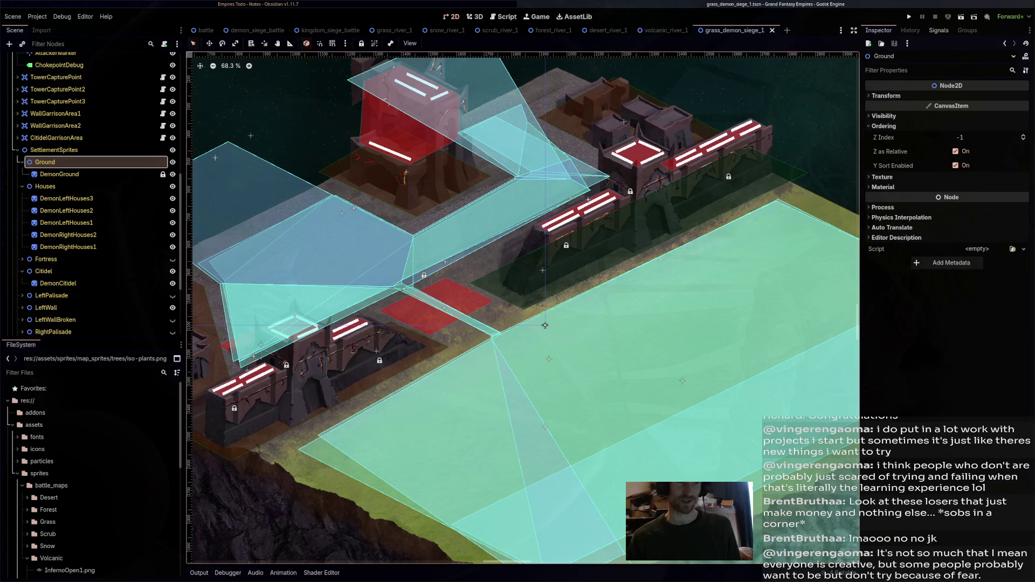
key("F6")
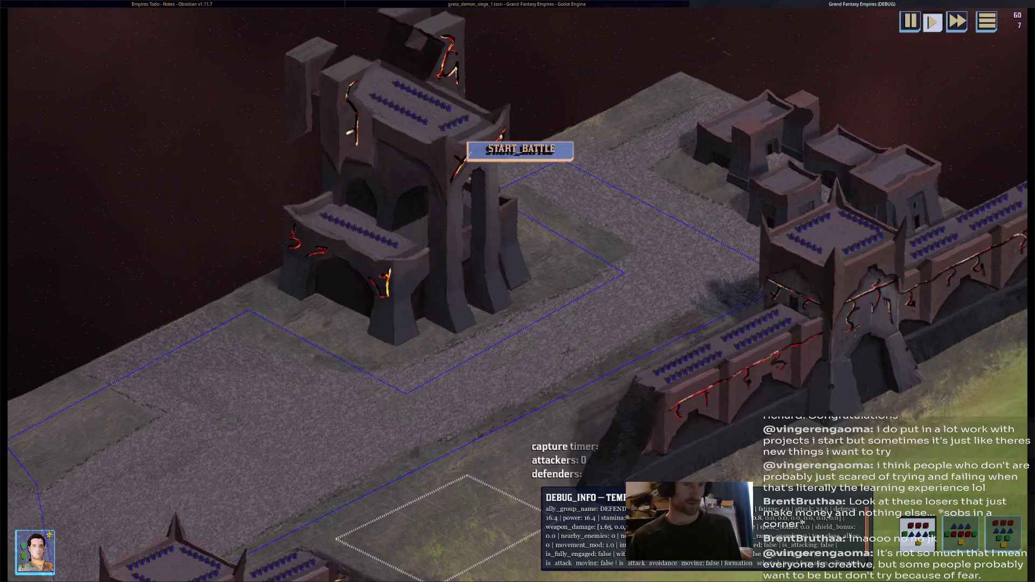
key("F8")
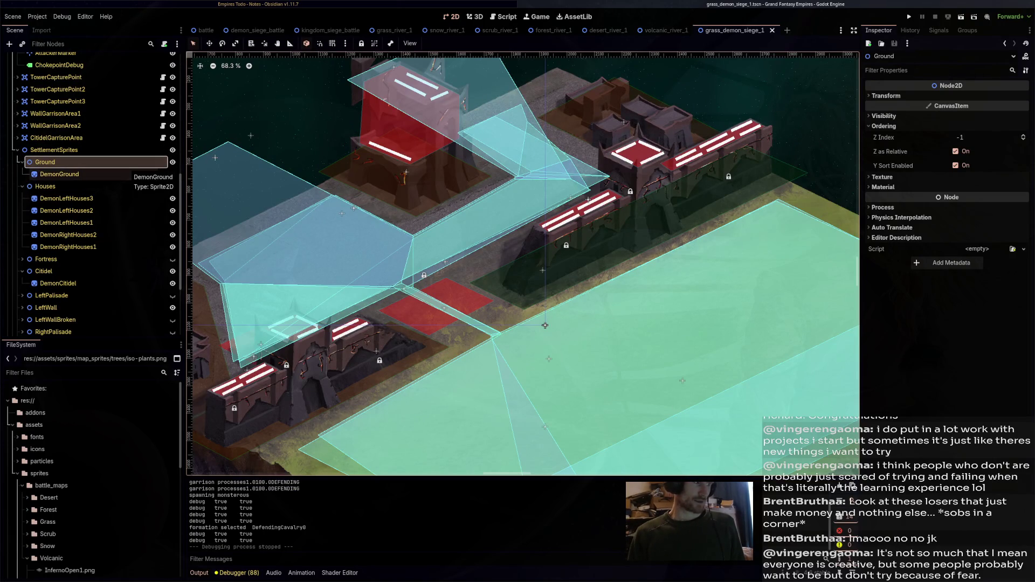
Inspect the SettlementSprites, Ground and BaseLayer nodes, ending with Ground selected
left_click(545, 326)
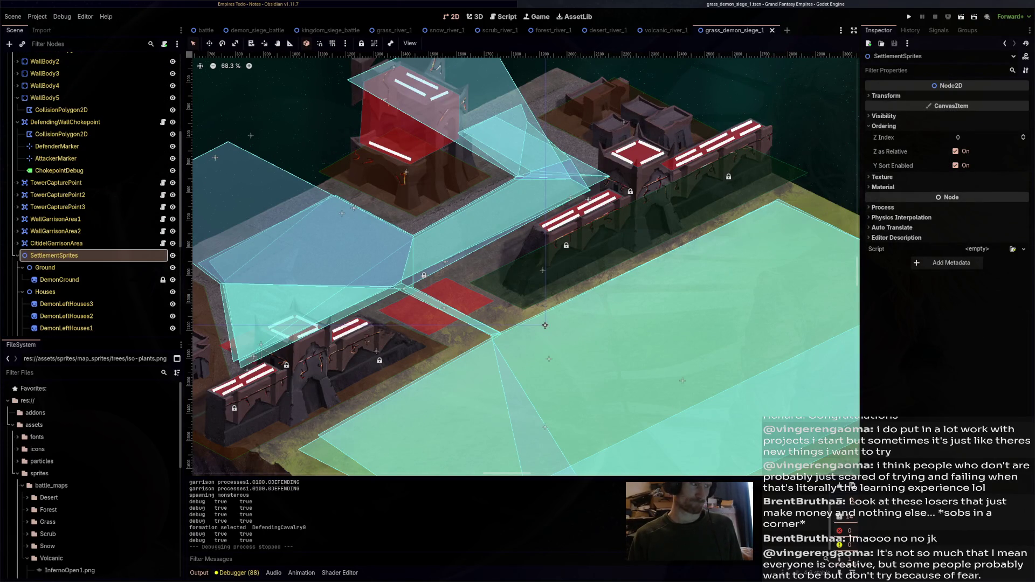
left_click(545, 326)
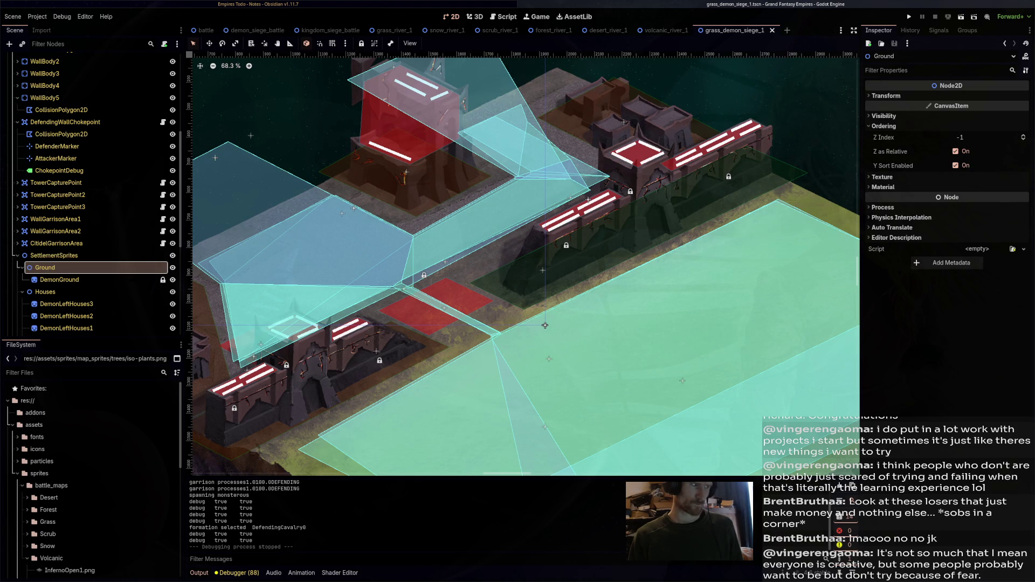
left_click(545, 326)
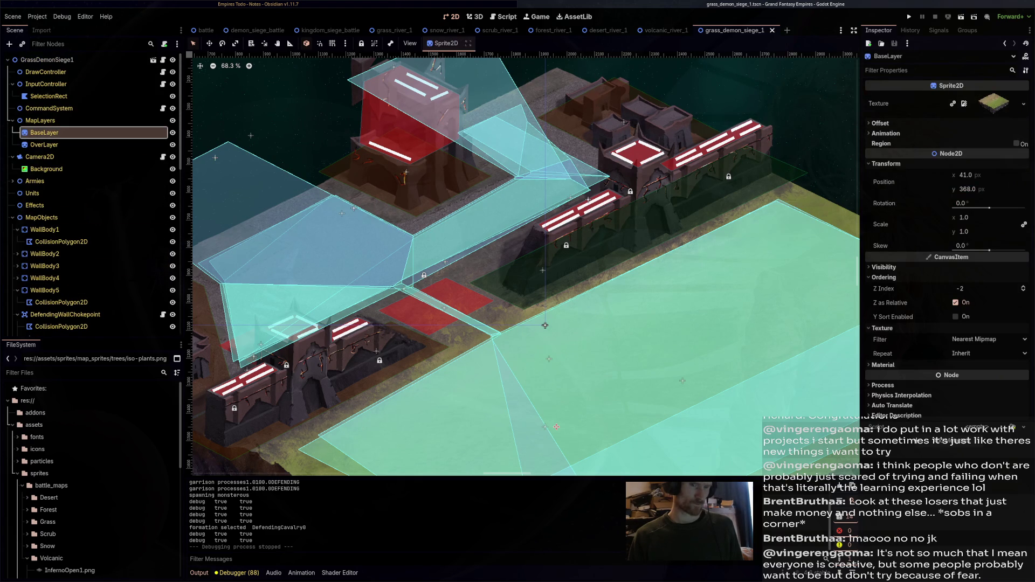
left_click(545, 325)
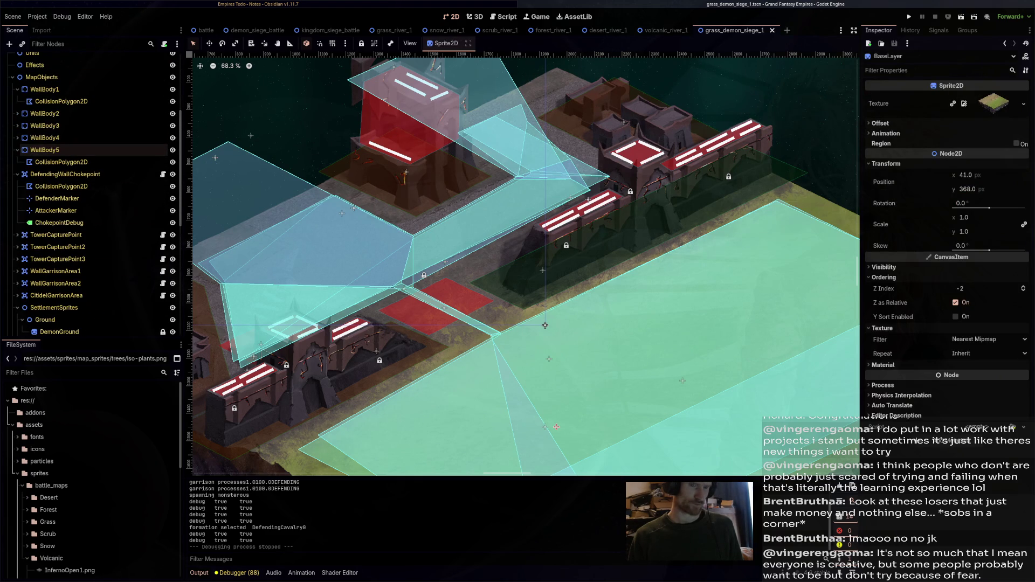
left_click(545, 326)
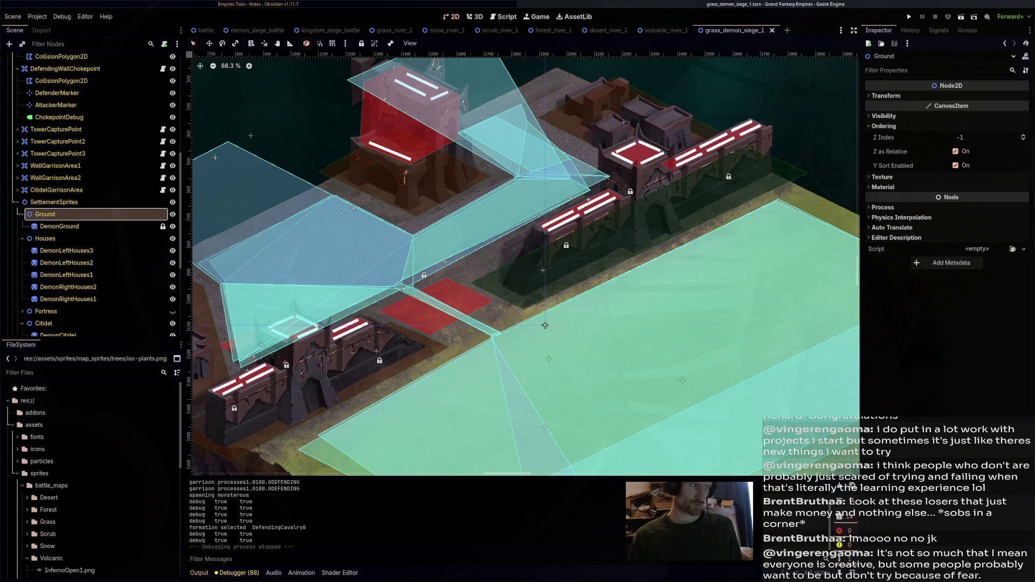
key("Down")
key("Up")
left_click(545, 326)
Disable Y Sort Enabled on Ground, save the demon siege scene and run it
left_click(955, 166)
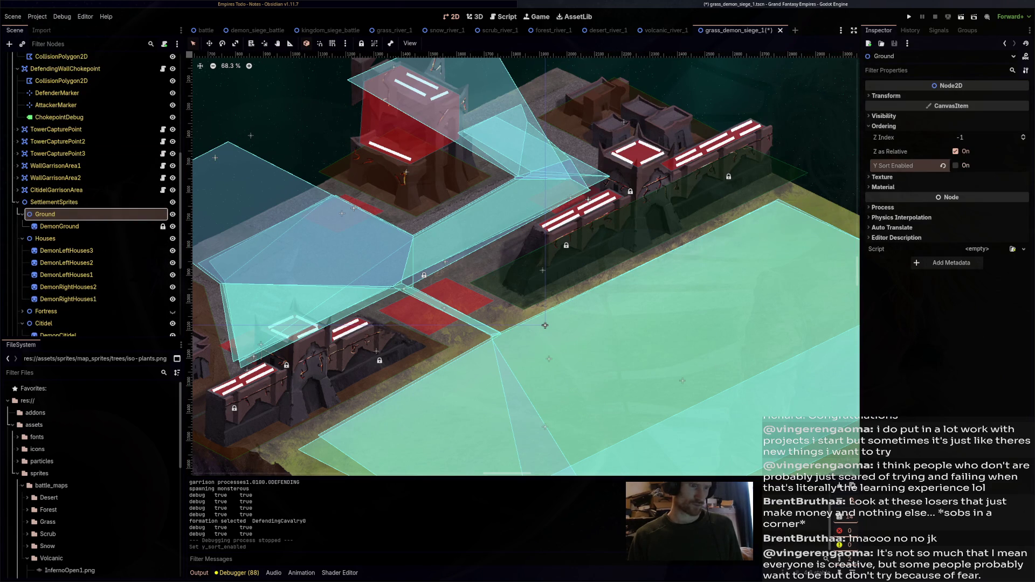
key("ctrl+s")
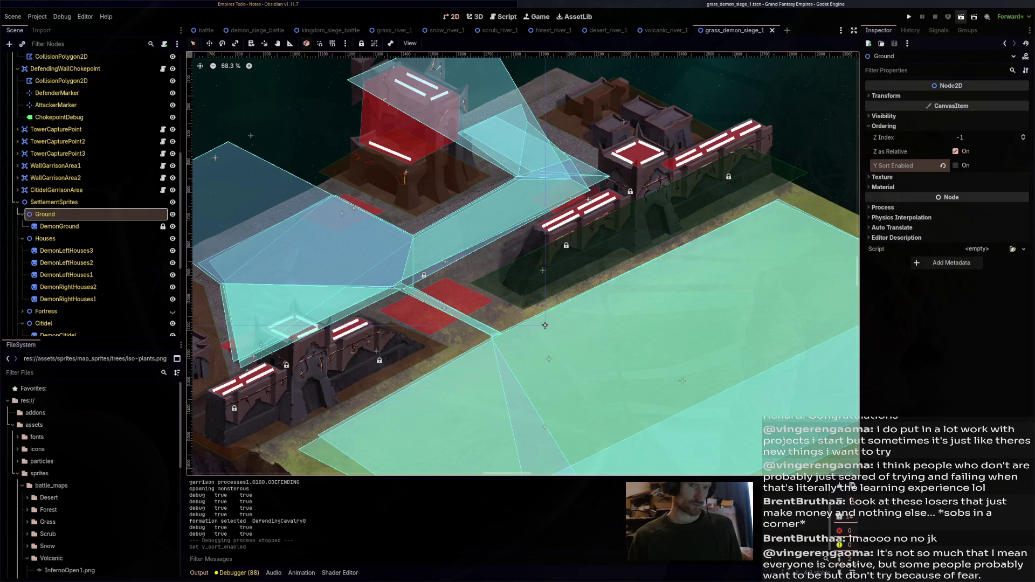
key("F5")
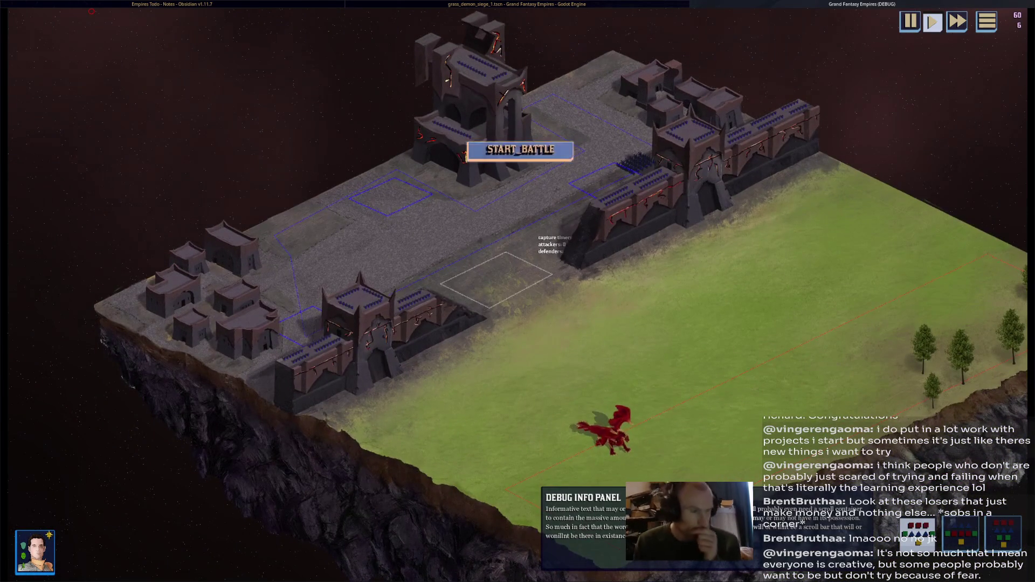
Start the battle, follow the red dragon over the fortress to the capture square, then stop the game
left_click(520, 150)
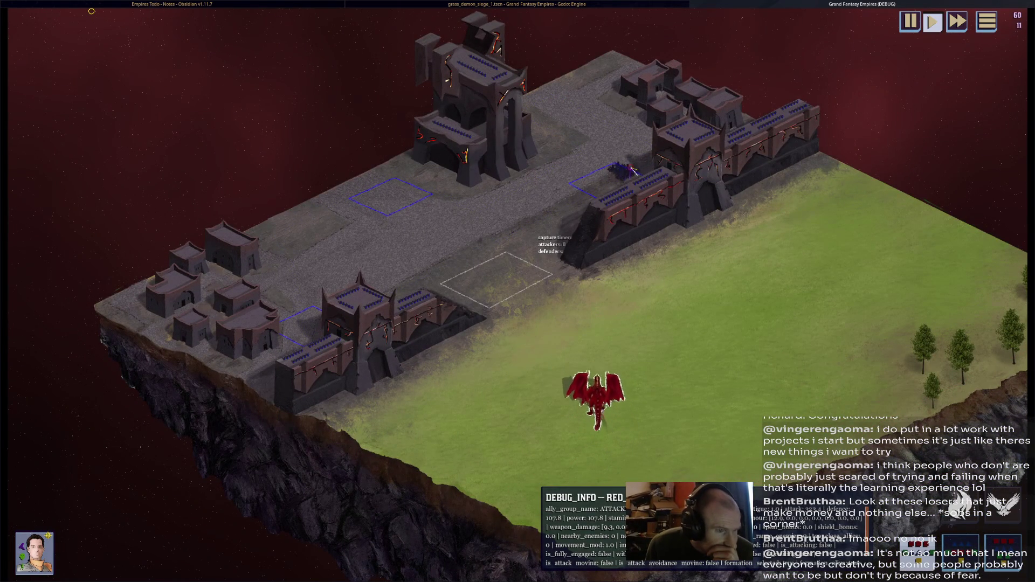
scroll(620, 178, "up", 3)
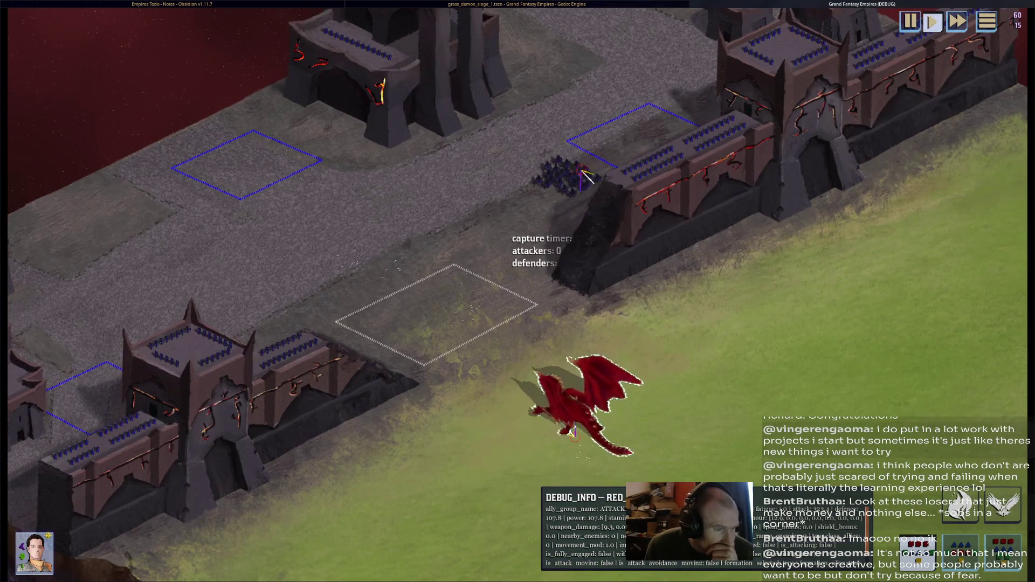
key("w")
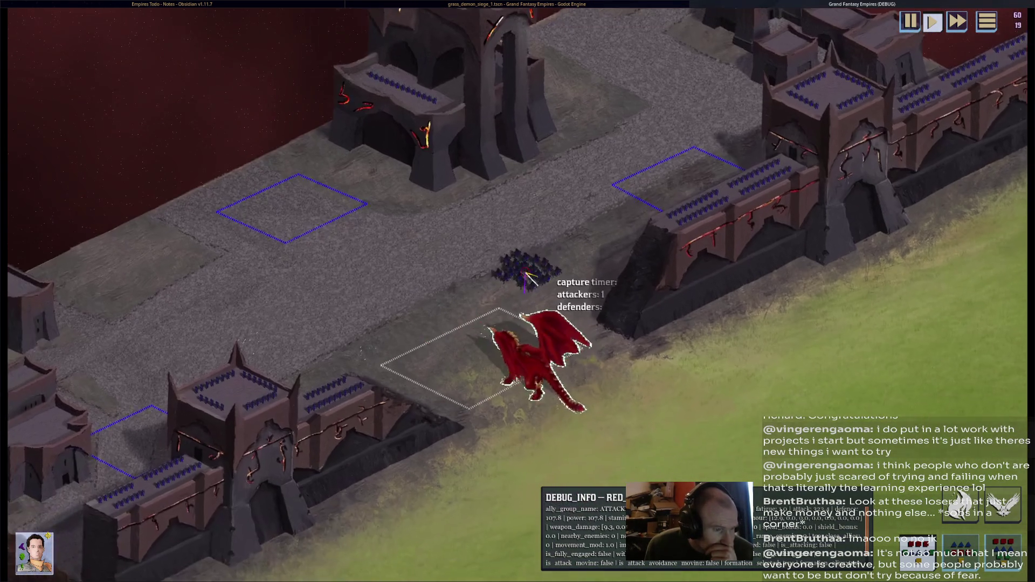
key("s")
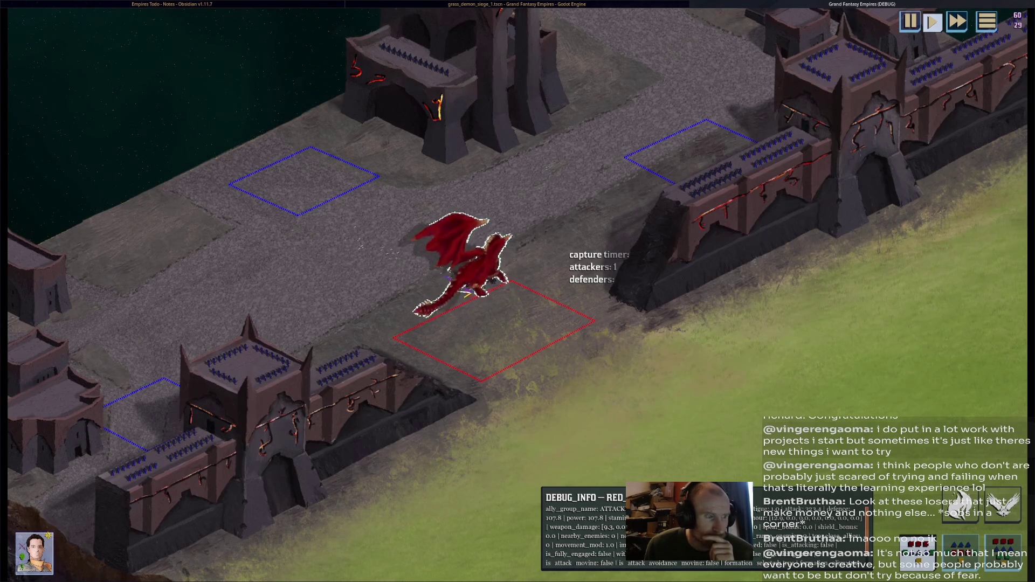
key("Up")
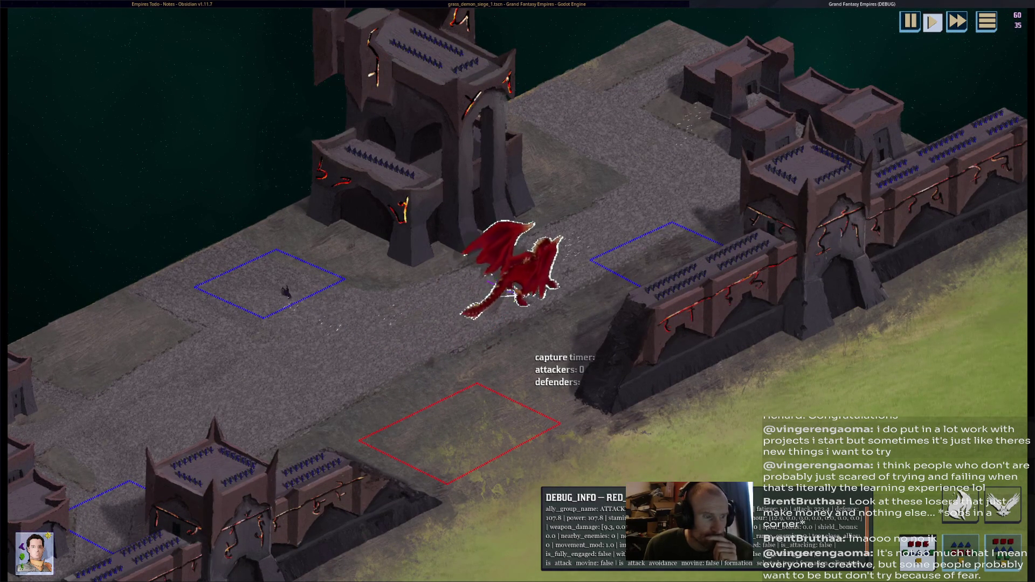
mouse_move(593, 220)
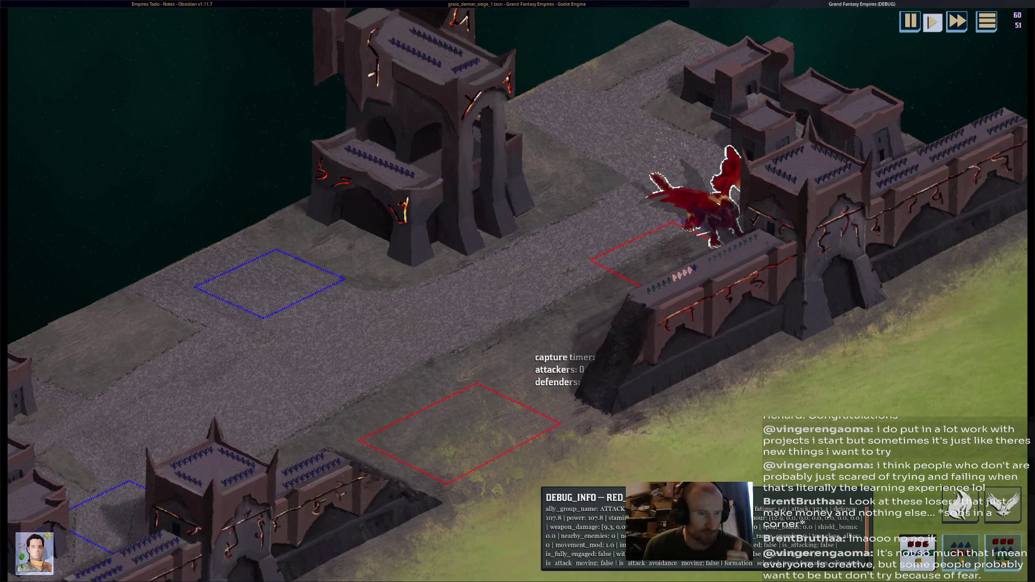
key("F8")
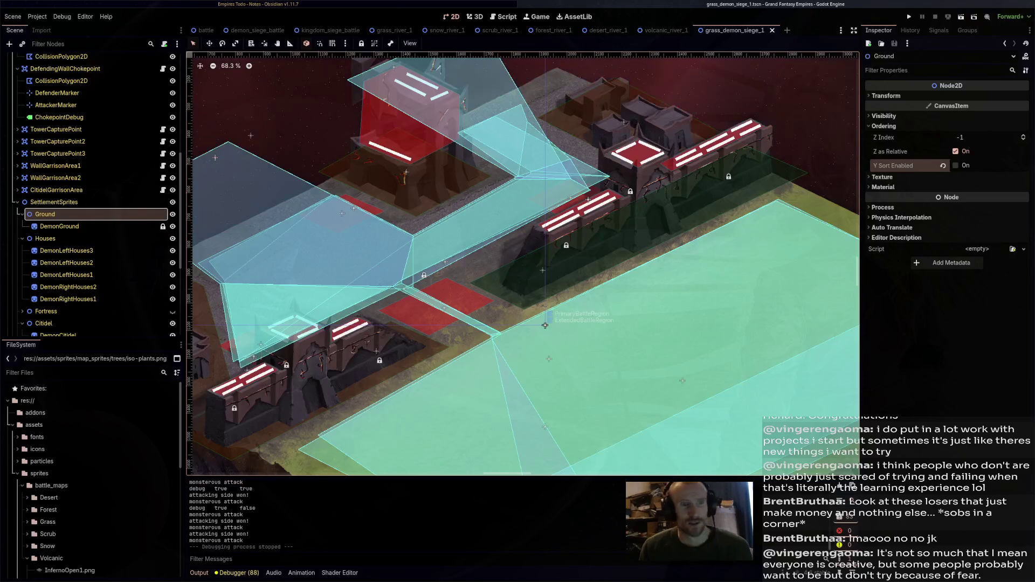
Close the grass_demon_siege_1 scene and shift the volcanic river map into view
scroll(545, 325, "down", 5)
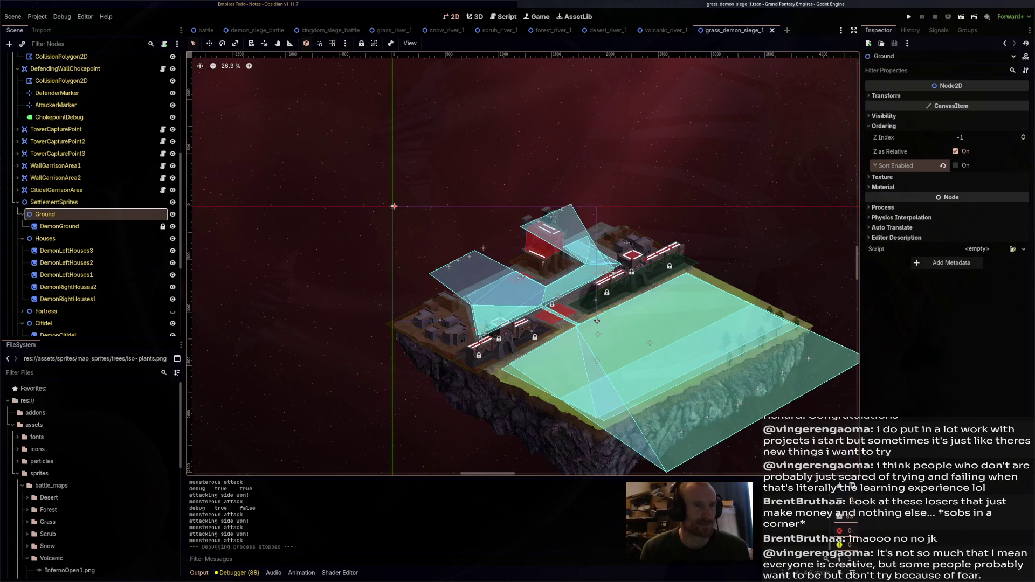
key("ctrl+shift+w")
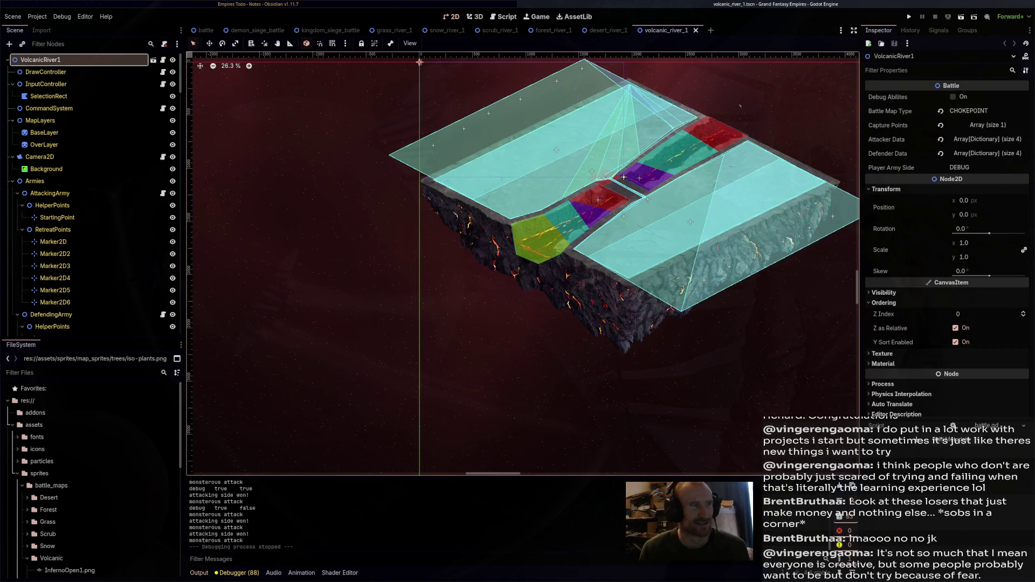
left_click_drag(545, 270, 464, 322)
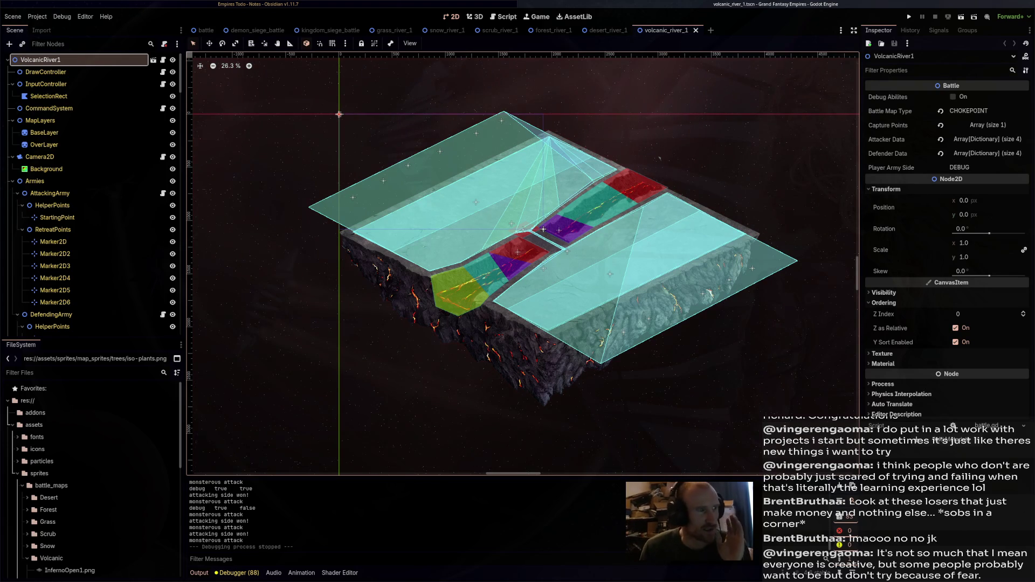
Close the grass, snow, scrub, forest, desert and volcanic river scenes
left_click(394, 31)
left_click(420, 31)
left_click(394, 31)
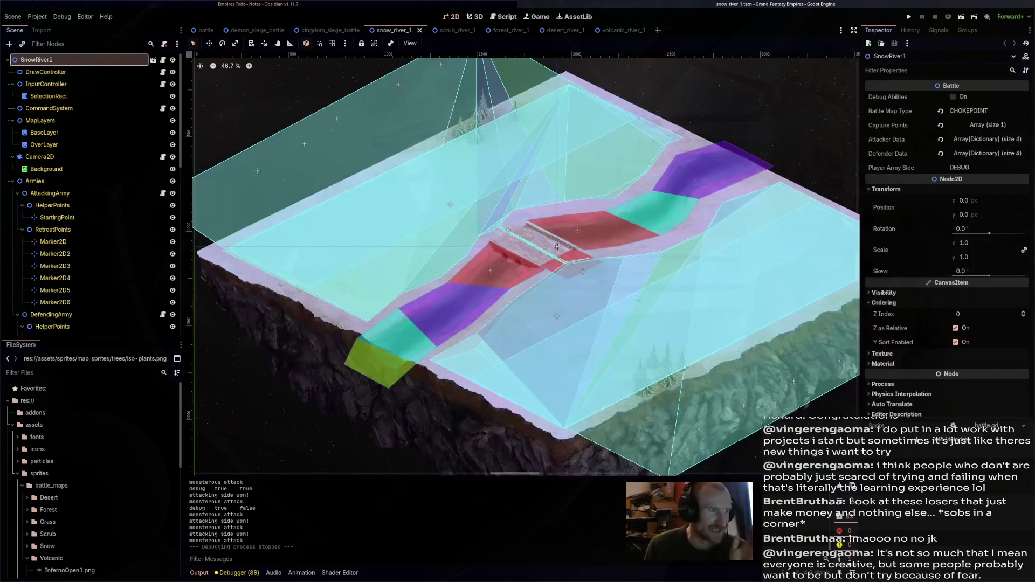
left_click(420, 30)
left_click(394, 31)
left_click(421, 30)
left_click(394, 30)
left_click(421, 30)
left_click(394, 30)
left_click(421, 30)
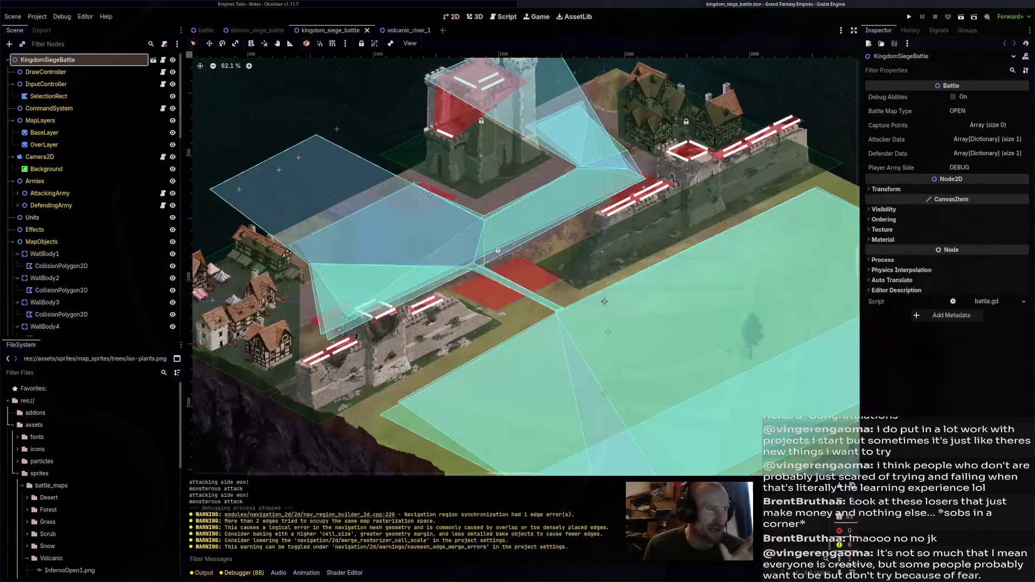
left_click(402, 30)
key("ctrl+shift+w")
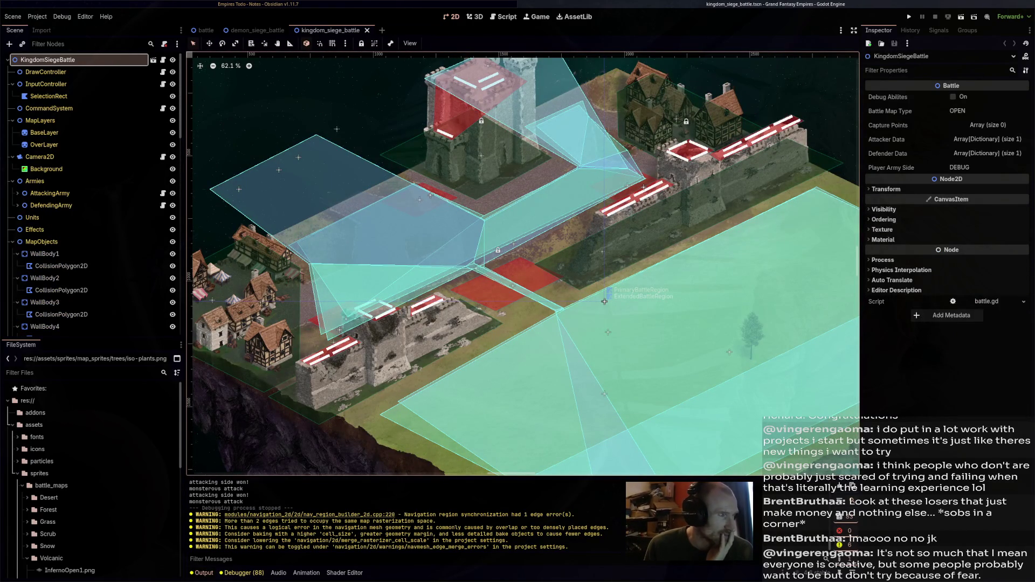
Pan the remaining kingdom siege map and bring up the Empires Todo note in Obsidian
left_click_drag(605, 302, 487, 297)
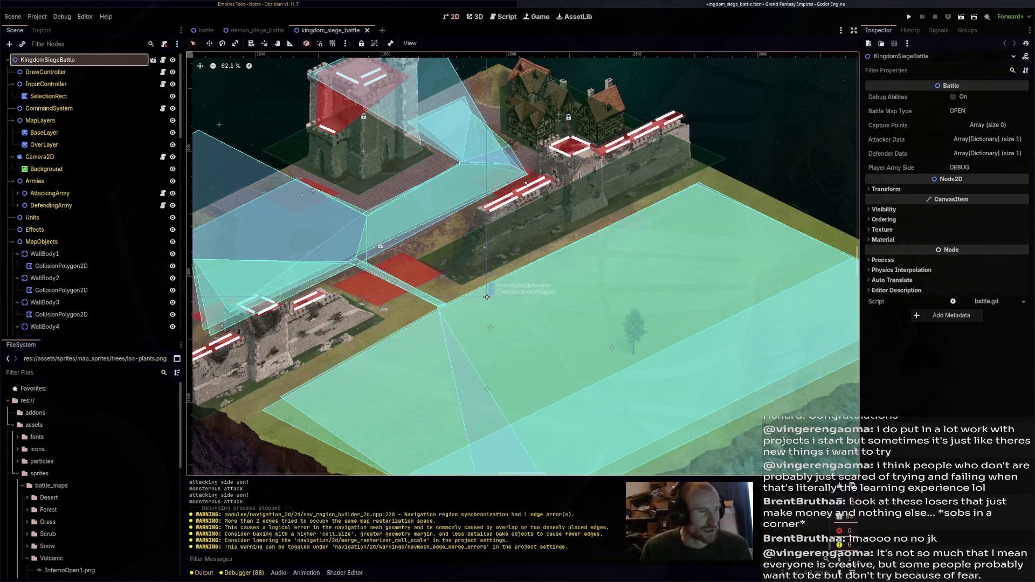
scroll(671, 248, "down", 5)
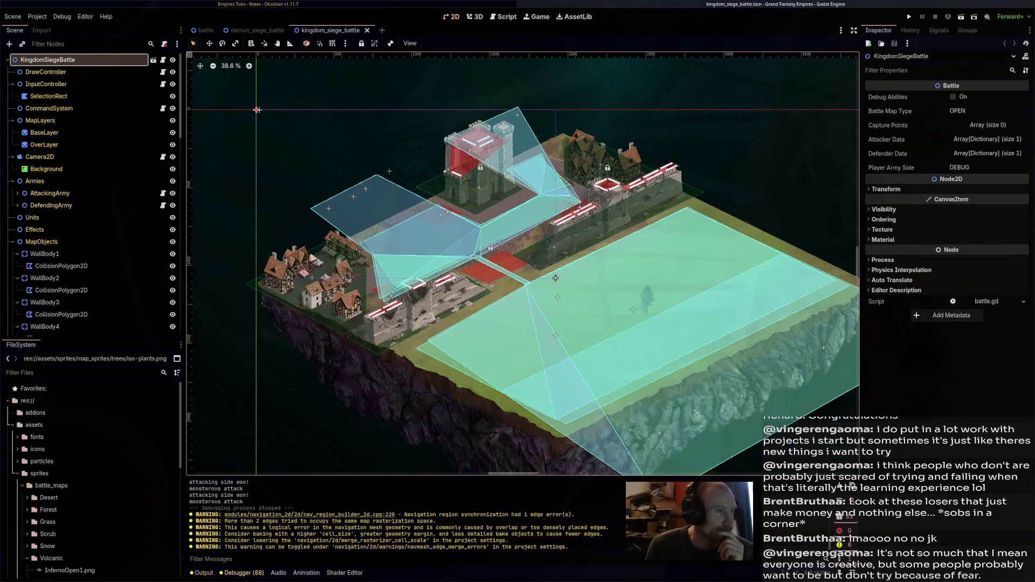
left_click(470, 4)
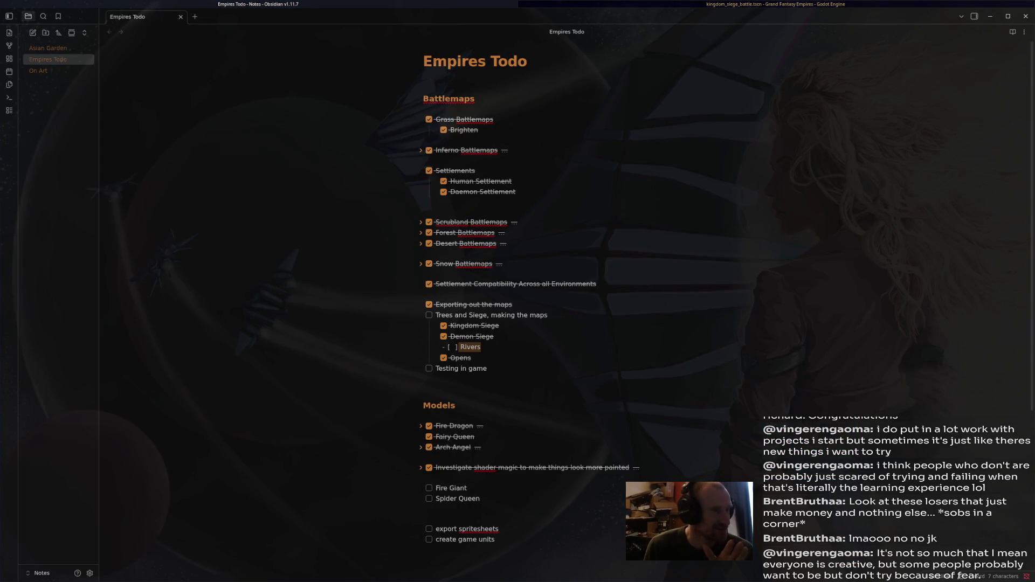
Make Rivers a checkbox item, tick off Trees and Siege, and collapse its subitems
left_click(471, 347)
left_click(429, 314)
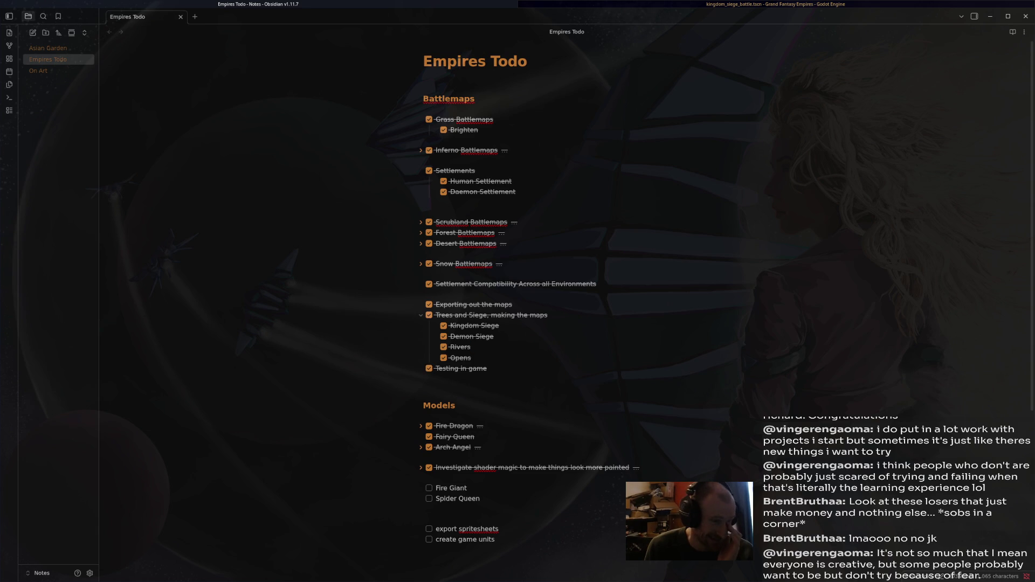
left_click(421, 315)
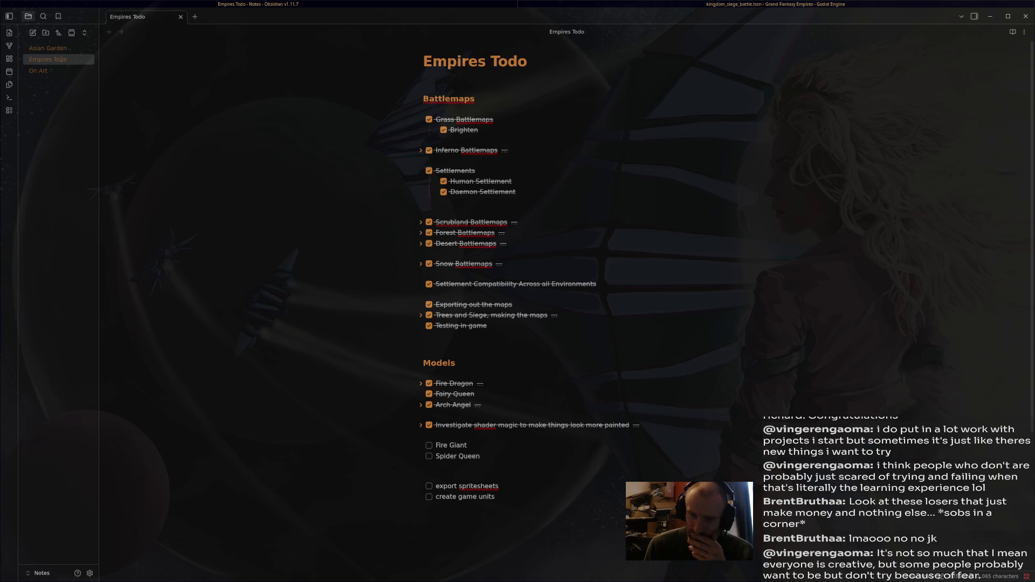
Select the unfinished Fire Giant and Spider Queen items, then bring up a file manager
left_click(558, 315)
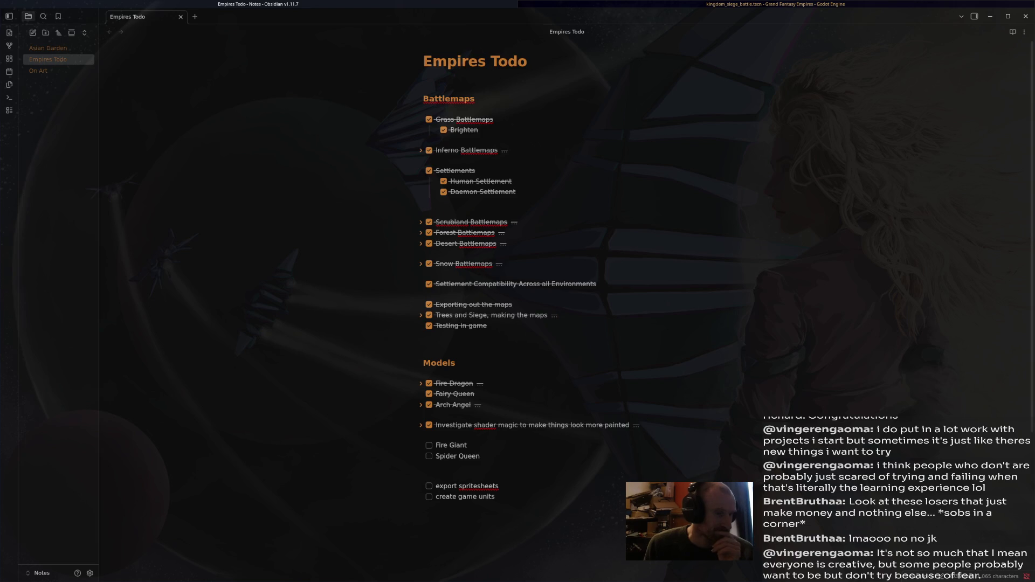
scroll(517, 291, "down", 3)
scroll(517, 291, "up", 3)
scroll(517, 291, "down", 3)
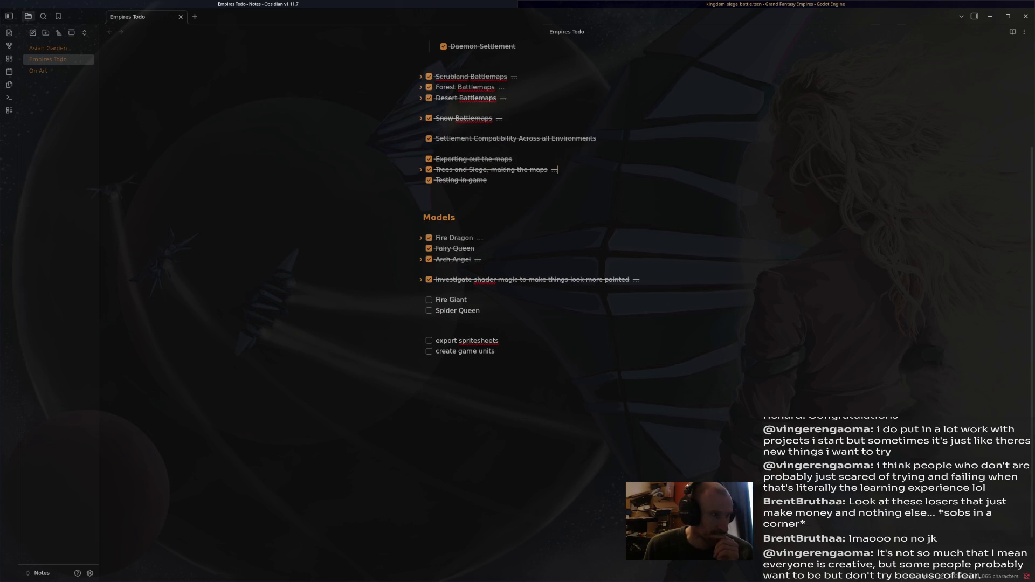
mouse_move(479, 310)
left_mouse_down()
mouse_move(432, 279)
mouse_move(424, 290)
left_mouse_up()
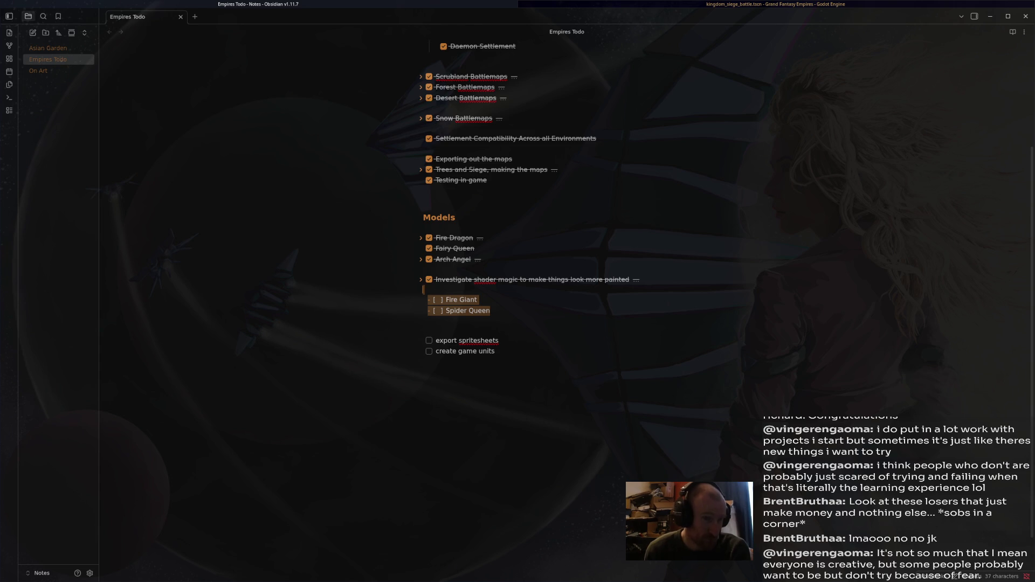
key("super+e")
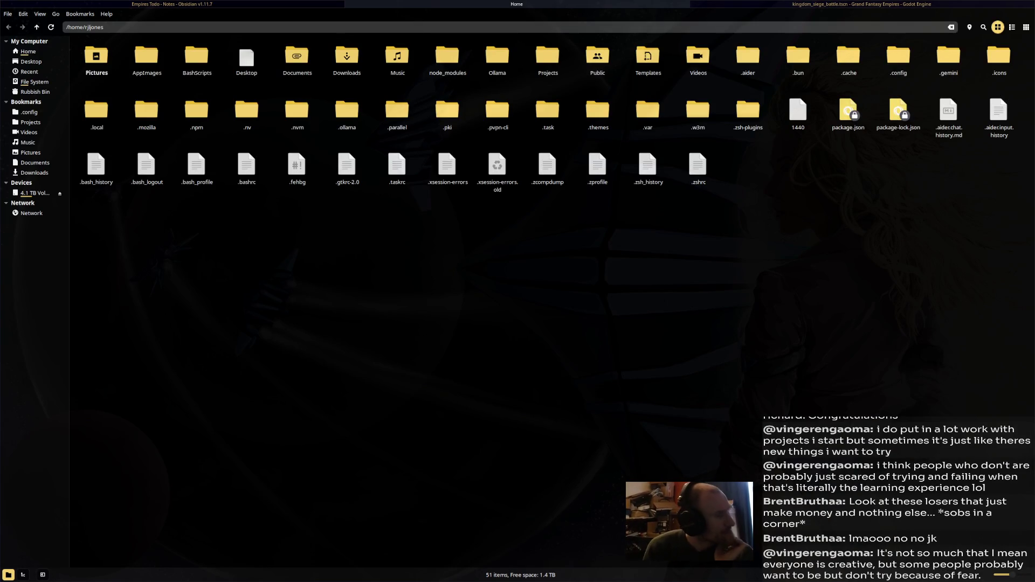
In GrandFantasyEmpires/DownloadedAssets, extract giant-stone-magma-golem.zip into the same folder
left_click(30, 122)
double_click(146, 55)
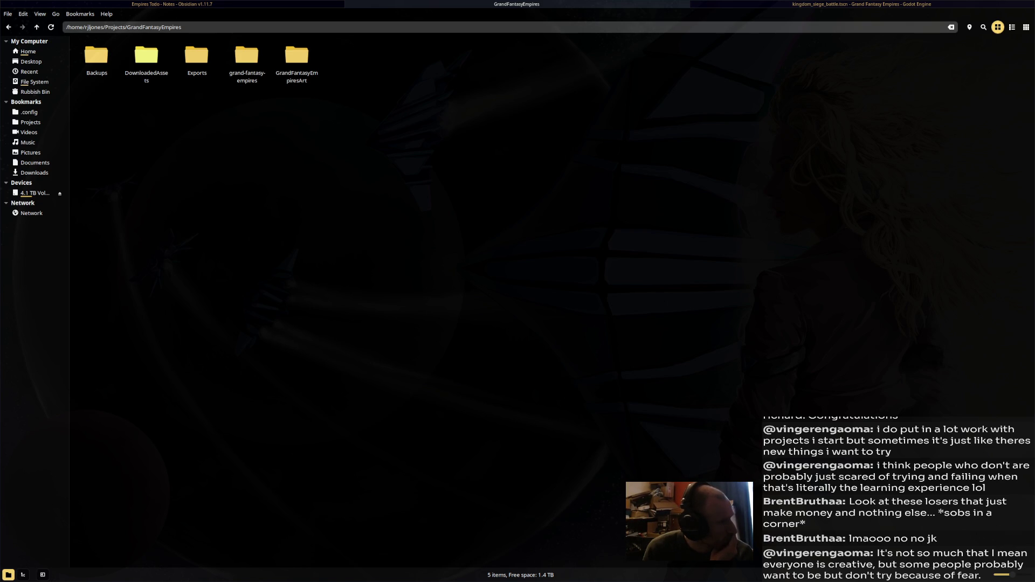
double_click(146, 57)
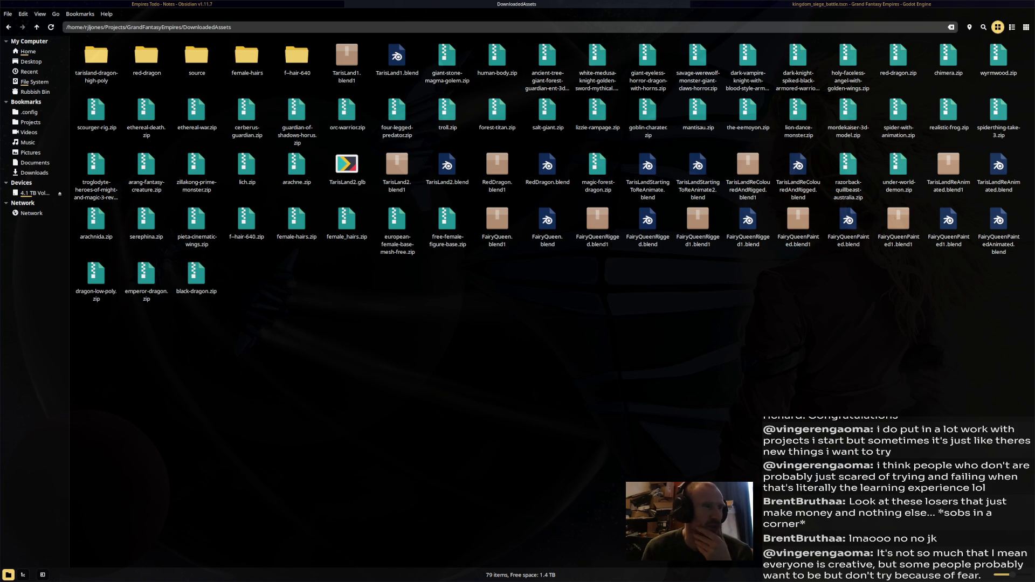
left_click(447, 56)
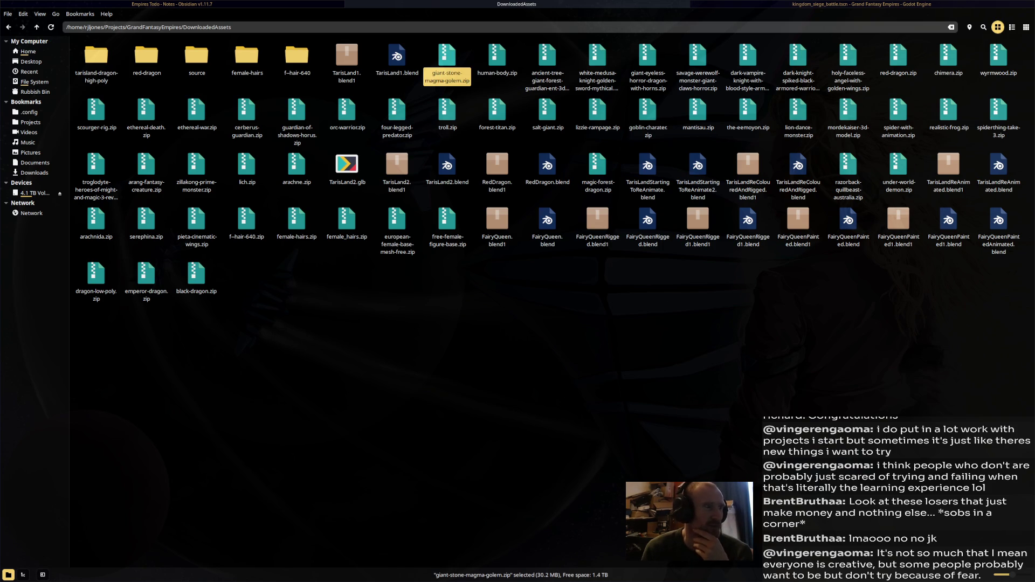
right_click(453, 77)
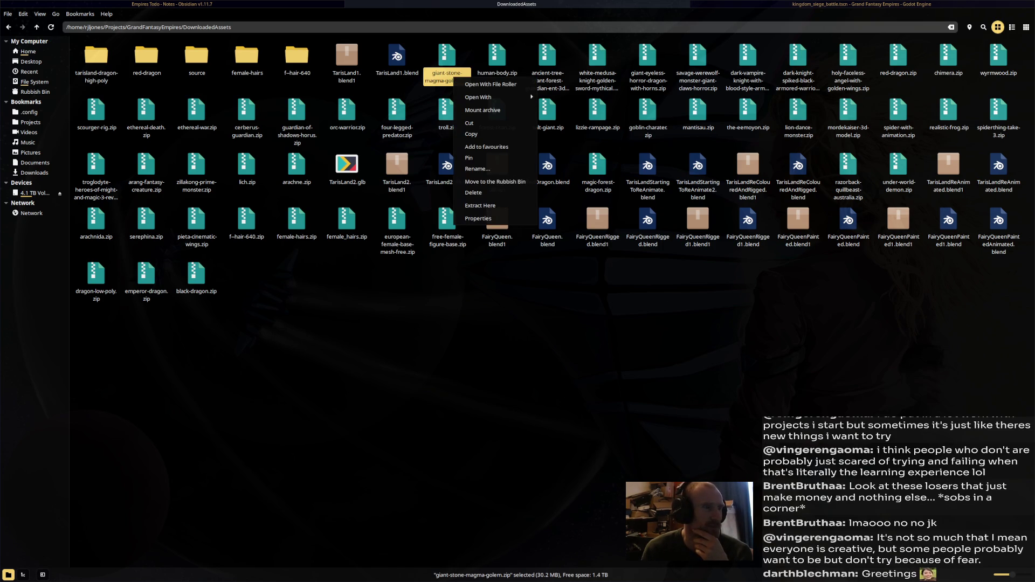
mouse_move(485, 97)
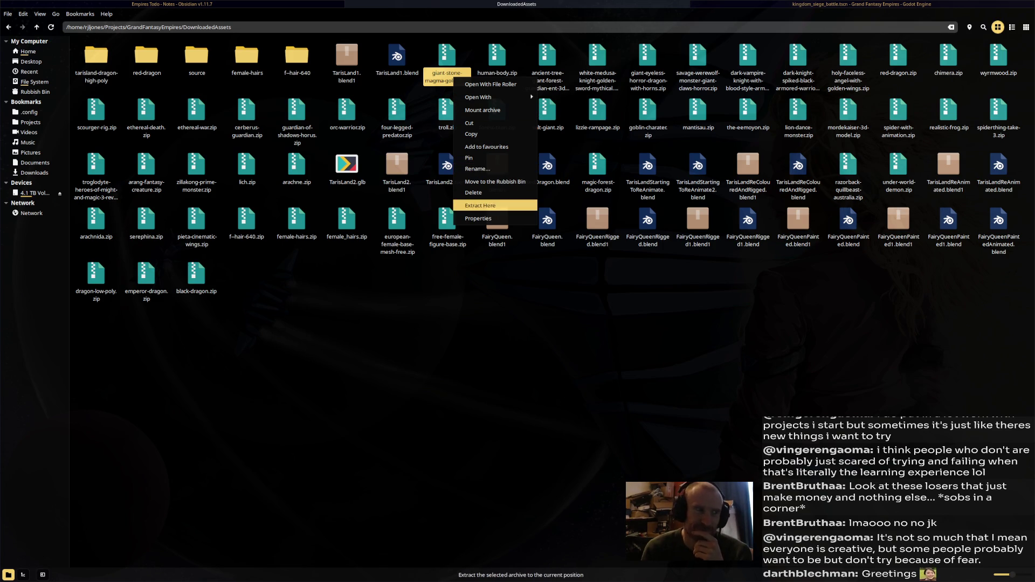
left_click(480, 205)
Copy the extracted giant-stone-magma-golem folder into GrandFantasyEmpiresArt/BlenderModels
left_click(347, 59)
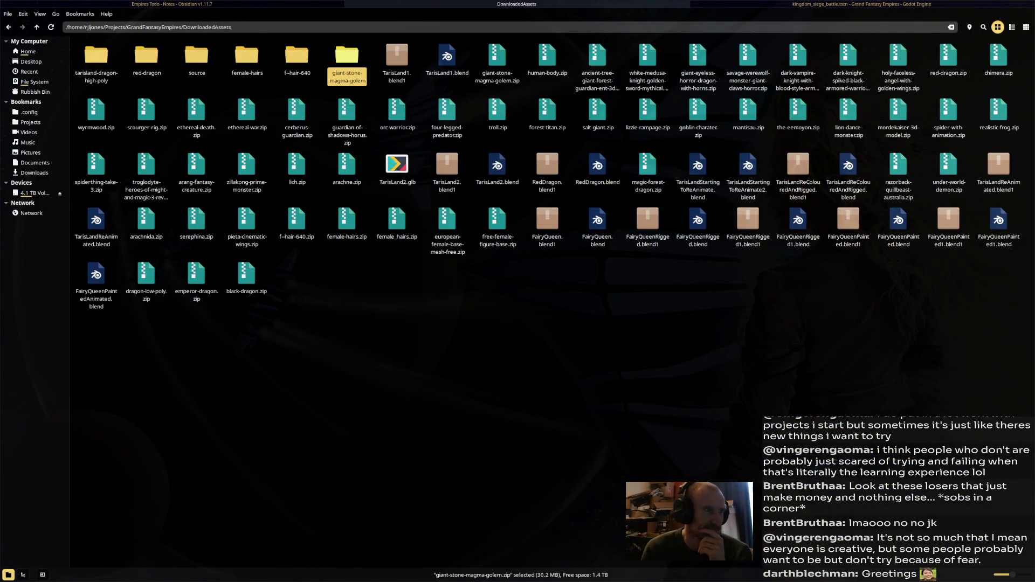
right_click(352, 68)
left_click(377, 134)
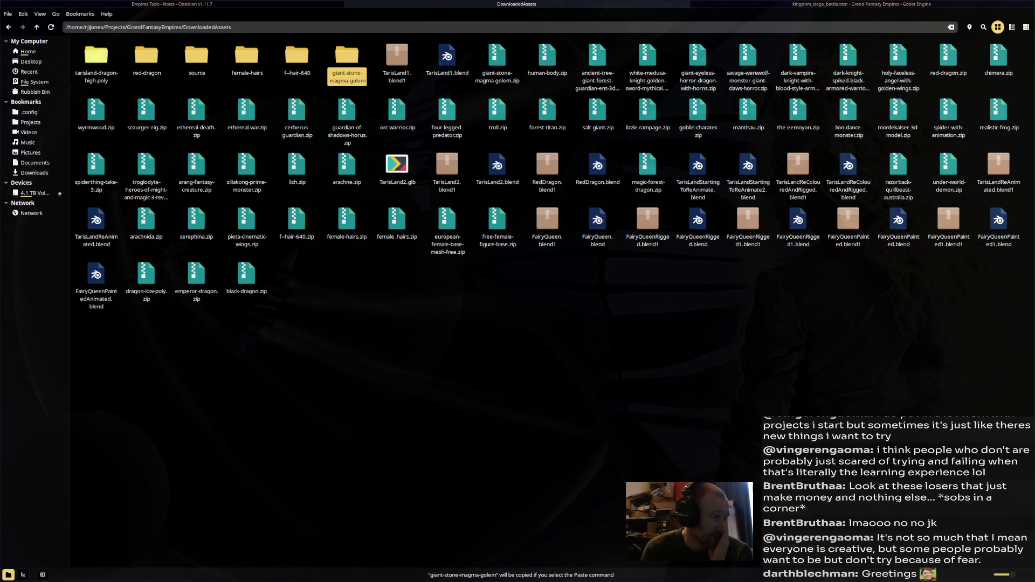
left_click(9, 27)
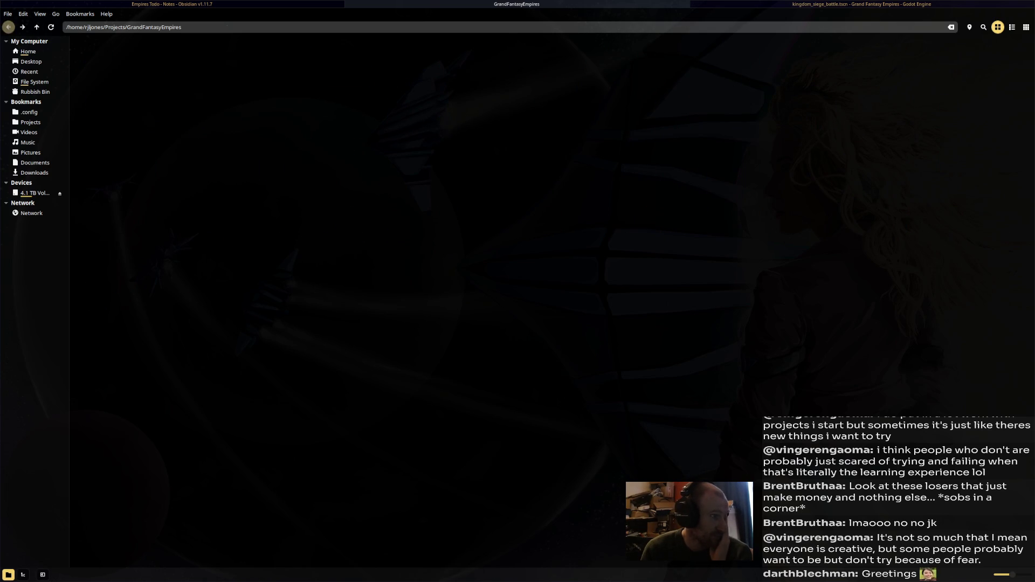
double_click(296, 55)
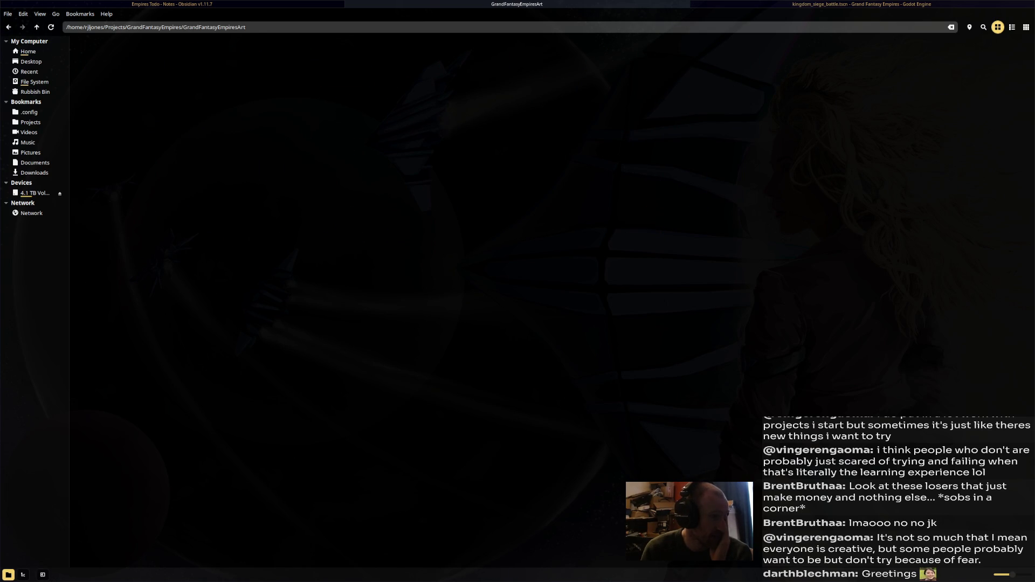
double_click(146, 55)
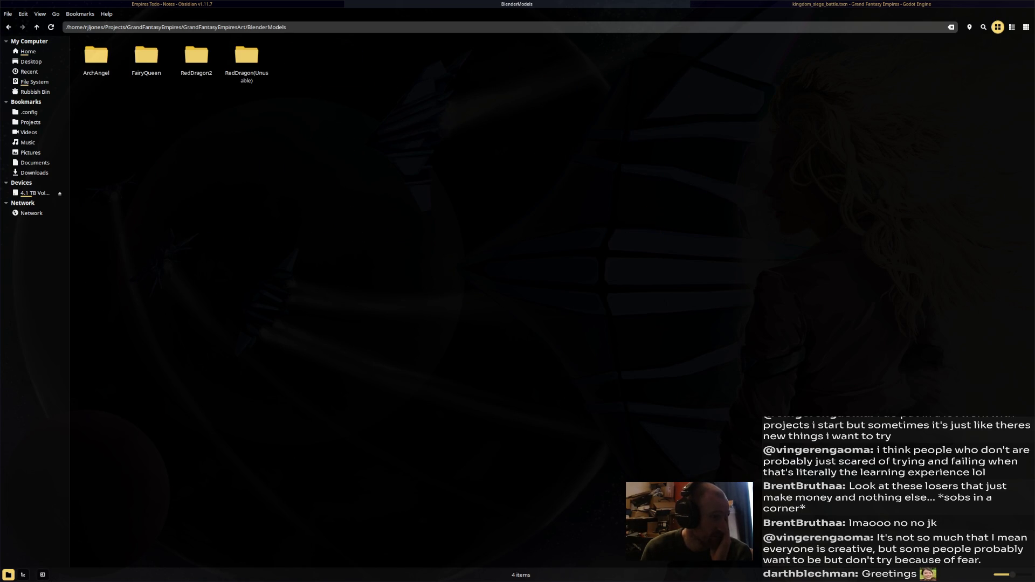
right_click(287, 79)
left_click(305, 169)
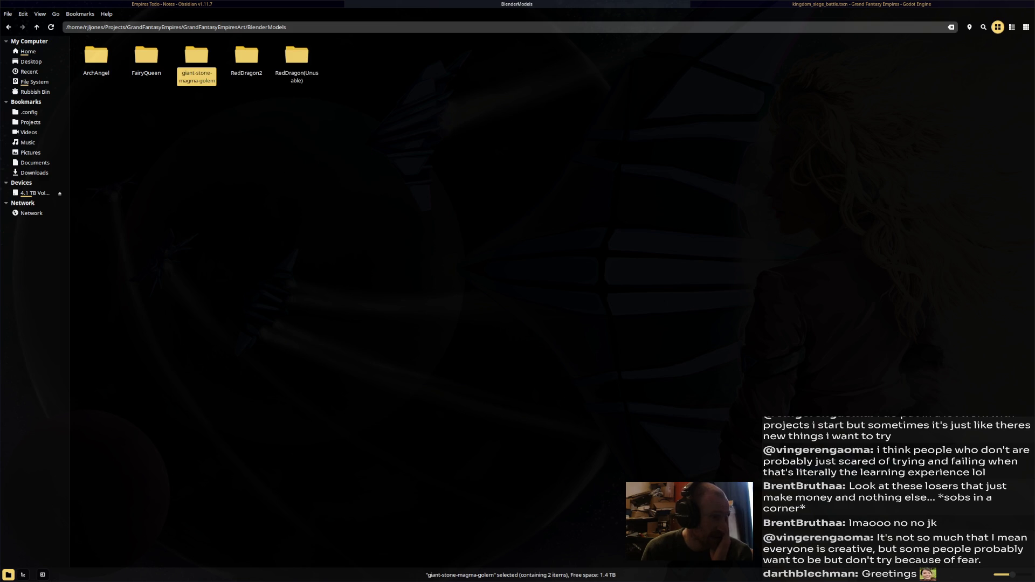
Open the pasted giant-stone-magma-golem folder down to its source folder with the FBX
right_click(206, 77)
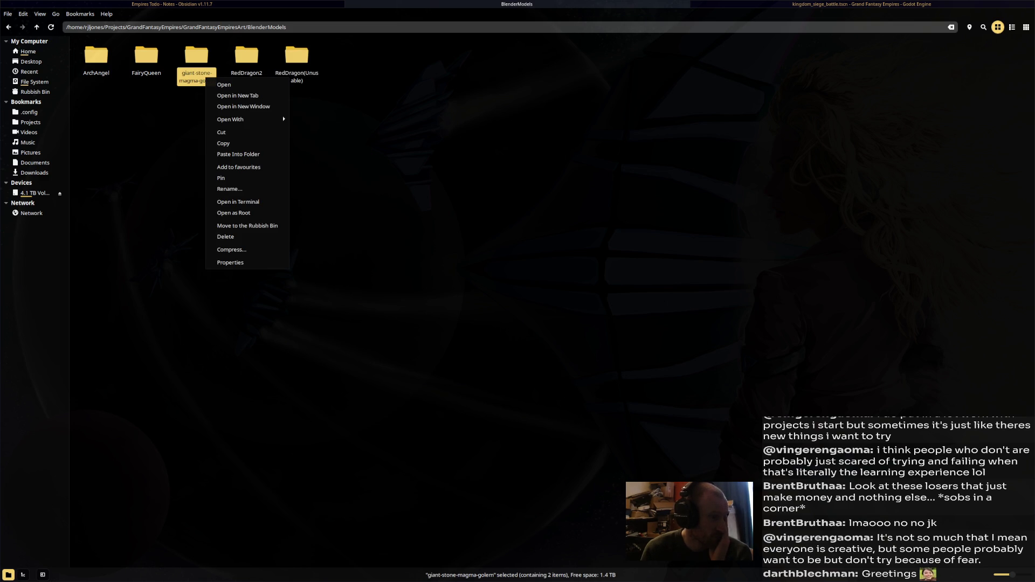
left_click(224, 85)
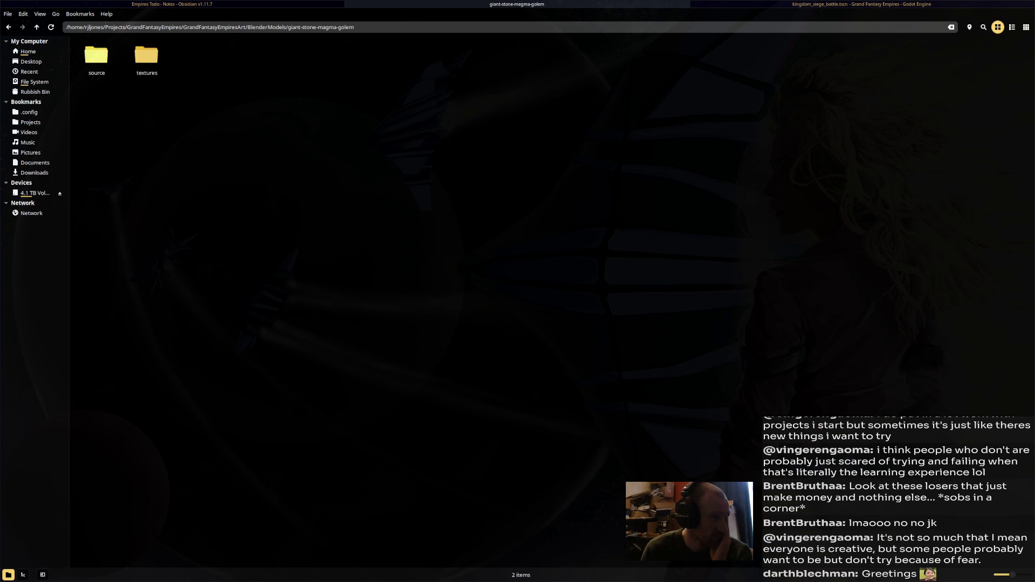
key("Return")
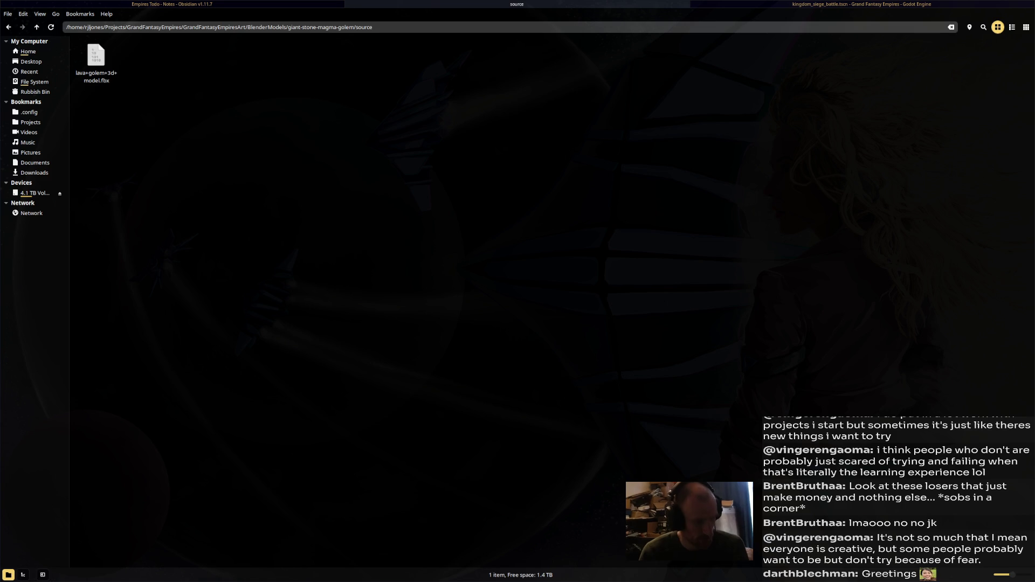
Launch Blender from the application launcher by typing 'blen'
key("super+d")
type("blen")
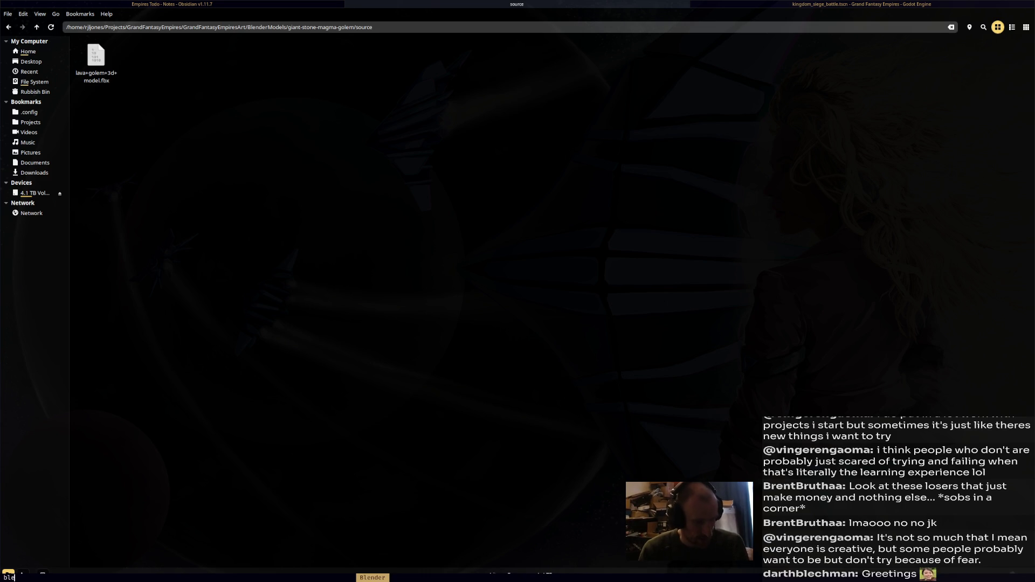
key("Return")
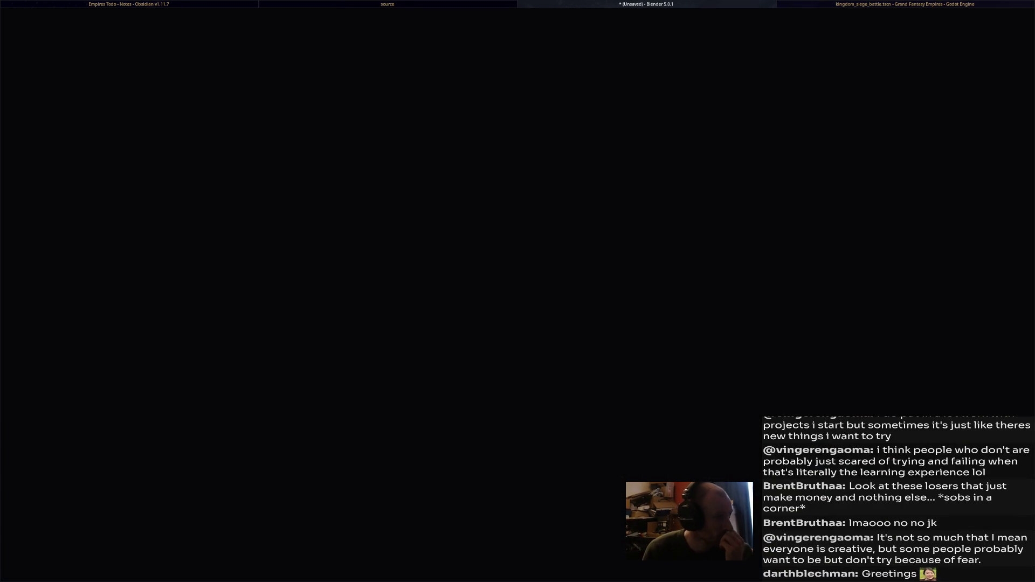
Dismiss the splash screen and delete the default camera, cube and light
key("Escape")
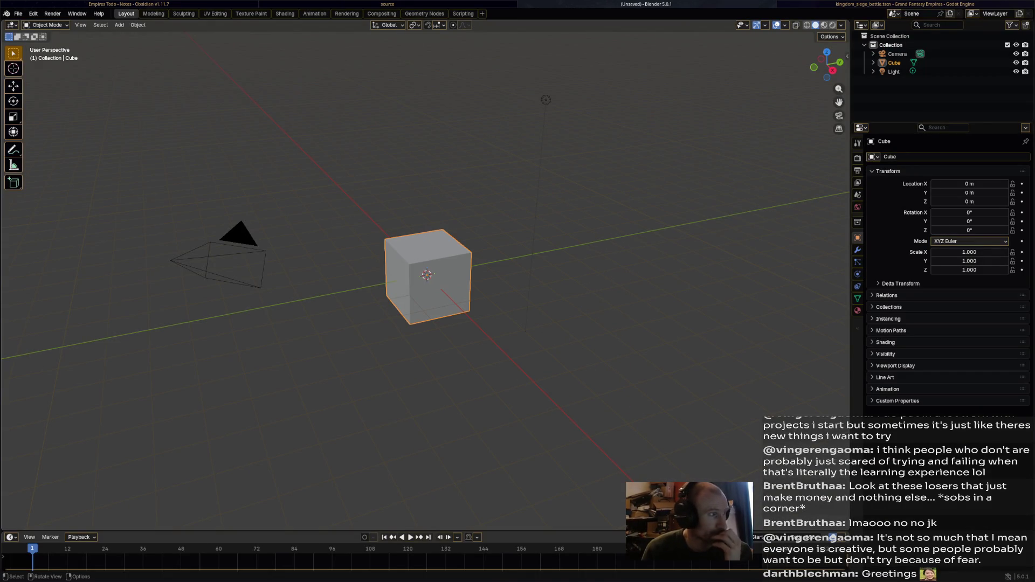
left_click(18, 14)
mouse_move(49, 41)
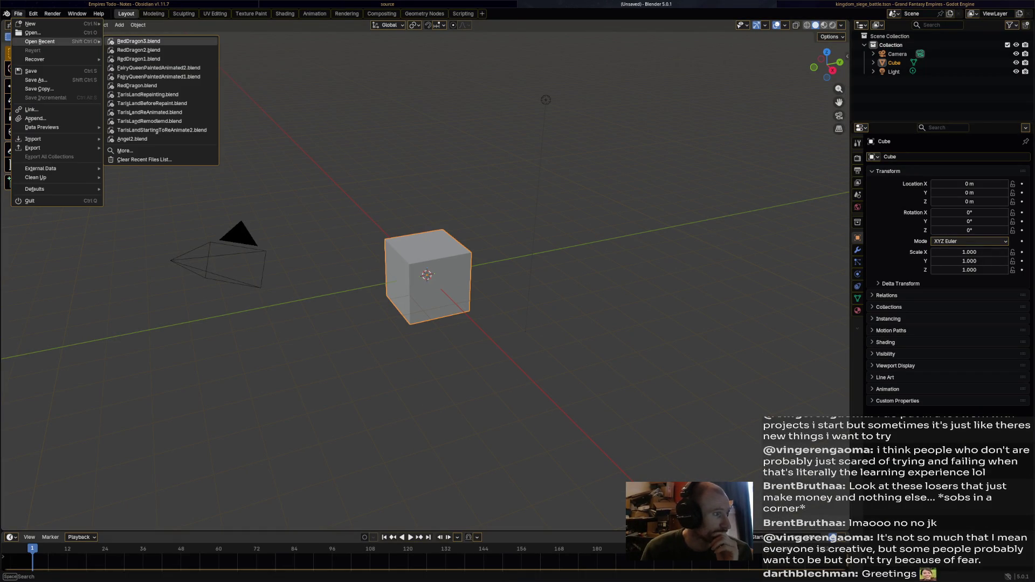
left_click(33, 32)
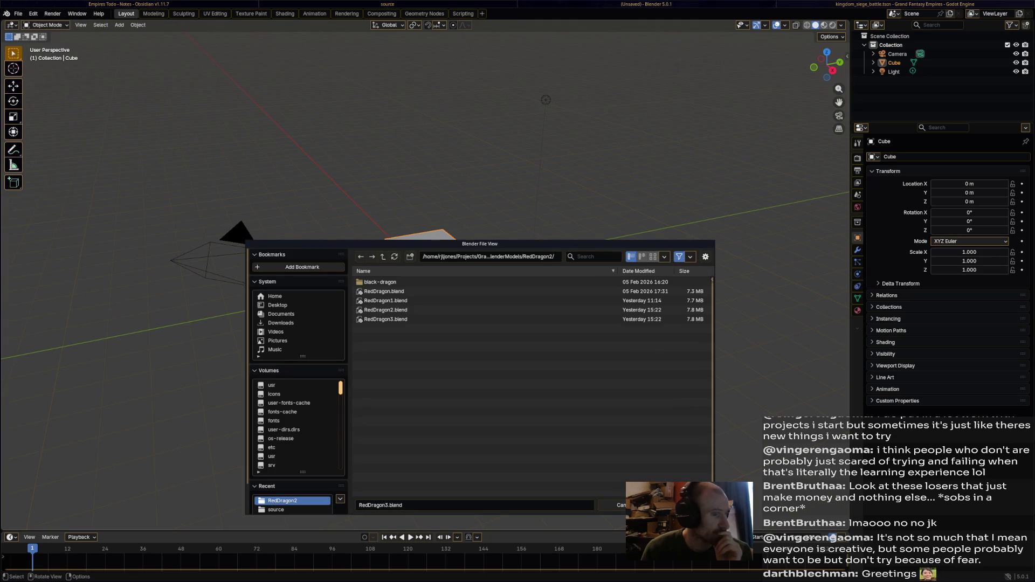
key("Escape")
left_click_drag(119, 428, 744, 69)
key("Delete")
Bring up the file browser, go up to BlenderModels and select the giant-stone-magma-golem folder
key("ctrl+o")
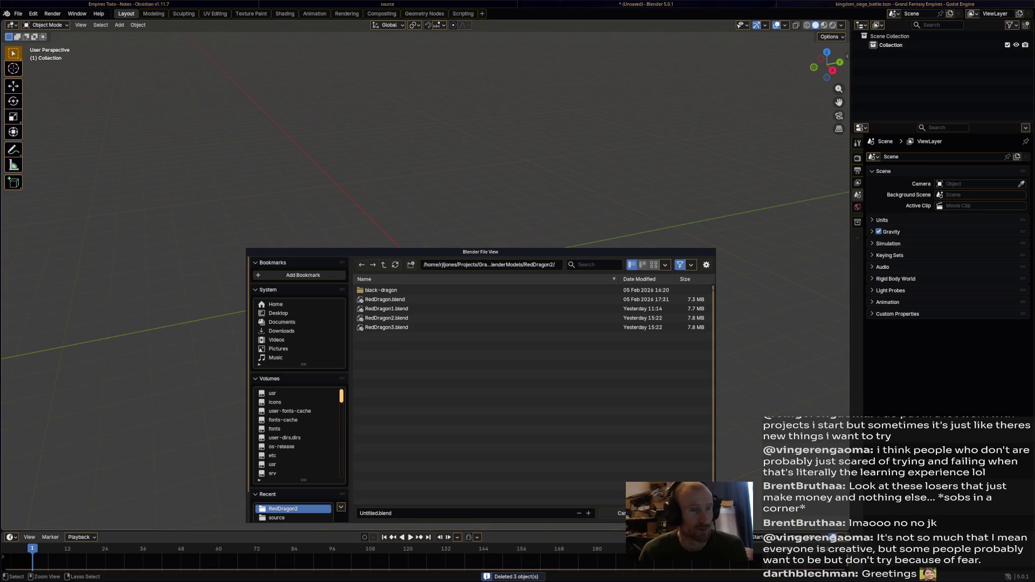
key("Escape")
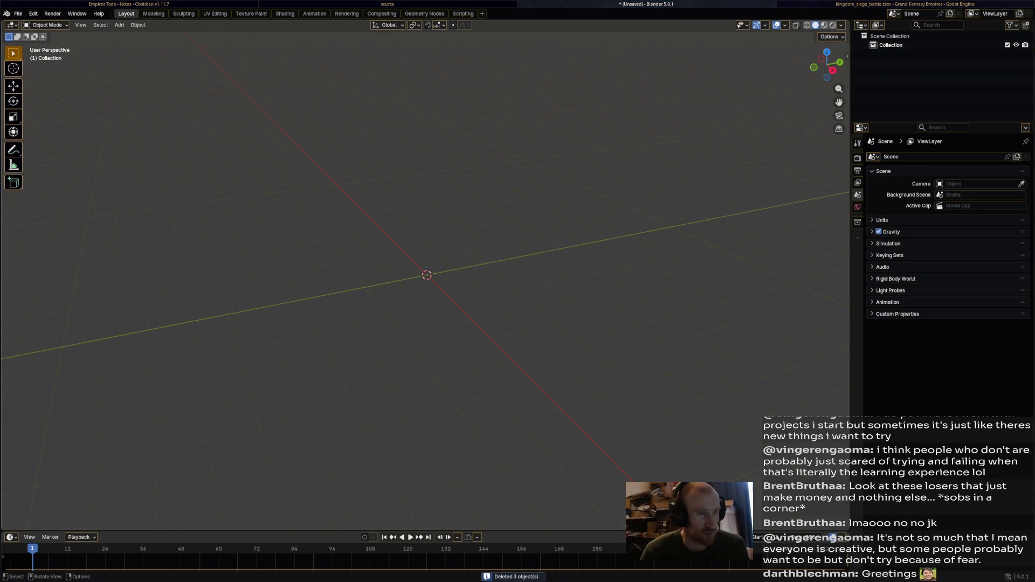
key("ctrl+o")
key("BackSpace")
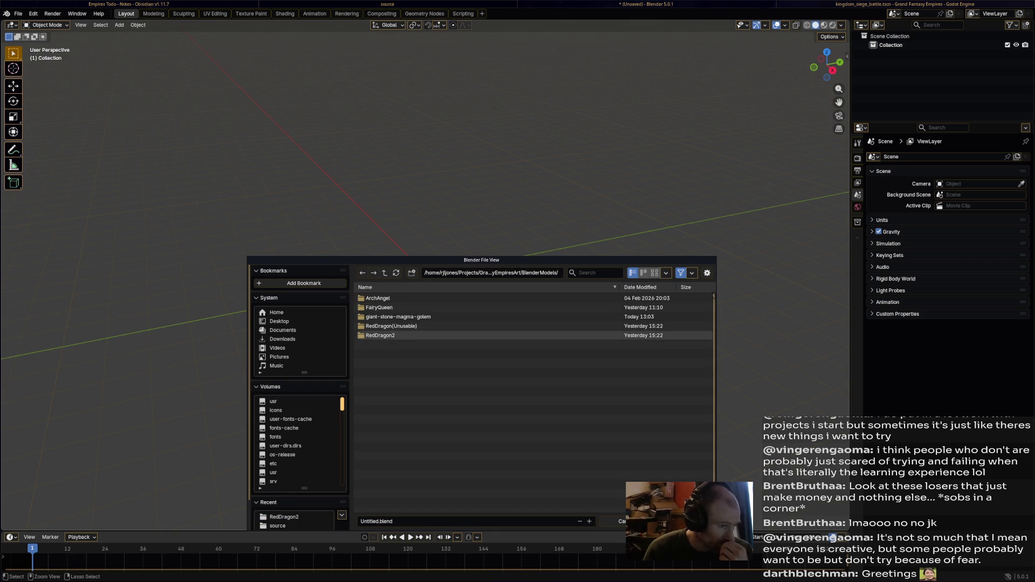
left_click(399, 317)
right_click(512, 318)
left_click(512, 344)
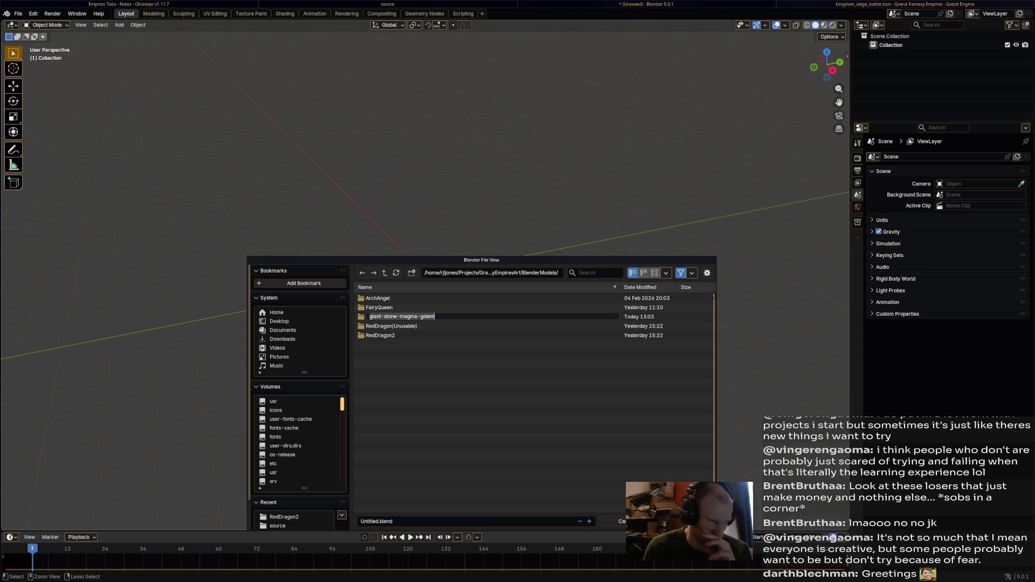
mouse_move(482, 259)
left_mouse_down()
mouse_move(510, 166)
mouse_move(512, 178)
left_mouse_up()
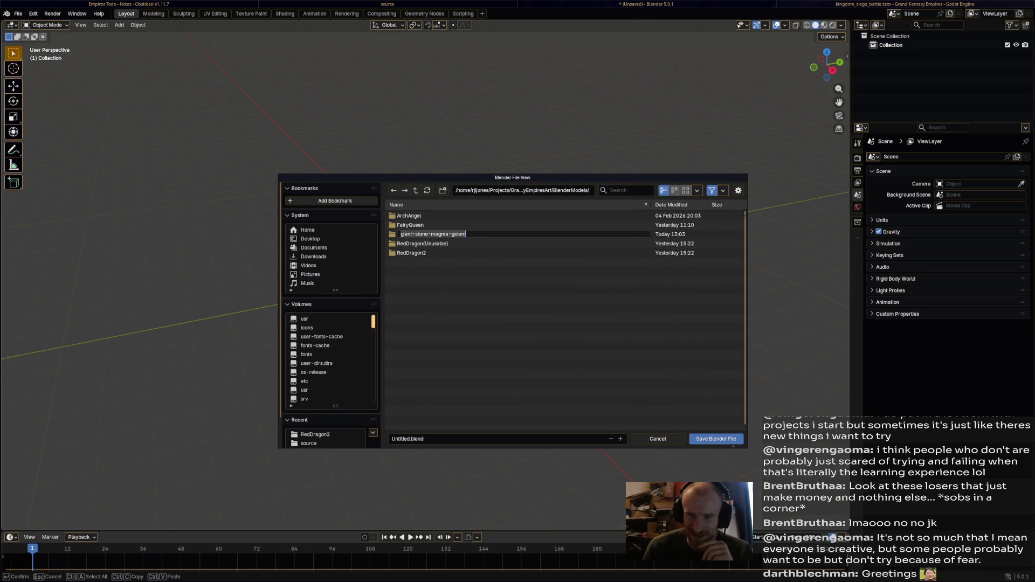
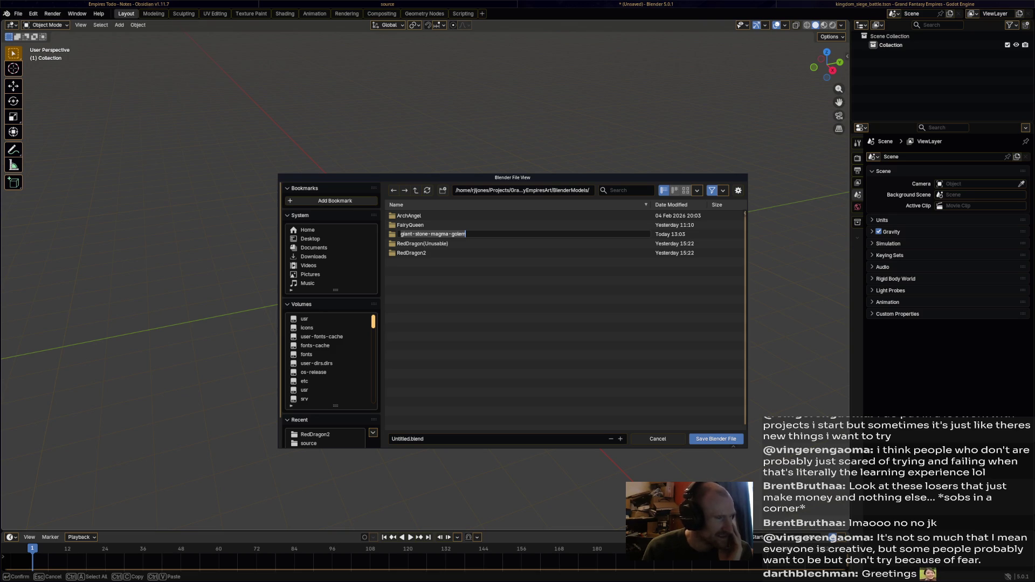
In the save dialog, rename the giant-stone-magma-golem folder to FireGiant
key("Return")
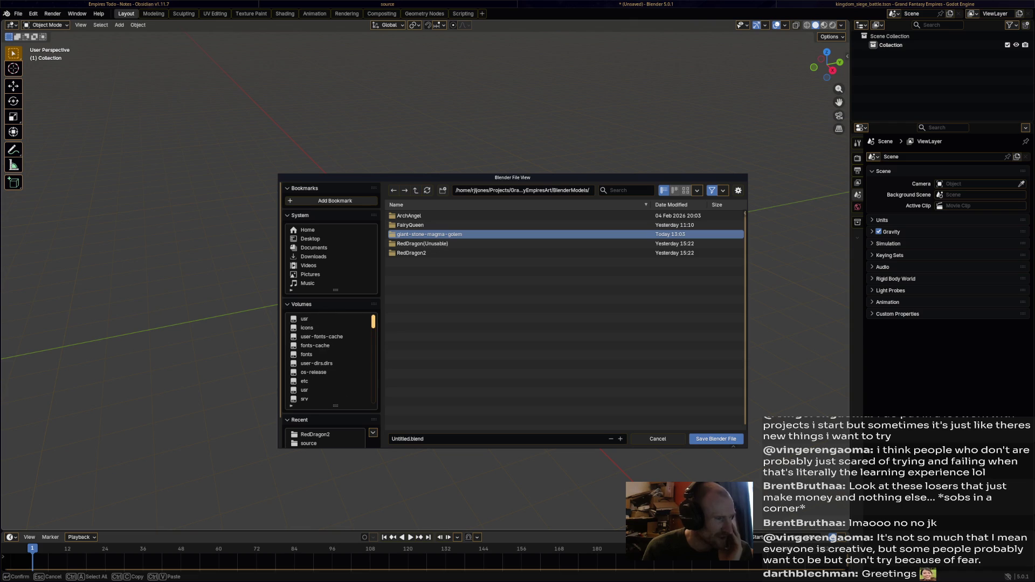
scroll(329, 359, "down", 1)
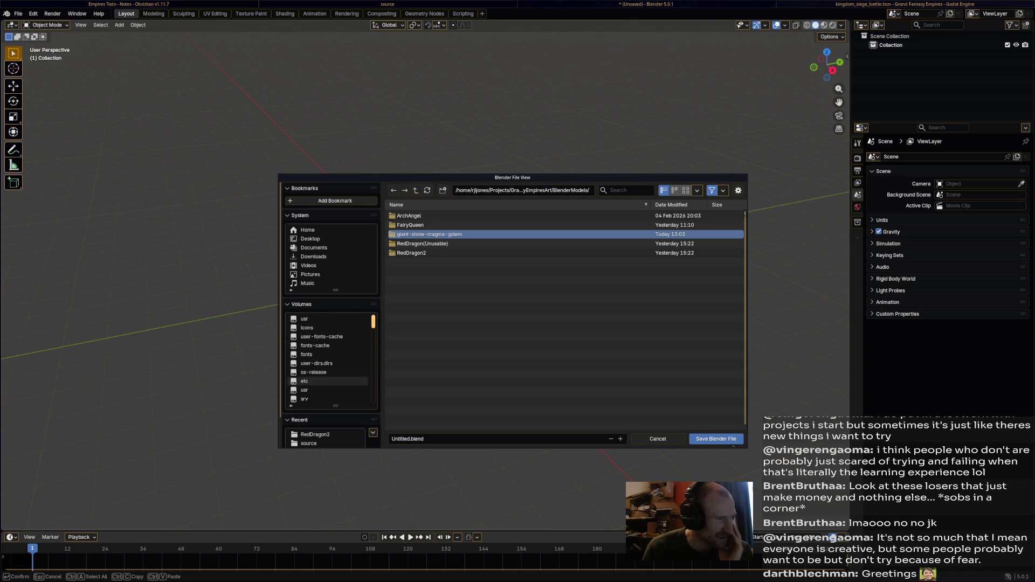
scroll(329, 372, "down", 5)
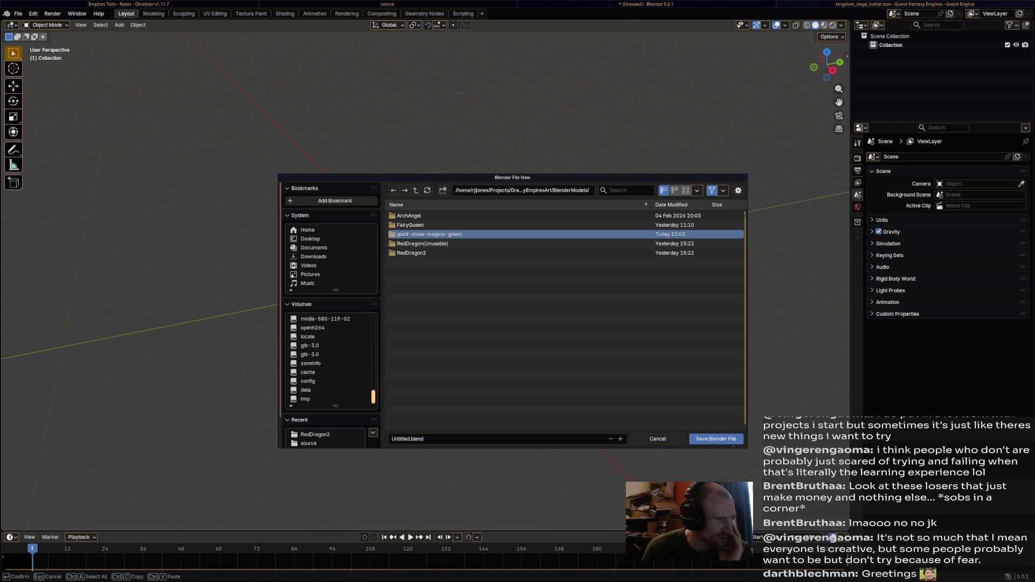
scroll(328, 358, "up", 6)
scroll(329, 358, "down", 2)
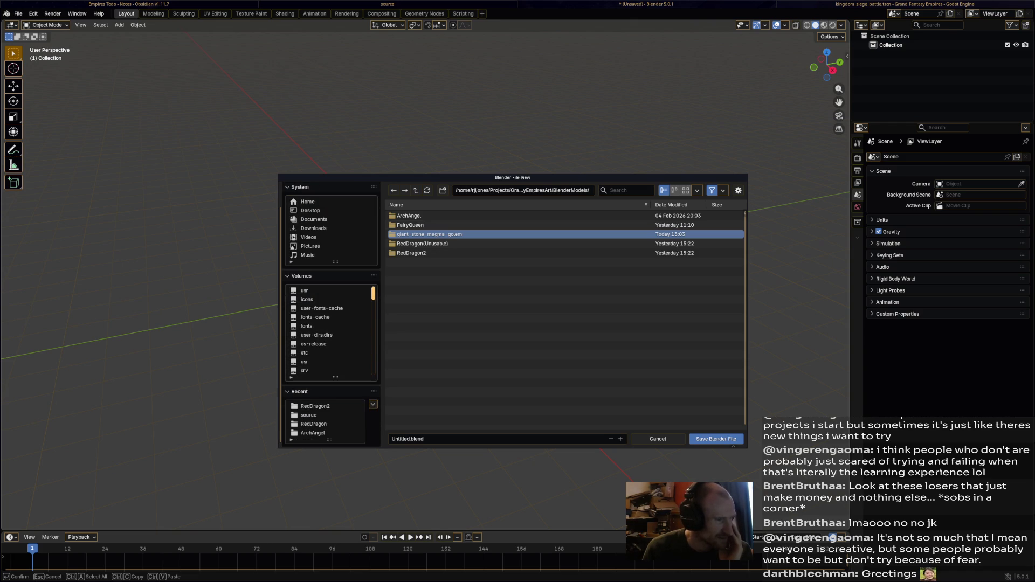
scroll(328, 367, "up", 2)
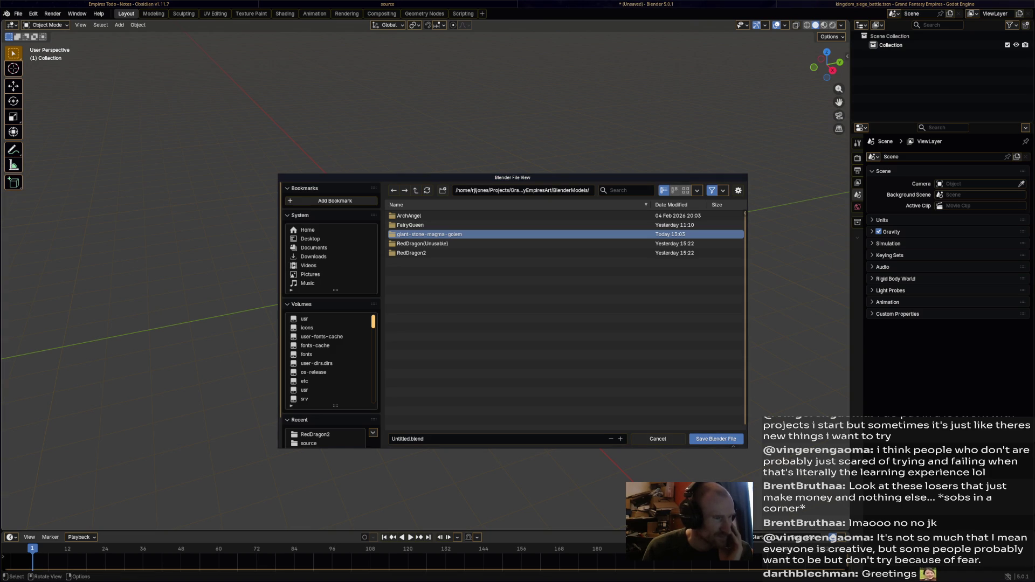
key("Return")
key("alt+Up")
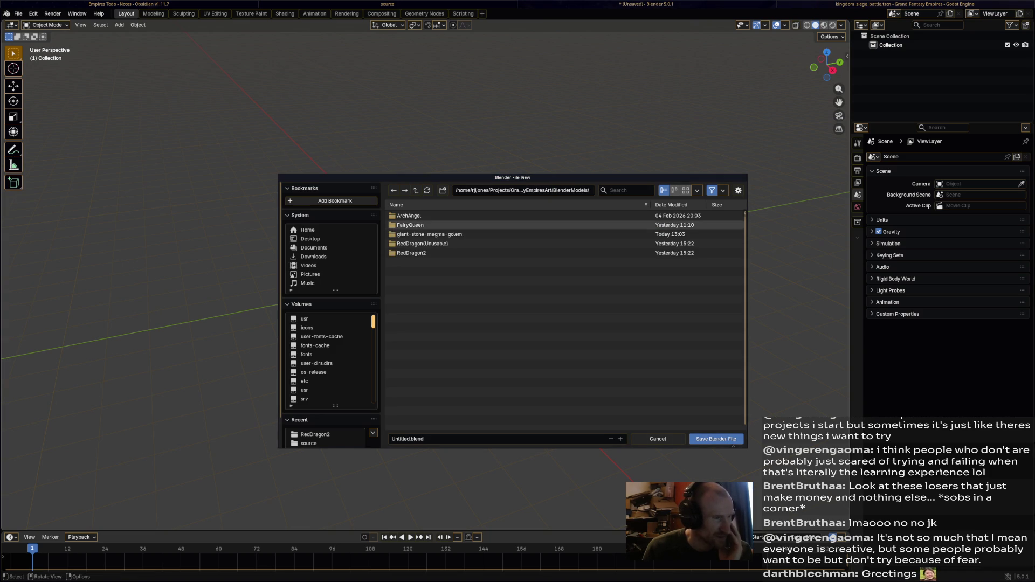
left_click(399, 234)
right_click(399, 235)
left_click(377, 271)
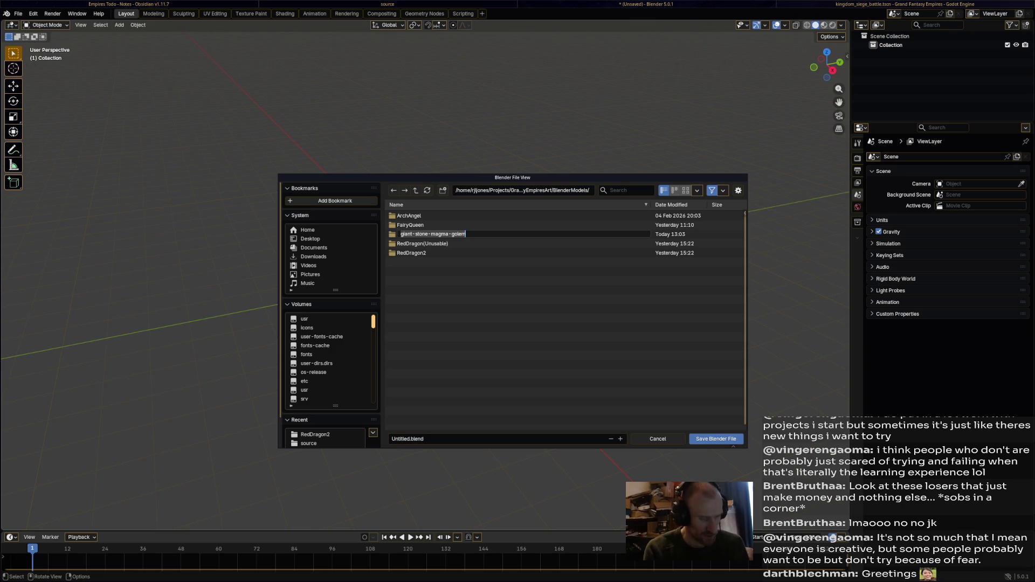
type("FireGiant")
key("Return")
Save the scene as FireGiant.blend inside the FireGiant folder
type("Fire")
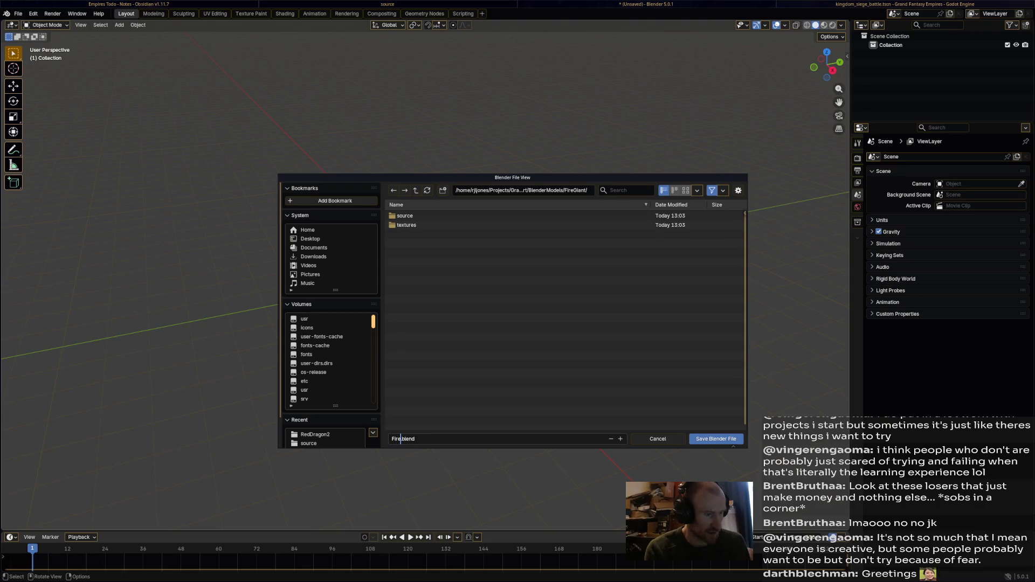
type("Giant")
key("Return")
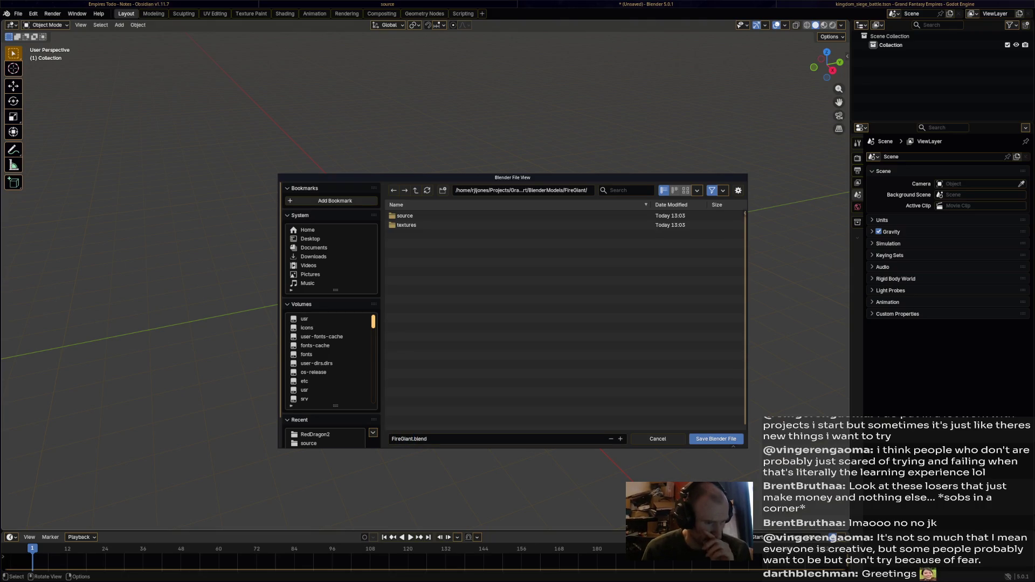
left_click(716, 439)
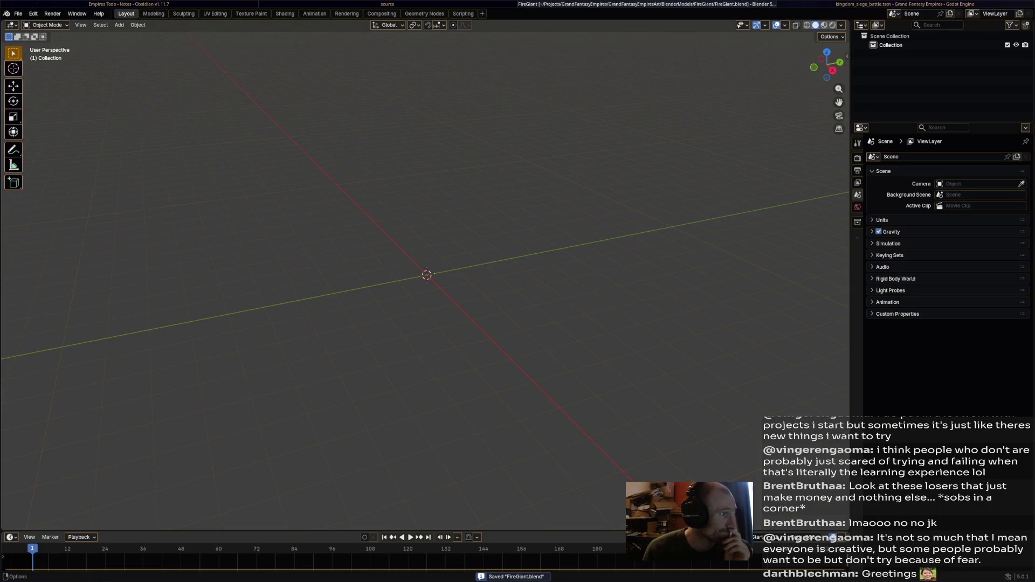
Try importing the lava golem FBX by dragging it from the file manager into Blender
left_click(18, 13)
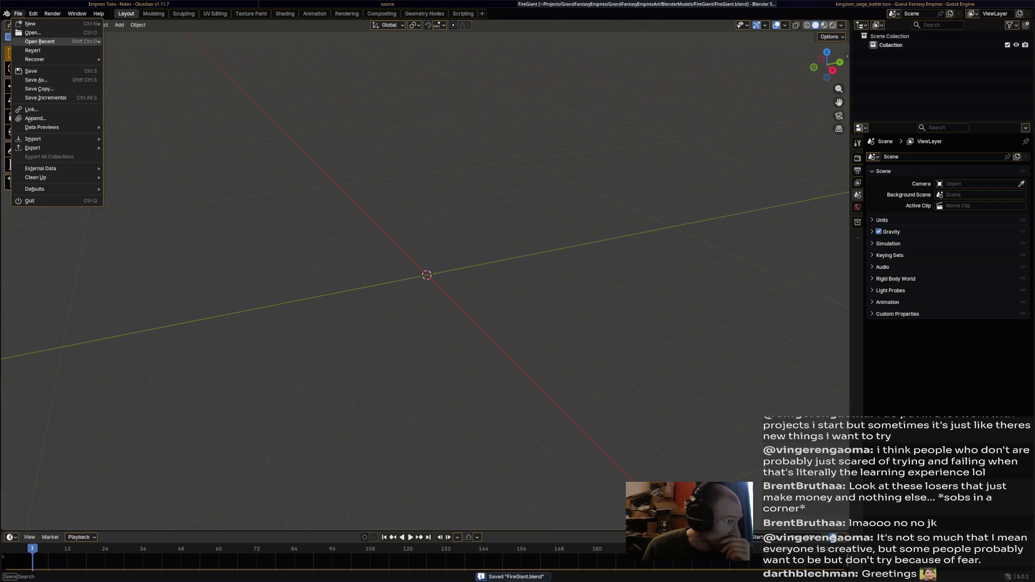
key("Escape")
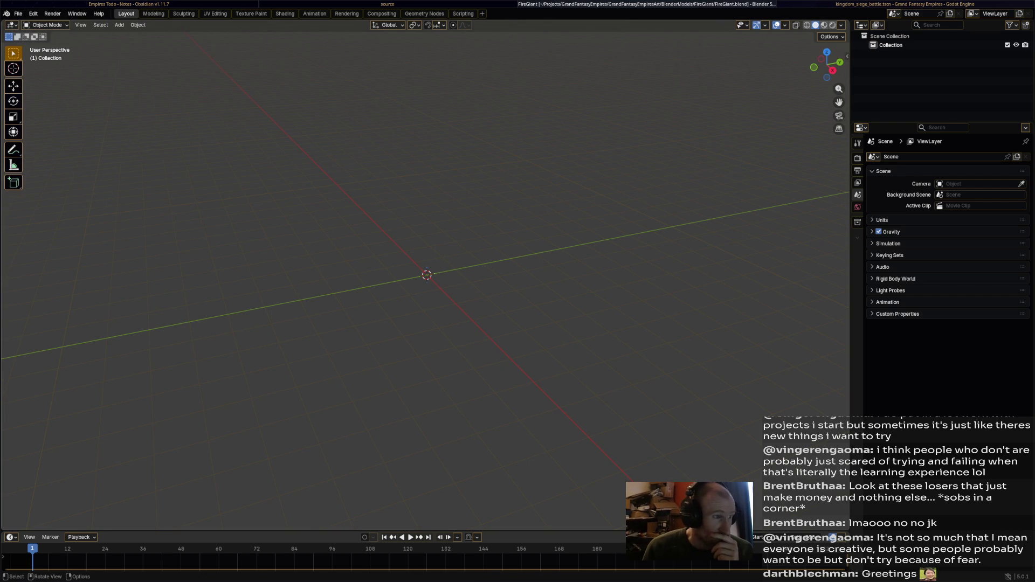
key("super+Left")
left_click(616, 62)
left_click_drag(616, 62, 219, 253)
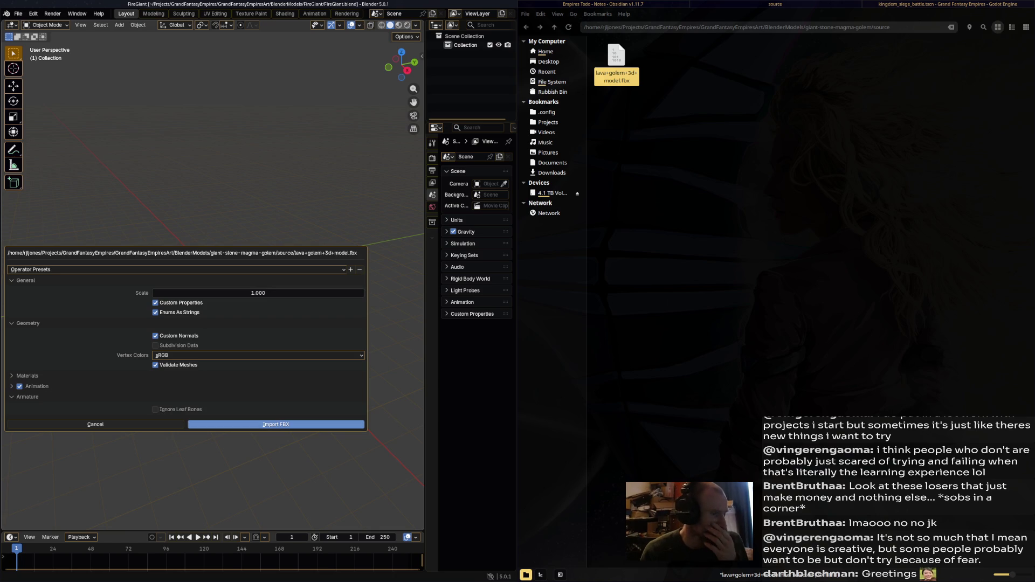
key("Return")
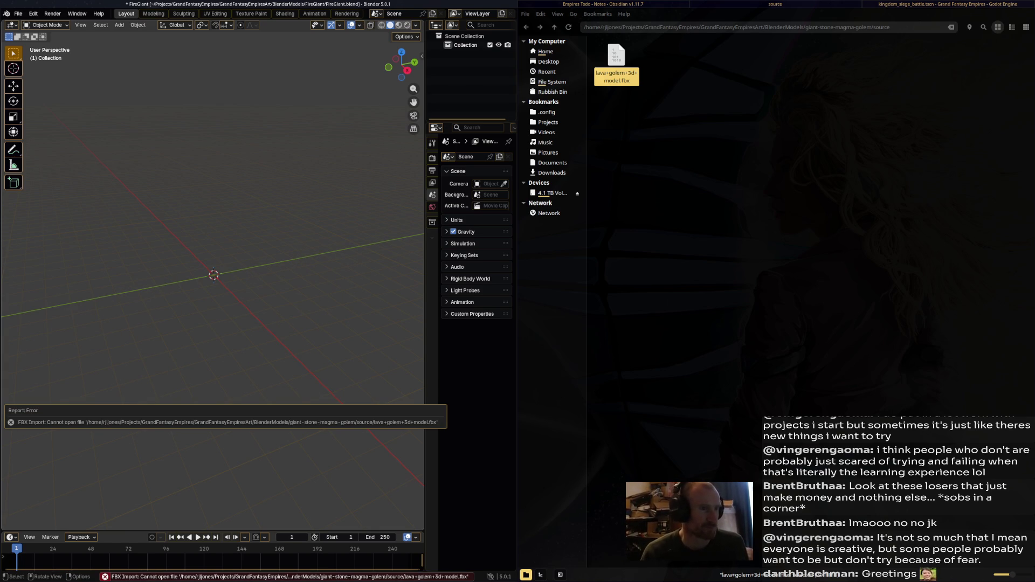
key("super+Up")
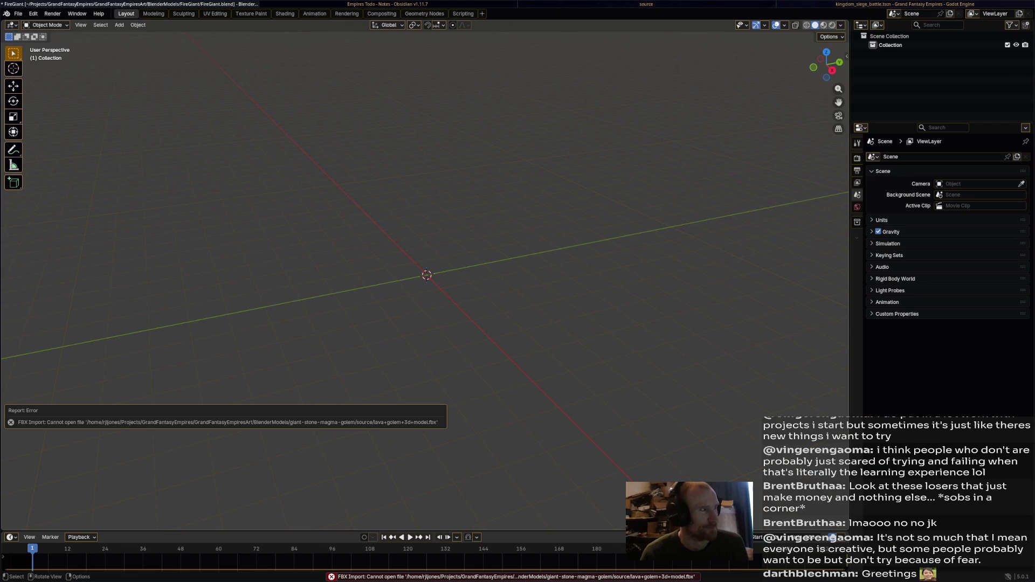
Import the lava golem FBX from the source folder via File > Import > FBX and frame it
left_click(18, 13)
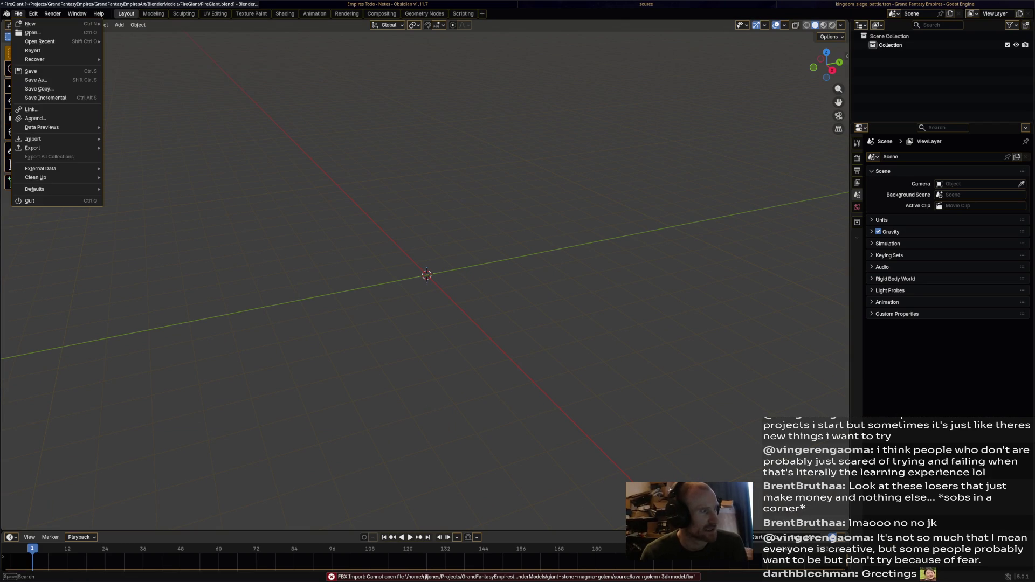
mouse_move(32, 139)
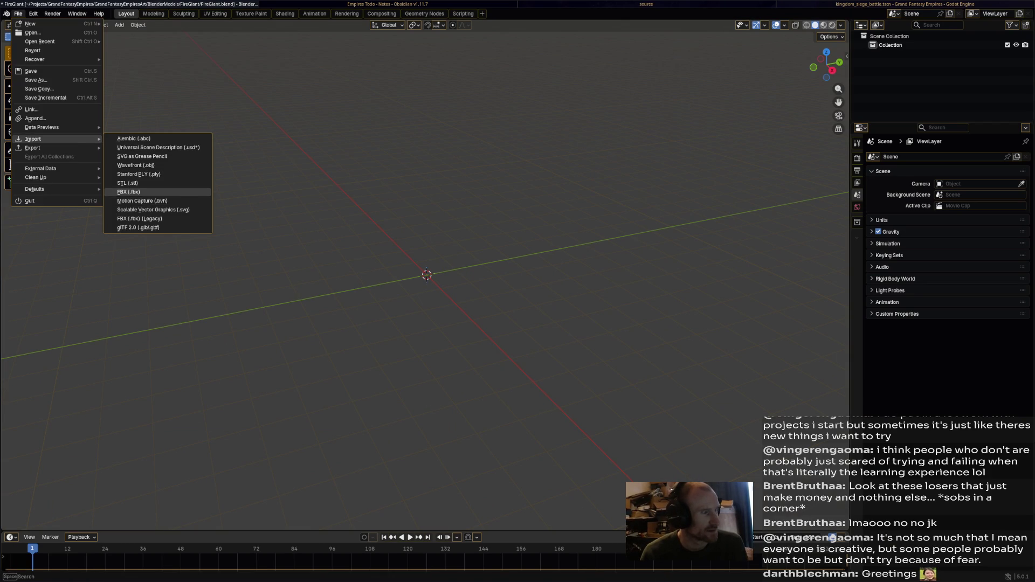
left_click(130, 192)
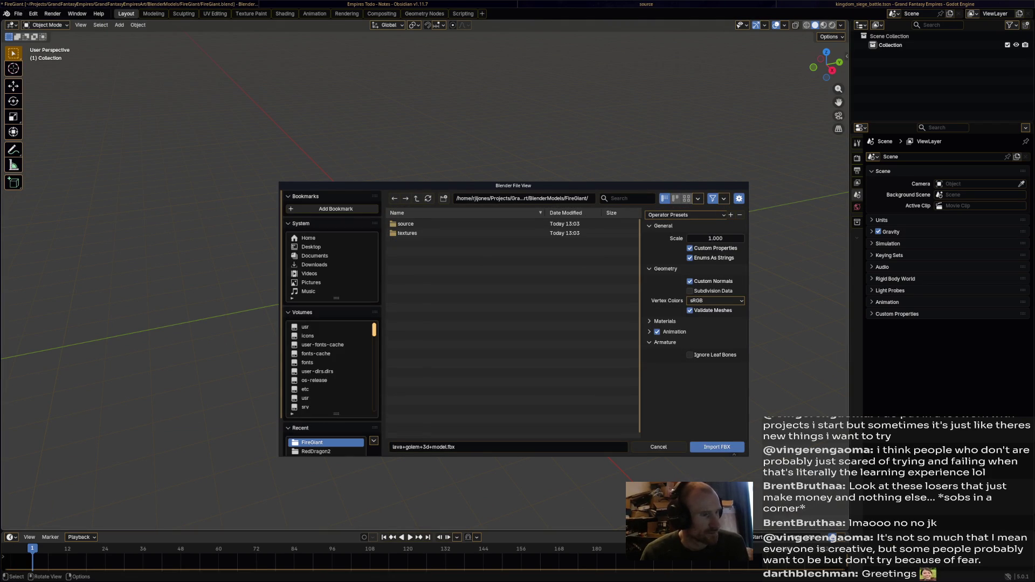
double_click(405, 224)
double_click(410, 223)
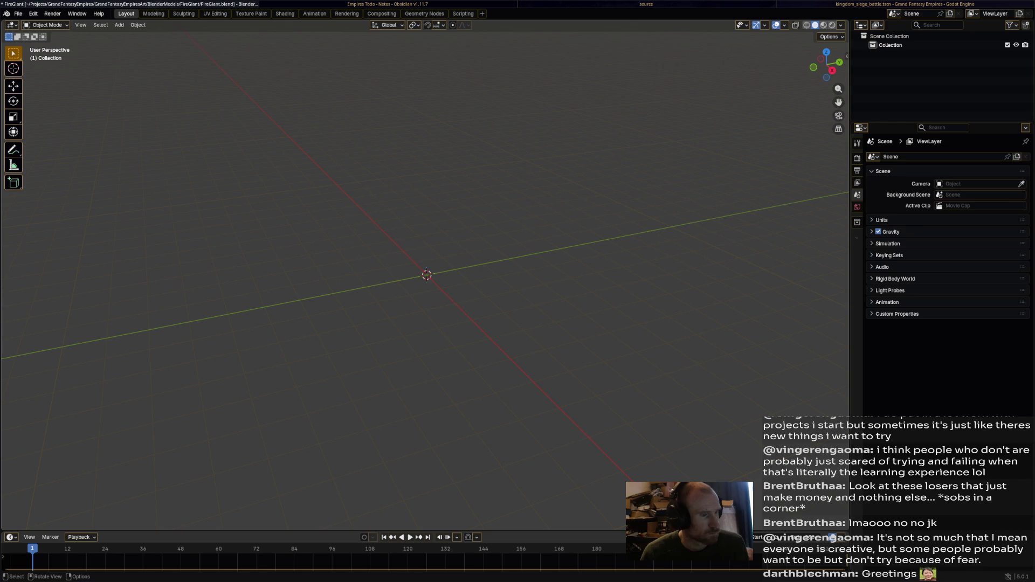
key("KP_Decimal")
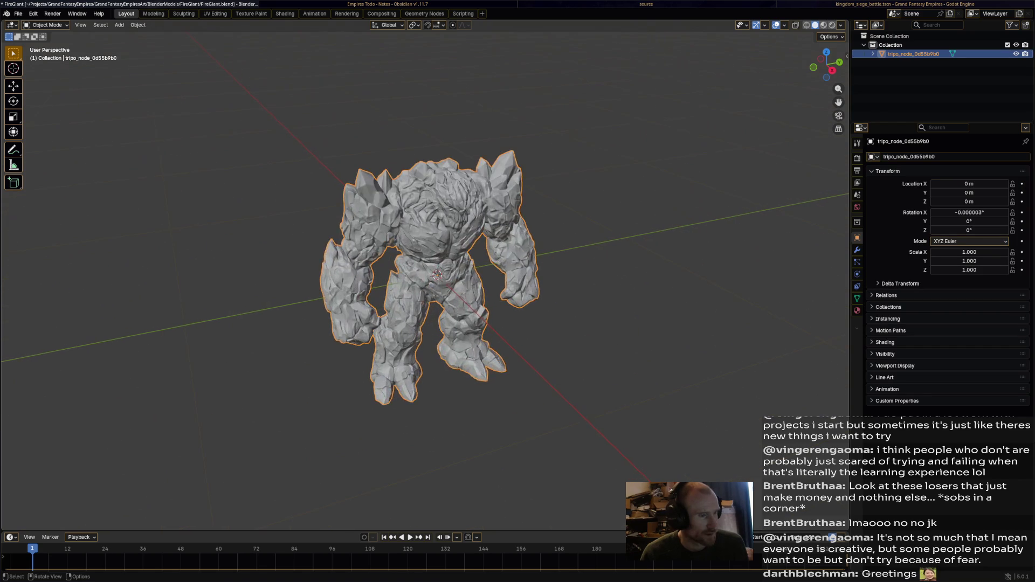
Expand the imported golem's hierarchy in the Outliner to reveal its mesh
mouse_move(431, 275)
left_mouse_down()
mouse_move(415, 272)
mouse_move(477, 264)
left_mouse_up()
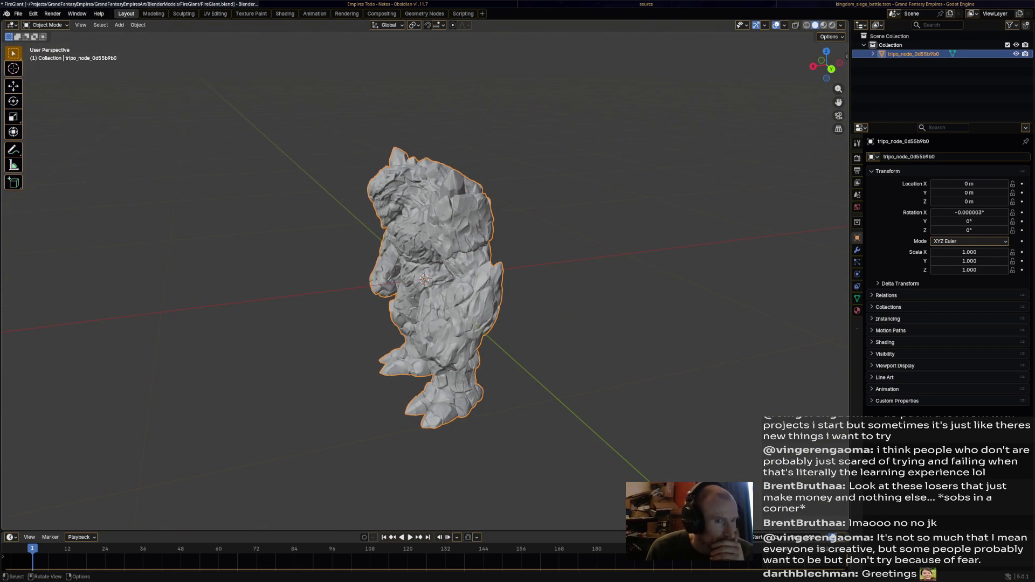
left_click(873, 54)
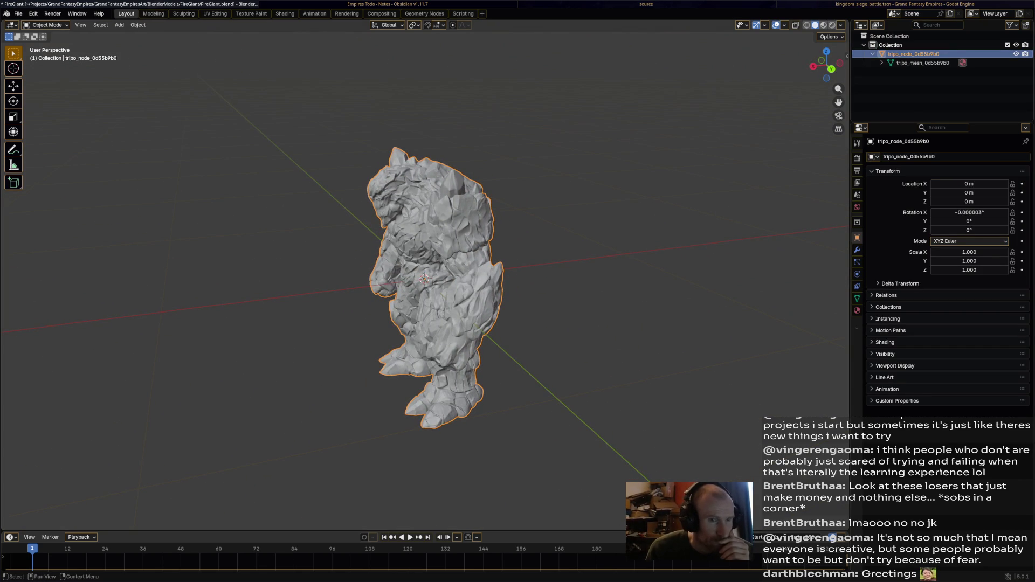
left_click_drag(431, 275, 507, 273)
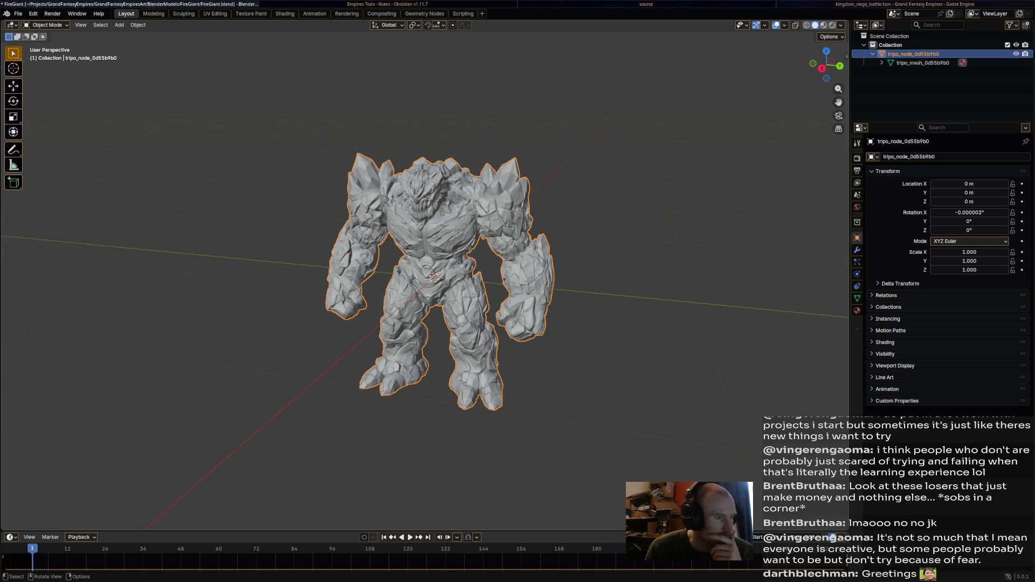
Switch to Material Preview shading and orbit around the golem to inspect its lava-rock materials
left_click(823, 24)
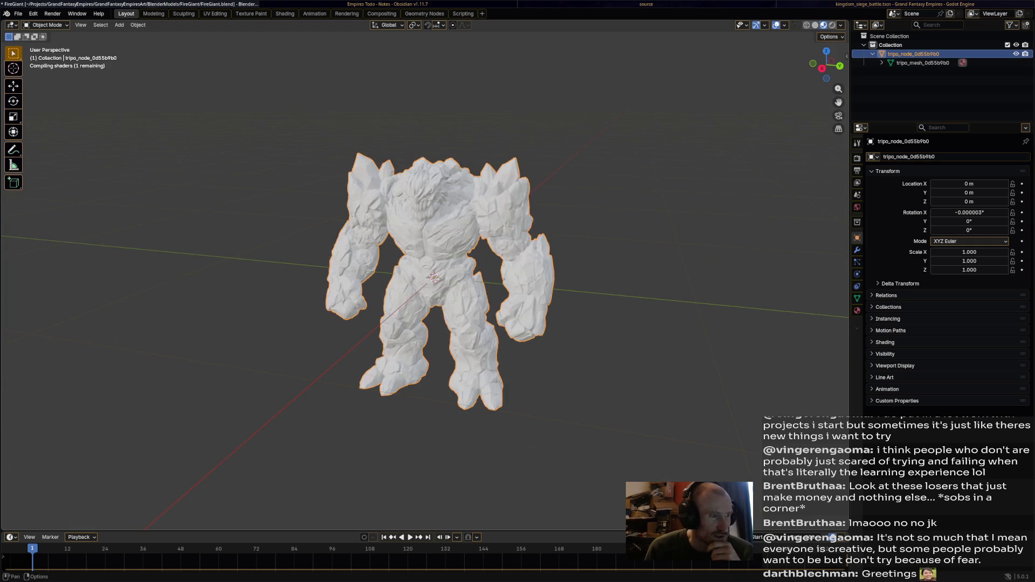
mouse_move(410, 274)
left_mouse_down()
mouse_move(496, 275)
mouse_move(419, 276)
mouse_move(448, 275)
left_mouse_up()
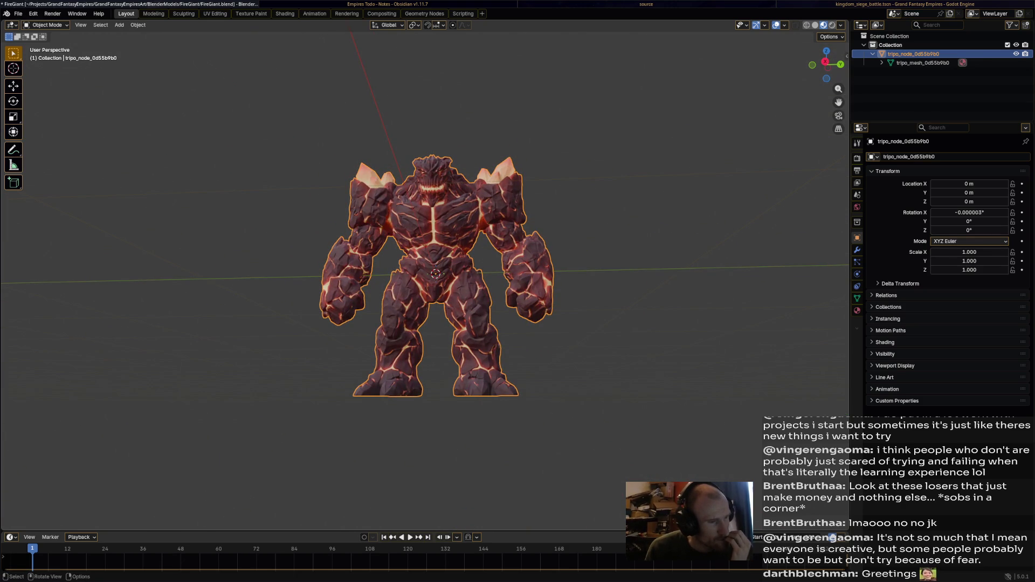
mouse_move(436, 274)
left_mouse_down()
mouse_move(388, 275)
mouse_move(367, 291)
mouse_move(437, 274)
mouse_move(424, 286)
left_mouse_up()
scroll(424, 286, "up", 5)
scroll(423, 300, "down", 2)
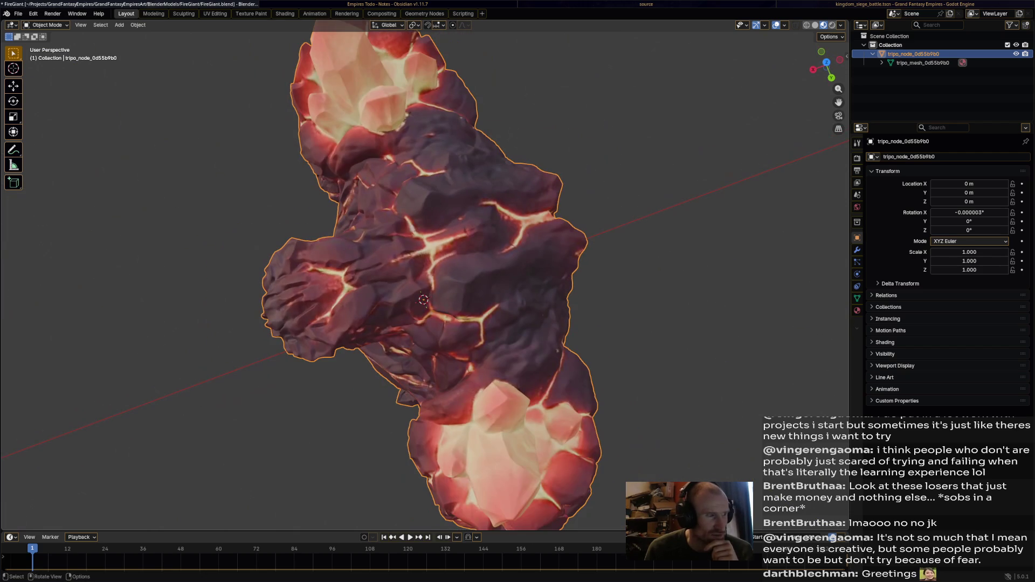
scroll(423, 300, "down", 5)
mouse_move(424, 299)
left_mouse_down()
mouse_move(436, 268)
mouse_move(425, 278)
left_mouse_up()
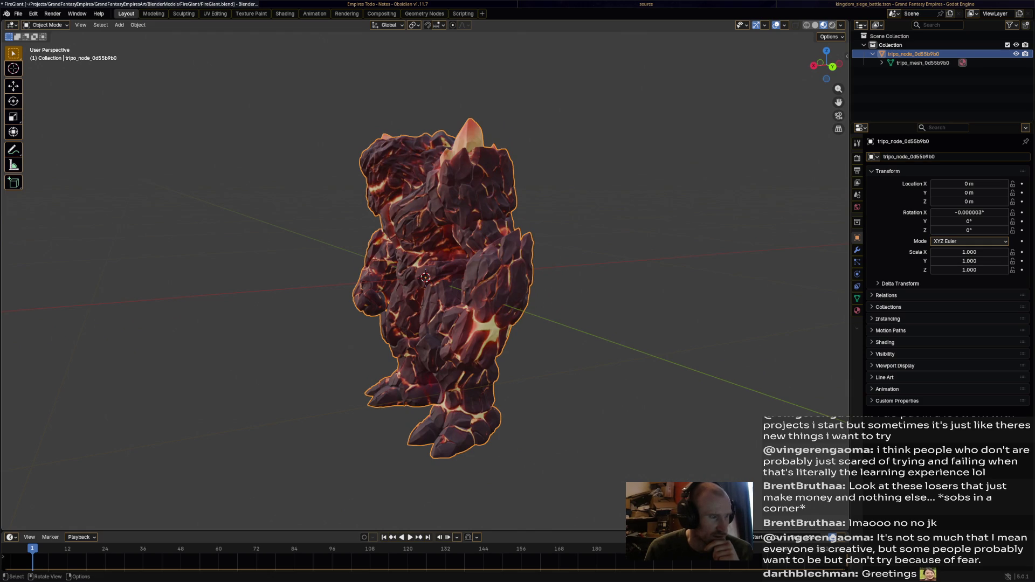
left_click_drag(425, 278, 426, 277)
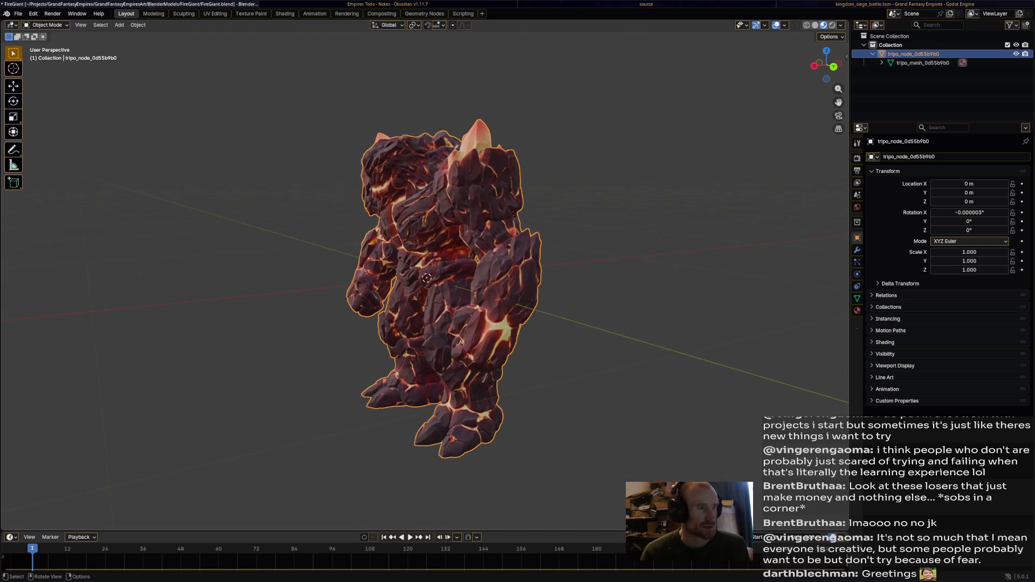
key("shift+space")
Move the fire giant up along the Z axis to 0.4718 m
key("g")
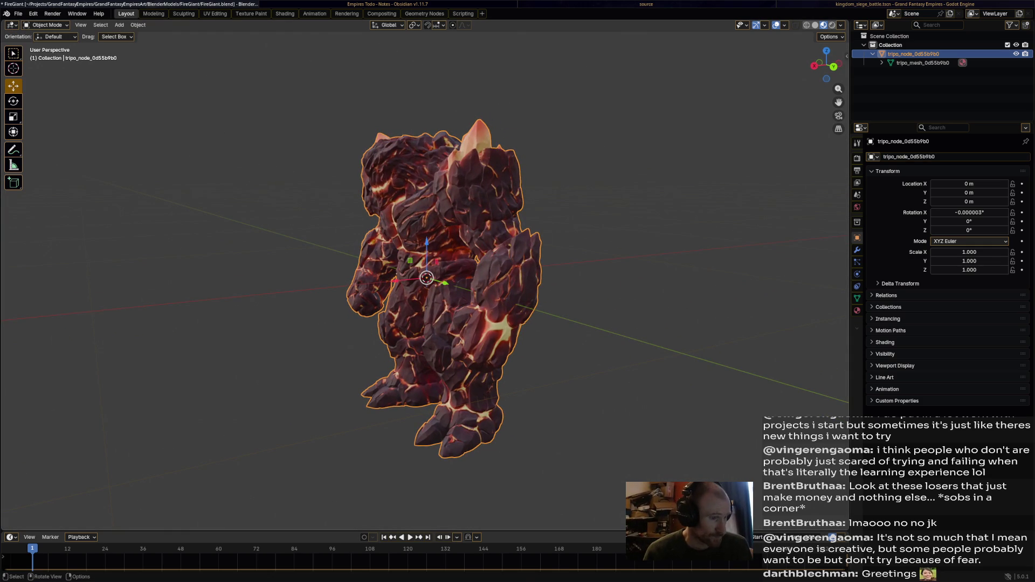
key("g")
key("z")
key("Return")
left_click_drag(426, 277, 425, 278)
Save FireGiant.blend, zoom in on the giant, then switch to another window
key("ctrl+s")
scroll(426, 277, "up", 5)
scroll(426, 277, "up", 3)
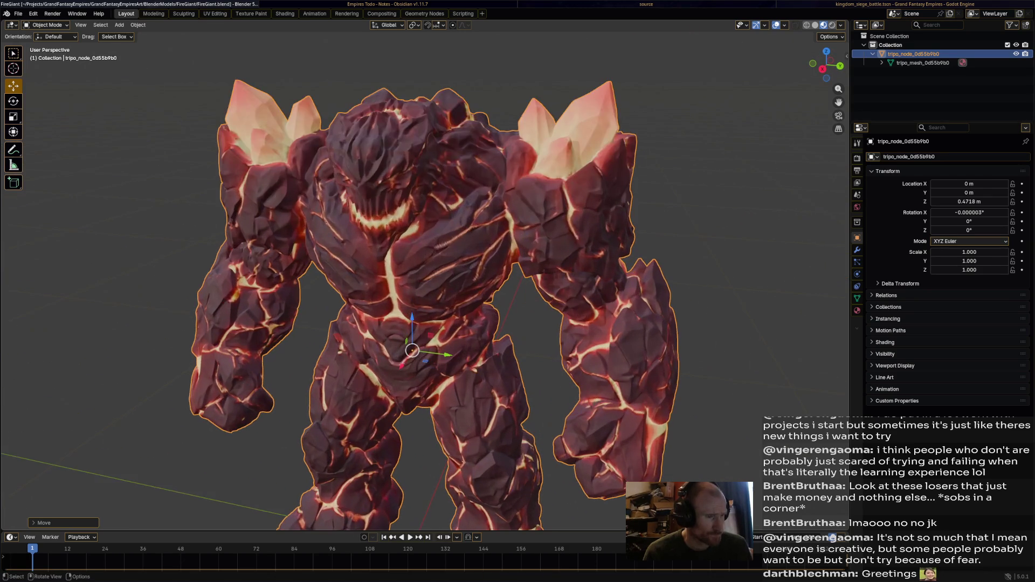
left_click(45, 25)
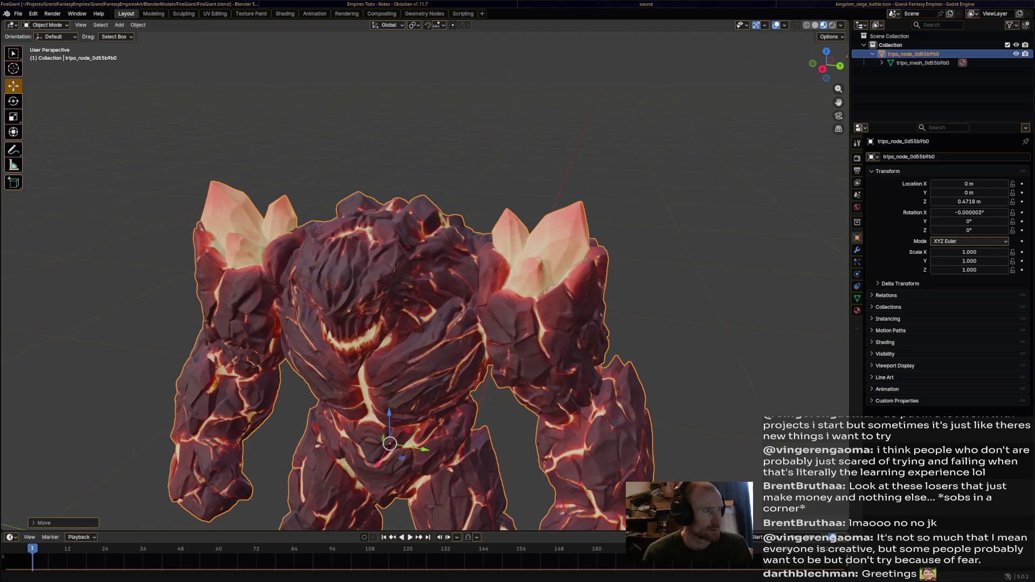
key("super+2")
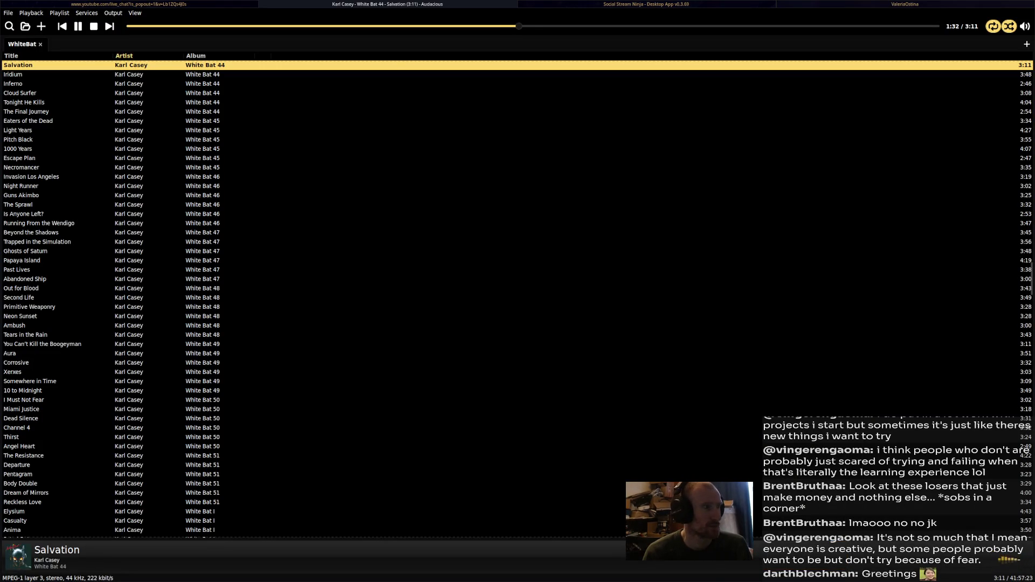
Switch to the file manager and open the Mowgli folder under Music
key("super+3")
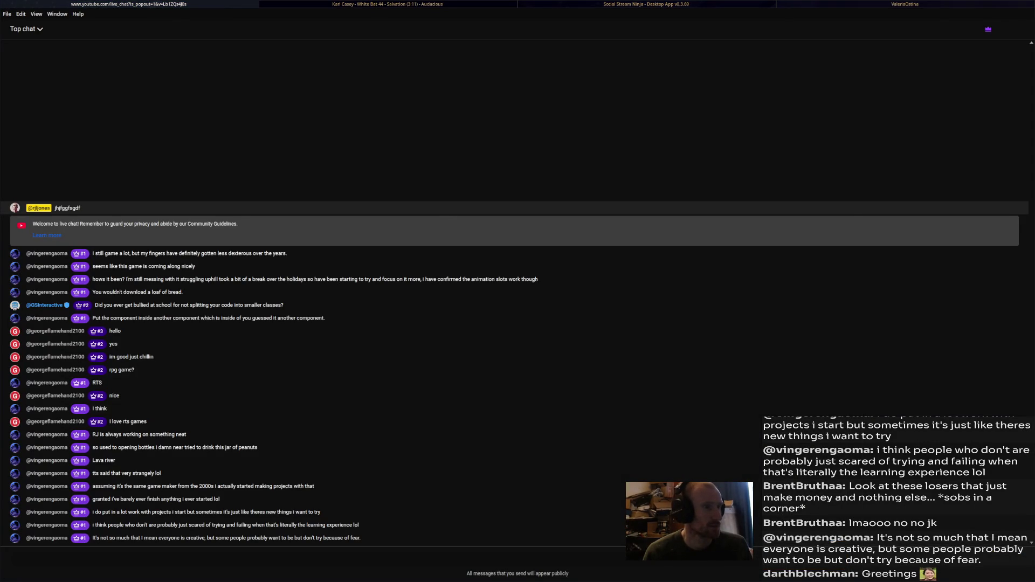
key("super+3")
key("super+4")
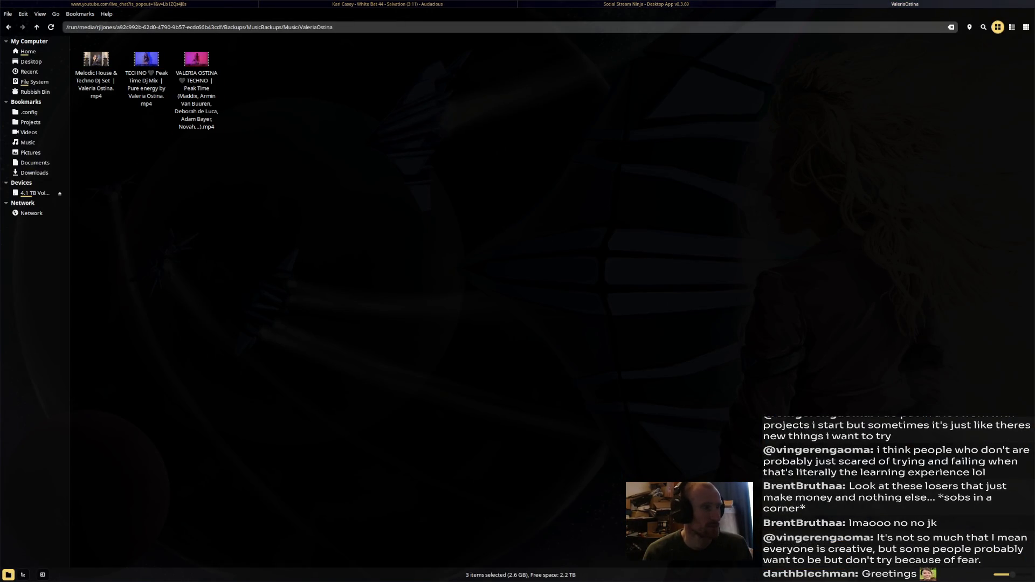
key("BackSpace")
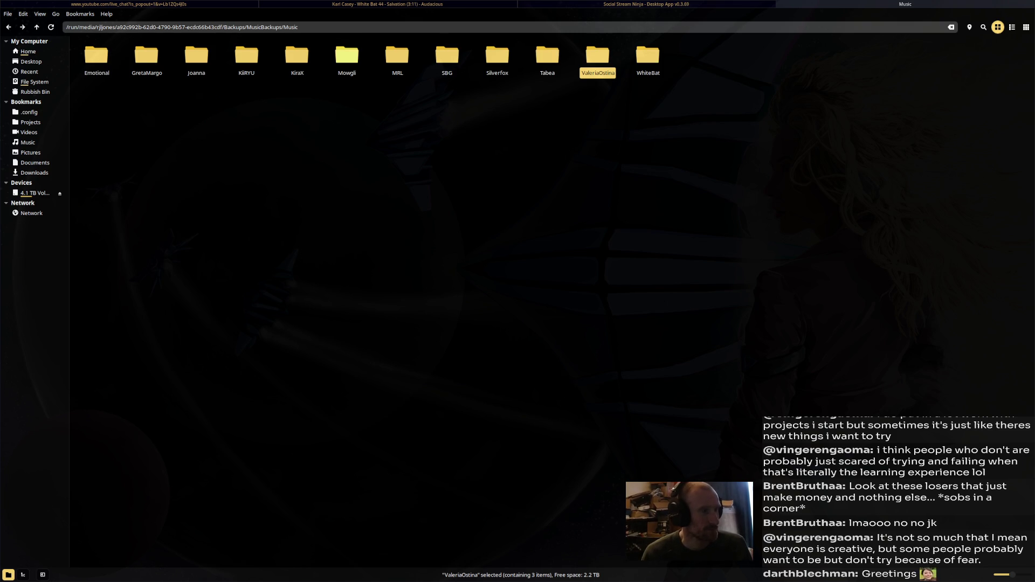
double_click(346, 55)
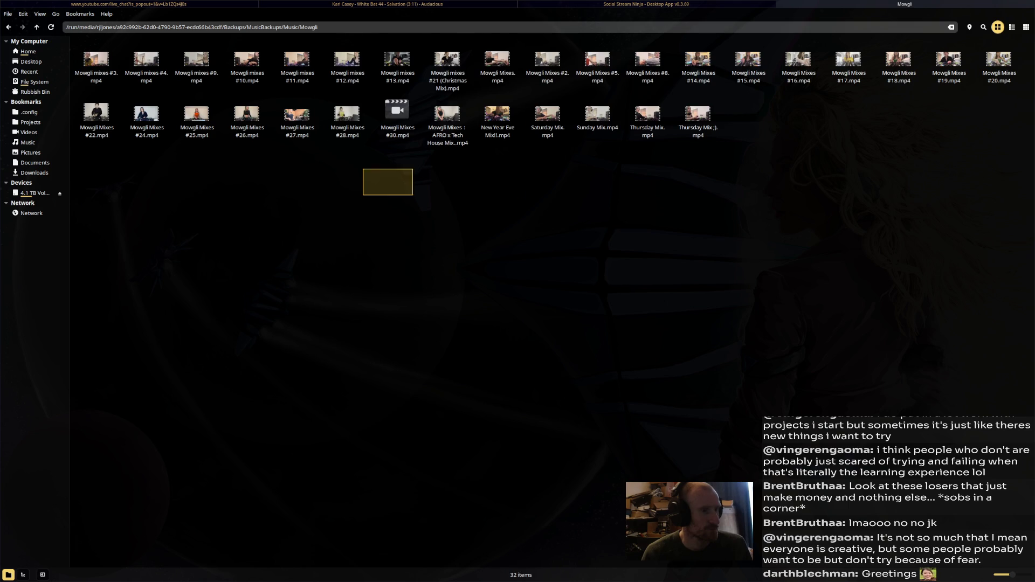
Select 18 Mowgli mix videos, play them in mpv and lower the volume to 64%
left_click_drag(363, 195, 787, 44)
right_click(746, 68)
key("Escape")
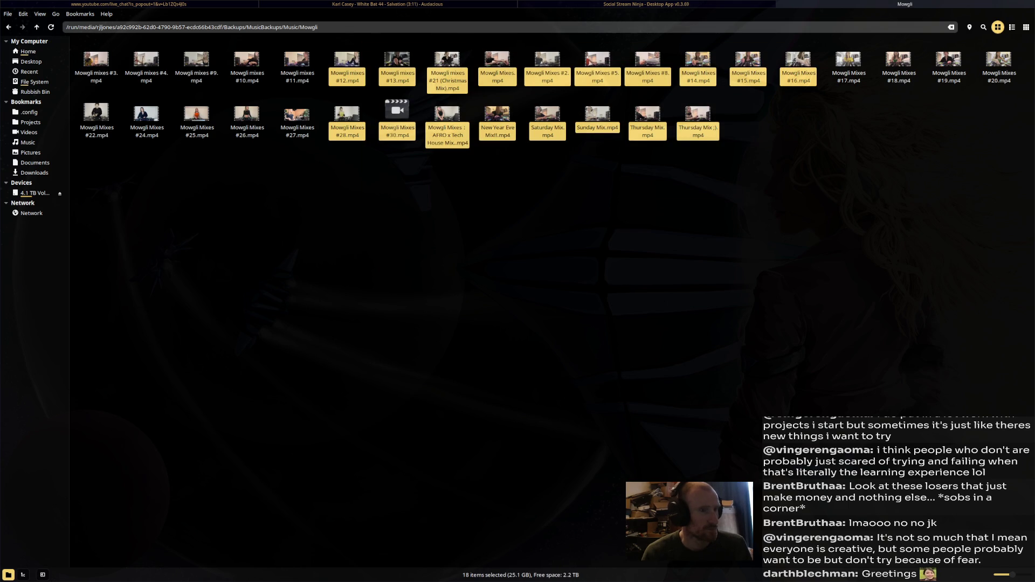
key("Return")
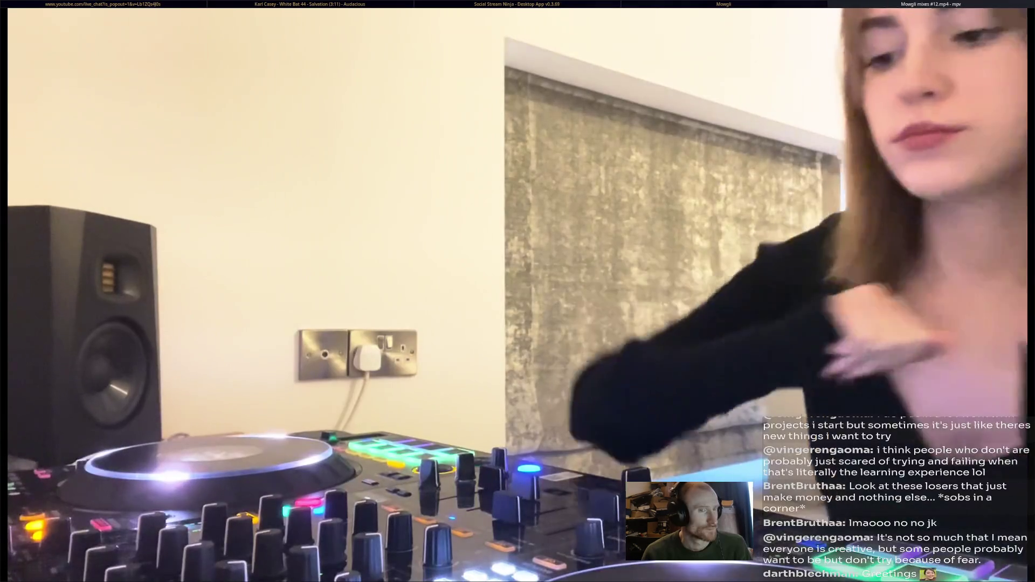
key("9")
key("9")
key("9")
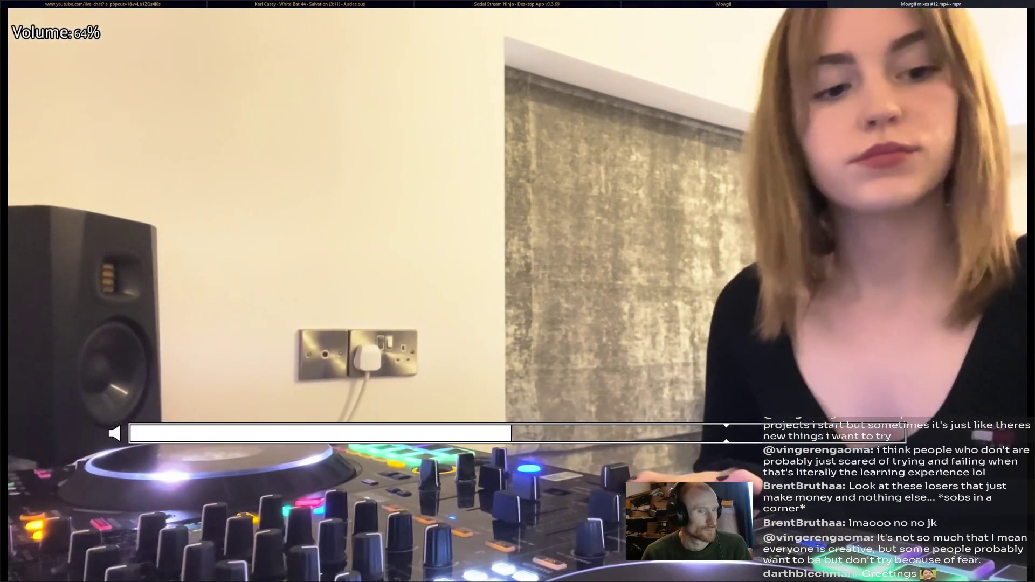
key("super+2")
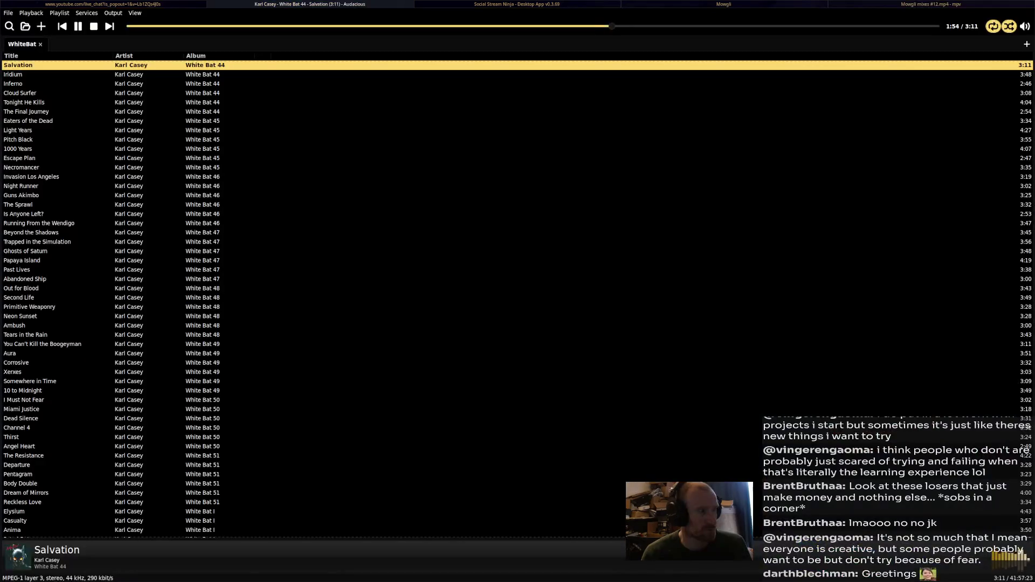
Check the YouTube live chat window, then return to Blender
key("super+1")
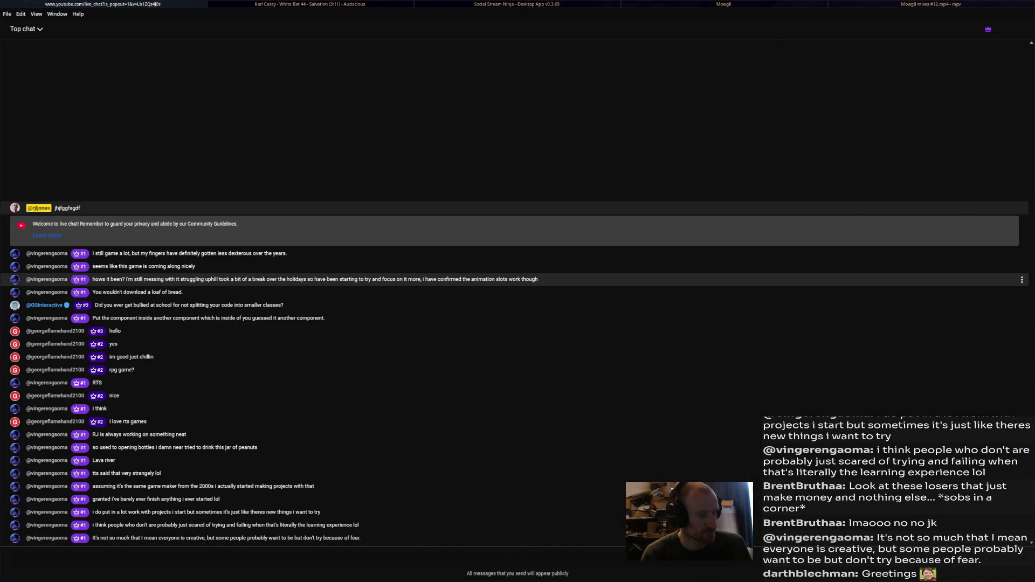
key("super+3")
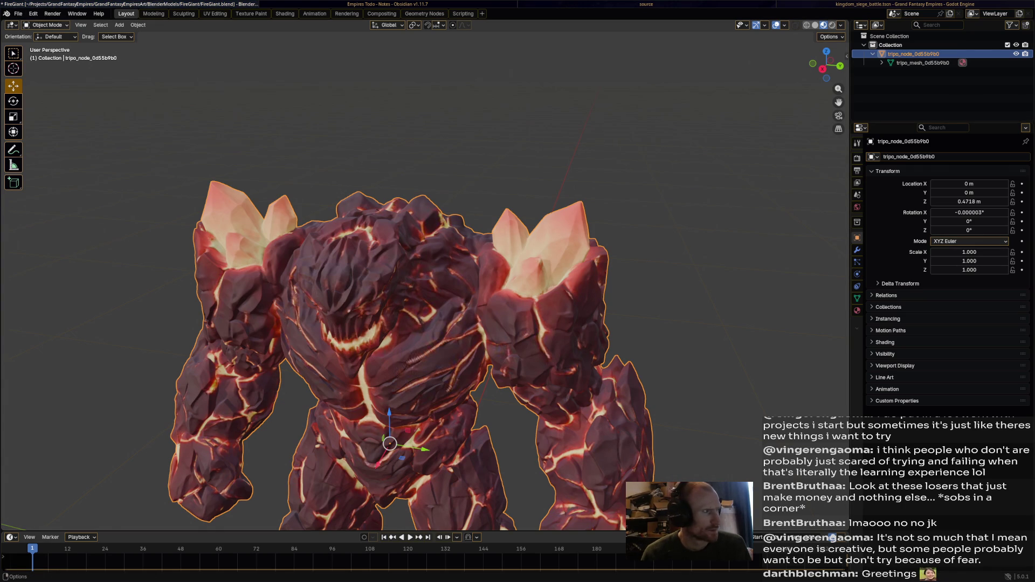
Switch the golem to Sculpt Mode and turn on the Wireframe viewport overlay
left_click(47, 25)
left_click(49, 55)
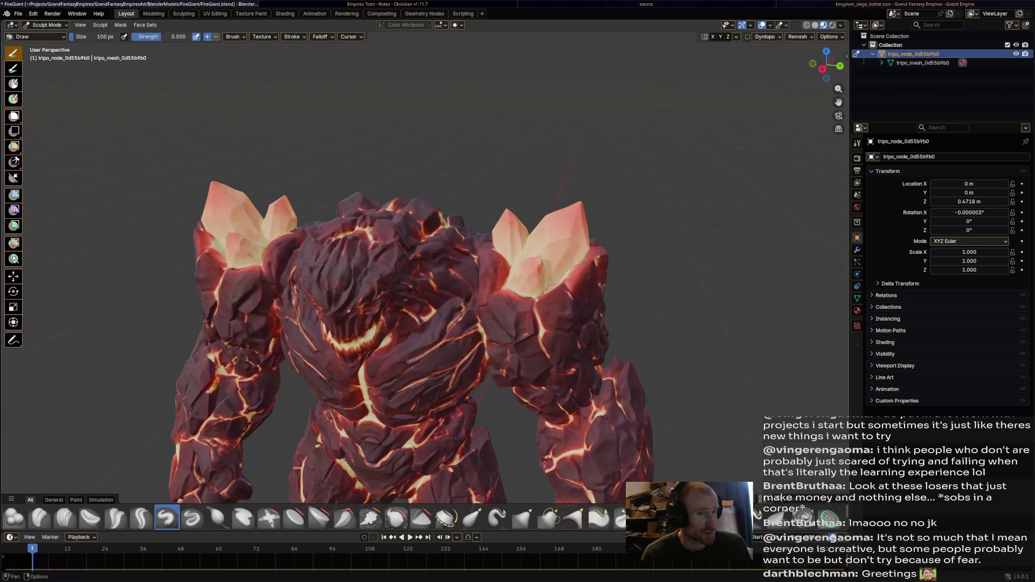
left_click(770, 25)
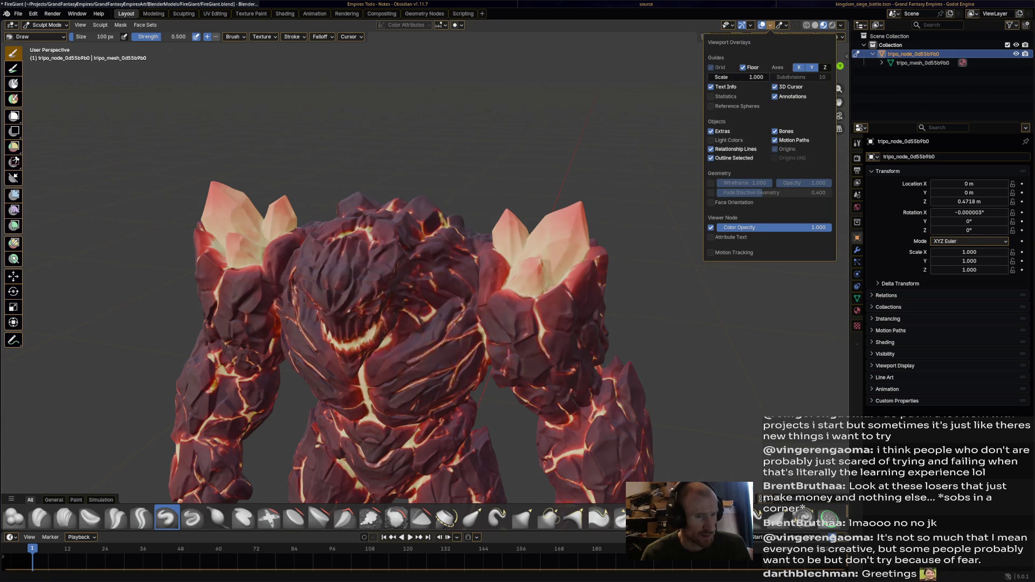
left_click(711, 182)
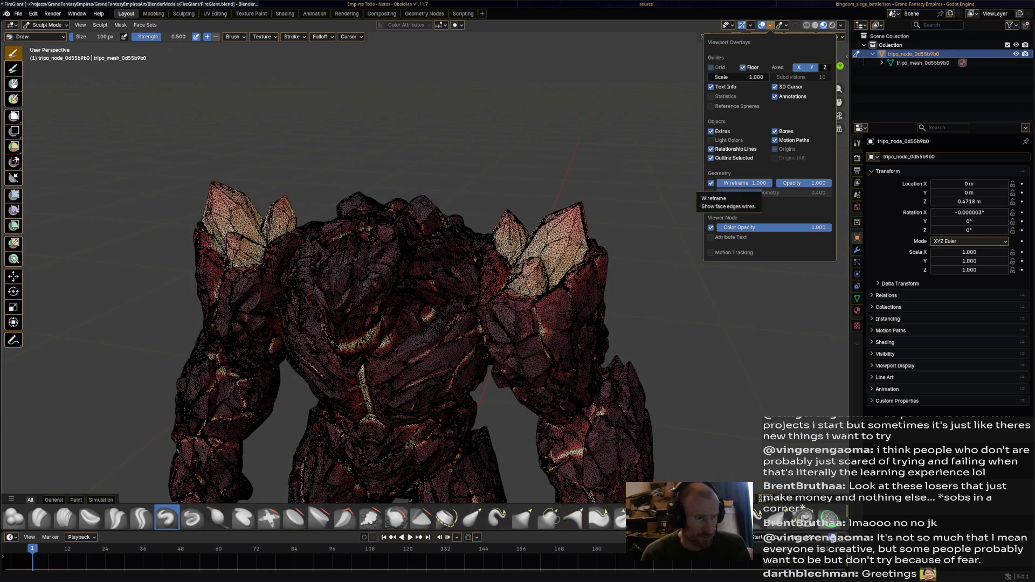
Orbit and zoom in on the golem's back crystals
left_click_drag(602, 212, 620, 159)
scroll(619, 158, "up", 5)
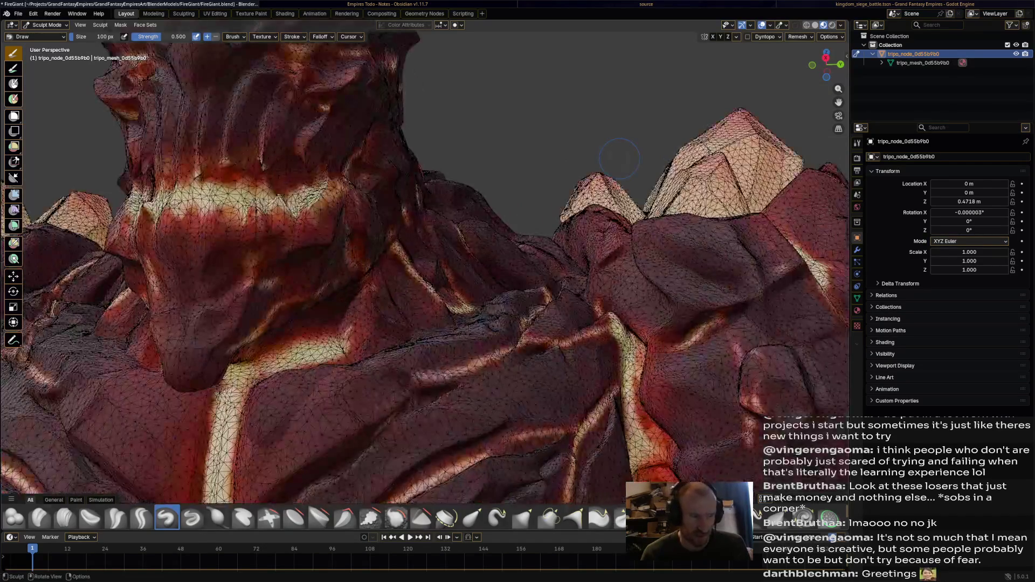
scroll(619, 159, "down", 5)
mouse_move(620, 159)
left_mouse_down()
mouse_move(285, 170)
mouse_move(625, 170)
mouse_move(642, 184)
mouse_move(608, 228)
left_mouse_up()
scroll(648, 236, "down", 5)
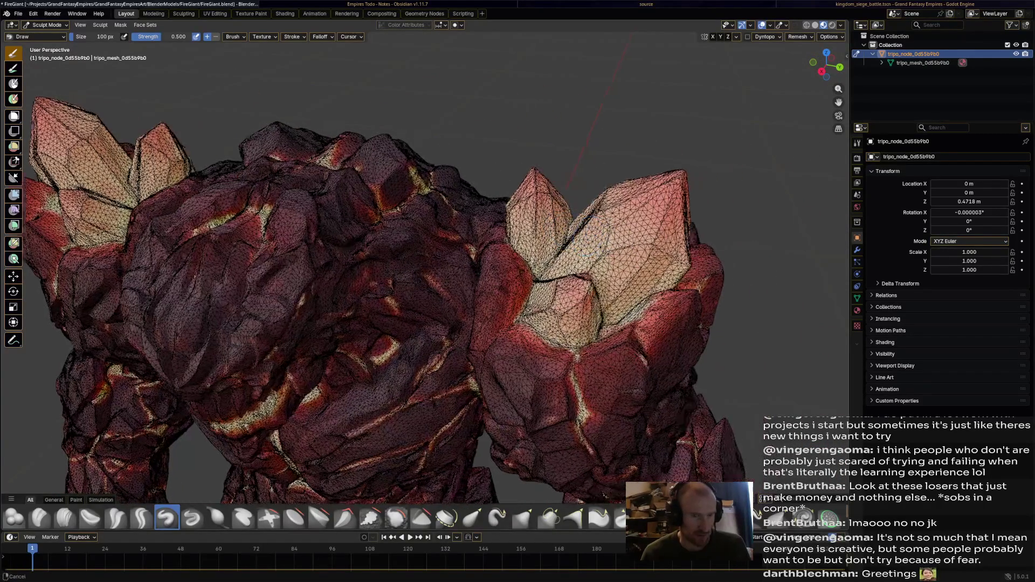
mouse_move(490, 243)
left_mouse_down()
mouse_move(394, 232)
mouse_move(329, 253)
left_mouse_up()
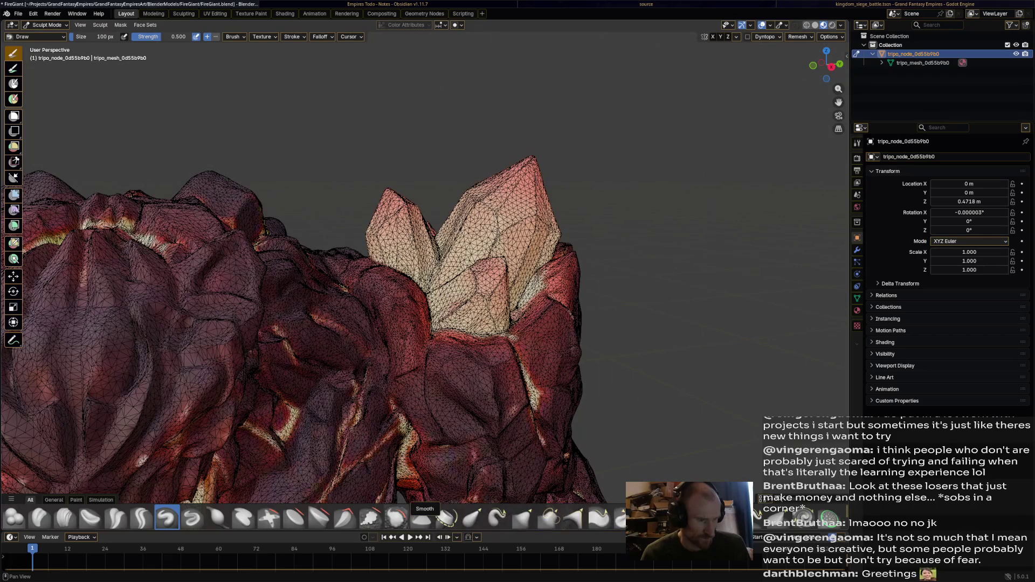
Select the Trim brush and try a trim stroke over the crystal cluster
left_click(421, 516)
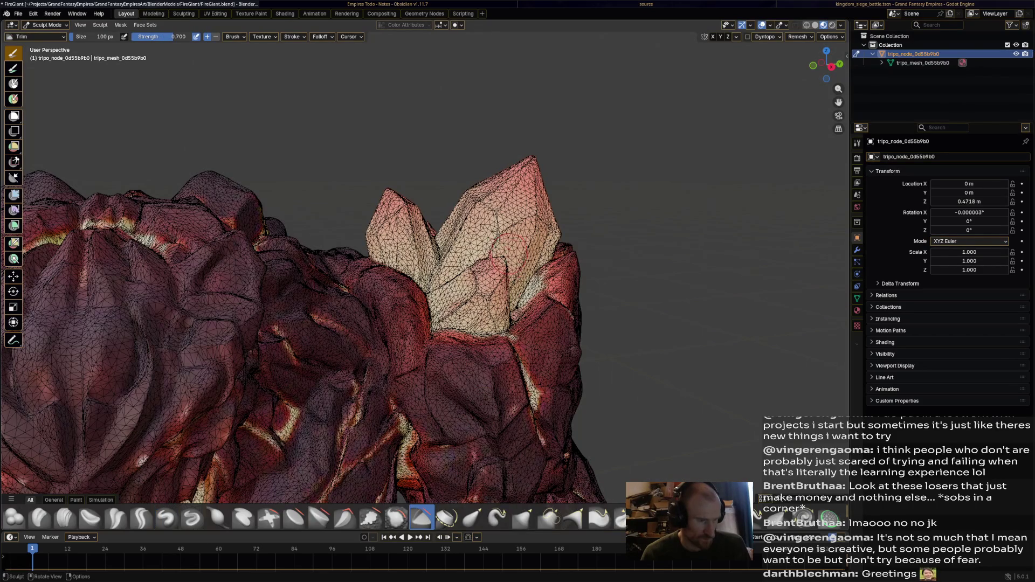
left_click_drag(496, 278, 468, 302)
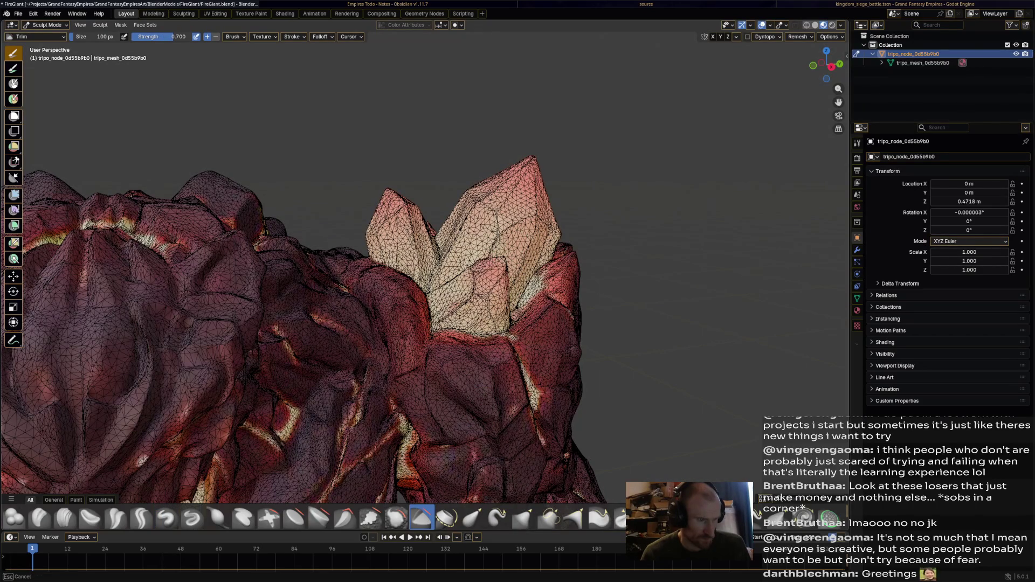
scroll(431, 269, "up", 3)
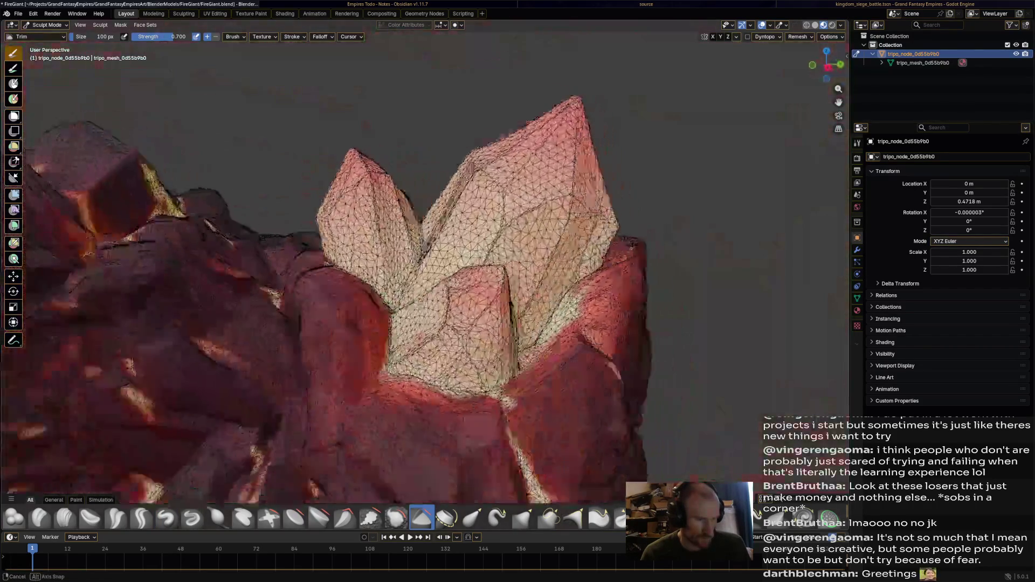
left_click_drag(572, 251, 551, 249)
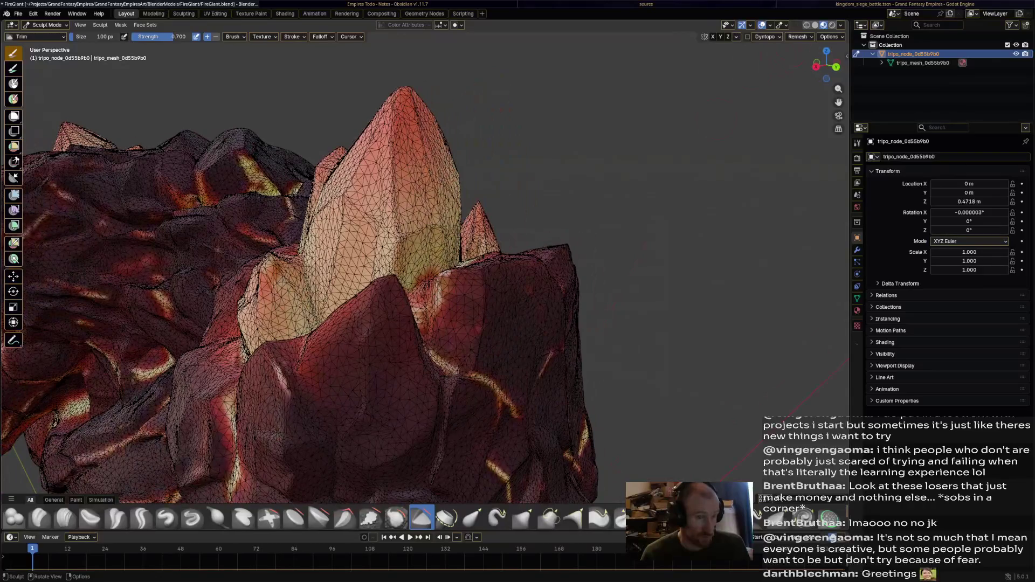
Lower the wireframe overlay opacity to about 0.5
left_click(770, 25)
left_click_drag(818, 183, 784, 183)
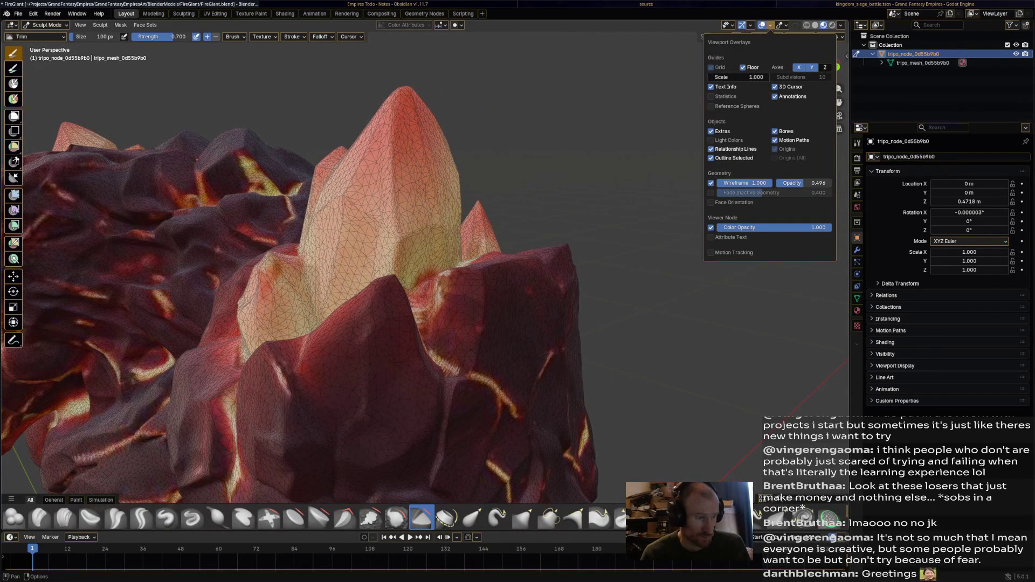
mouse_move(440, 216)
left_mouse_down()
mouse_move(415, 218)
mouse_move(405, 200)
mouse_move(506, 305)
left_mouse_up()
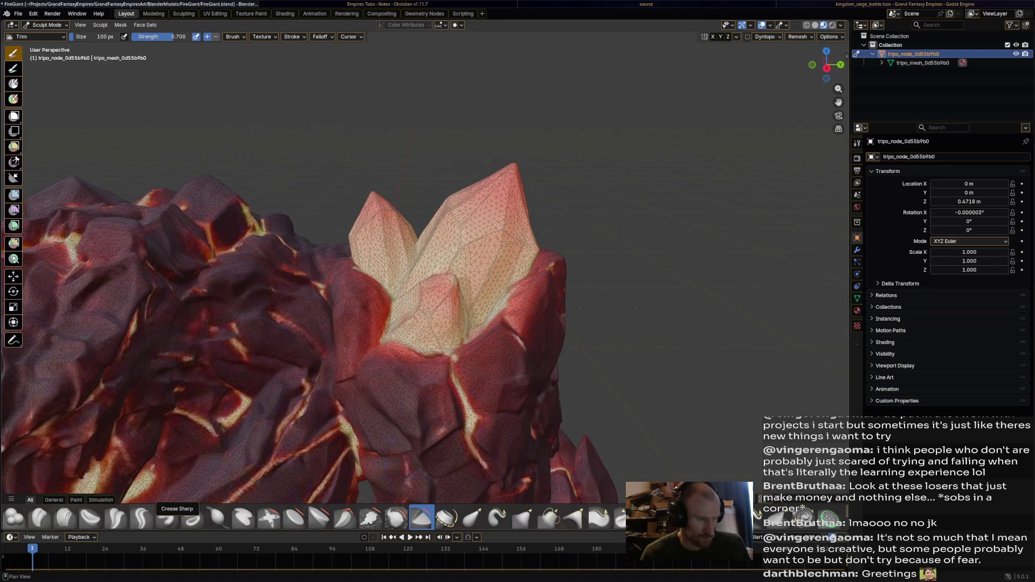
Switch to the Blob brush and raise a bump on the shoulder crystal cluster
left_click(192, 518)
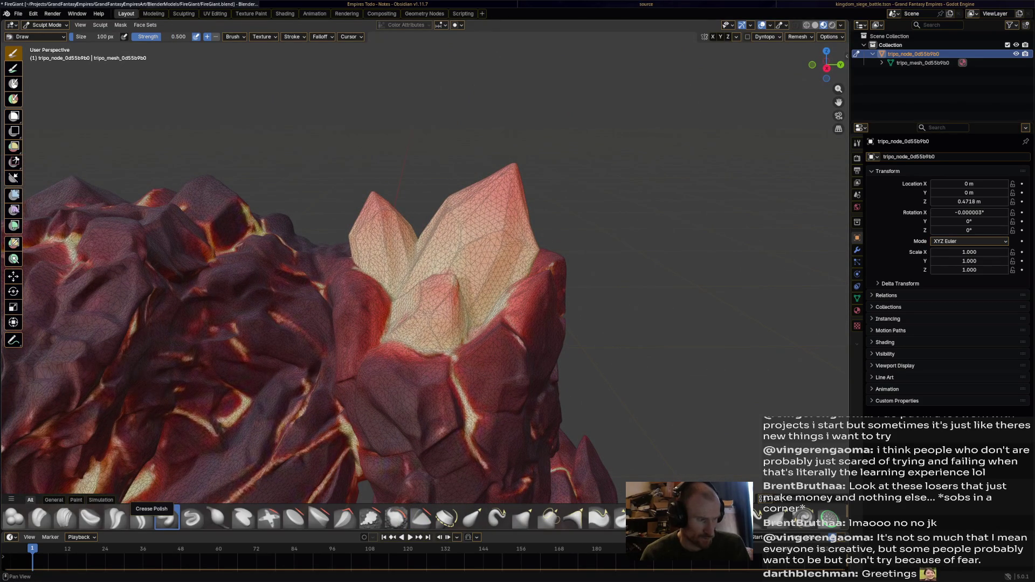
left_click(14, 517)
left_click_drag(453, 286, 453, 280)
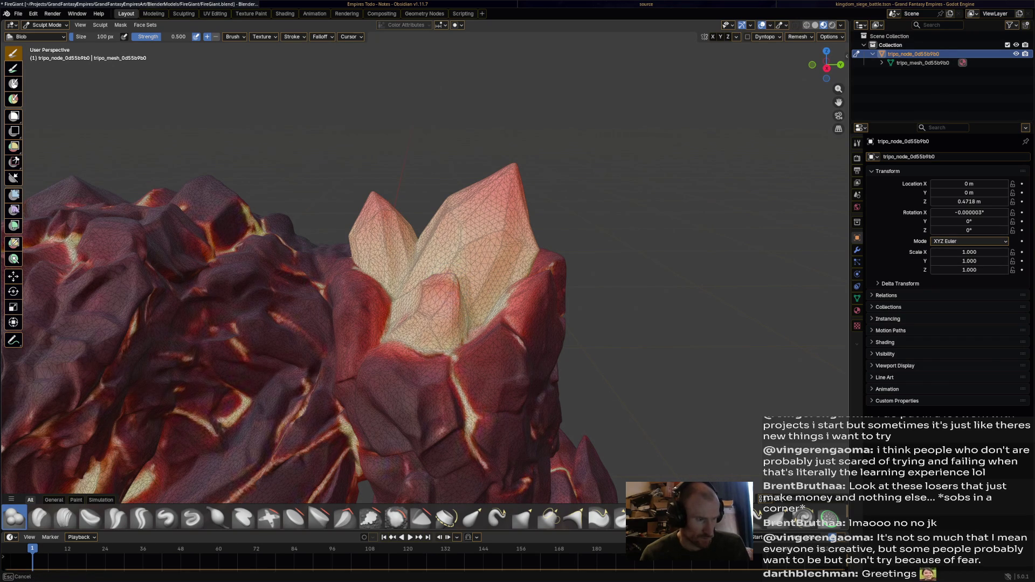
mouse_move(422, 311)
left_mouse_down()
mouse_move(549, 302)
mouse_move(447, 299)
left_mouse_up()
Select the Smooth brush and orbit around the cluster to inspect the bump
left_click(396, 517)
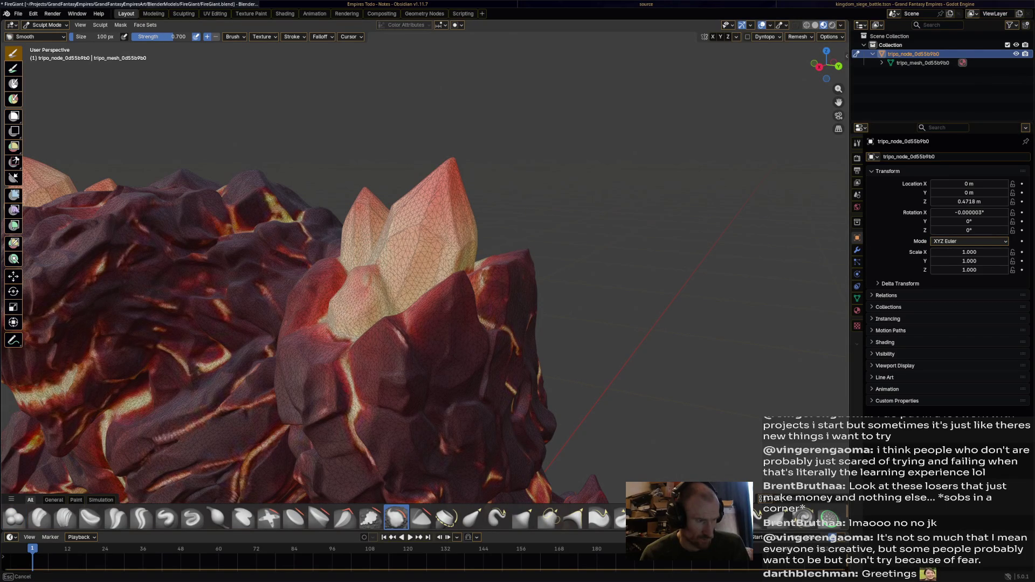
mouse_move(447, 299)
left_mouse_down()
mouse_move(489, 299)
mouse_move(513, 285)
left_mouse_up()
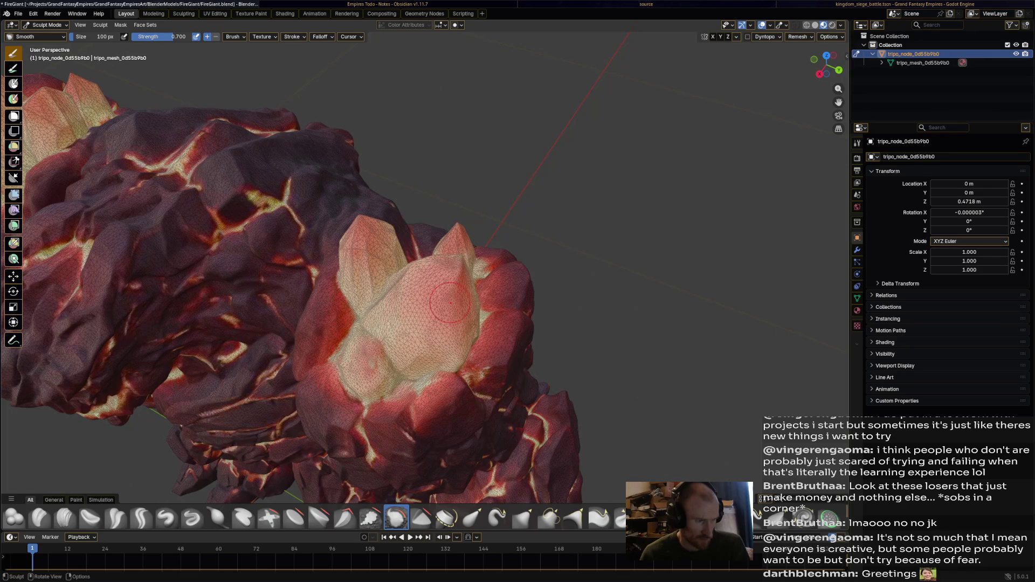
left_click_drag(428, 300, 431, 316)
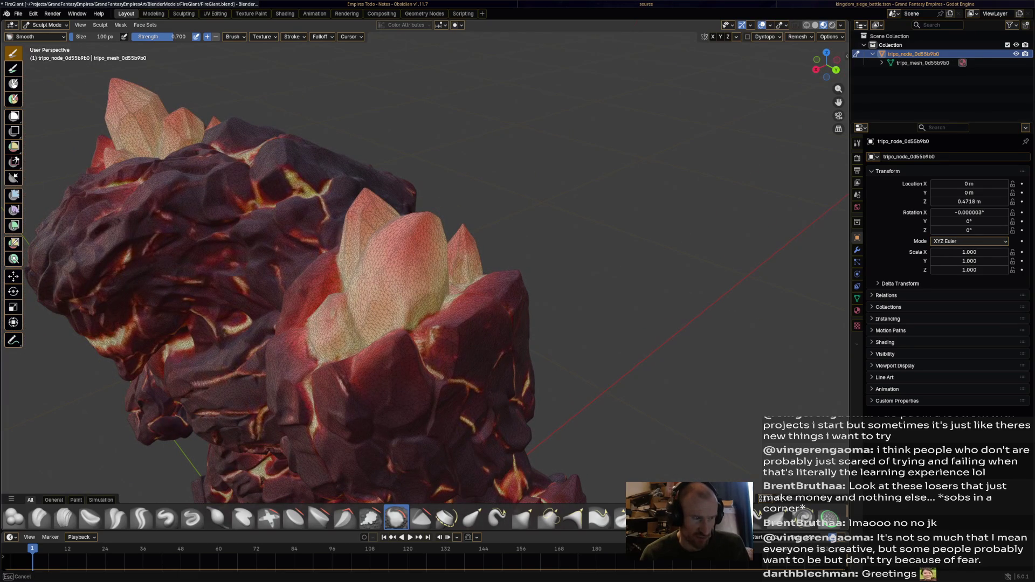
mouse_move(423, 227)
left_mouse_down()
mouse_move(424, 213)
mouse_move(423, 256)
mouse_move(539, 245)
mouse_move(593, 269)
left_mouse_up()
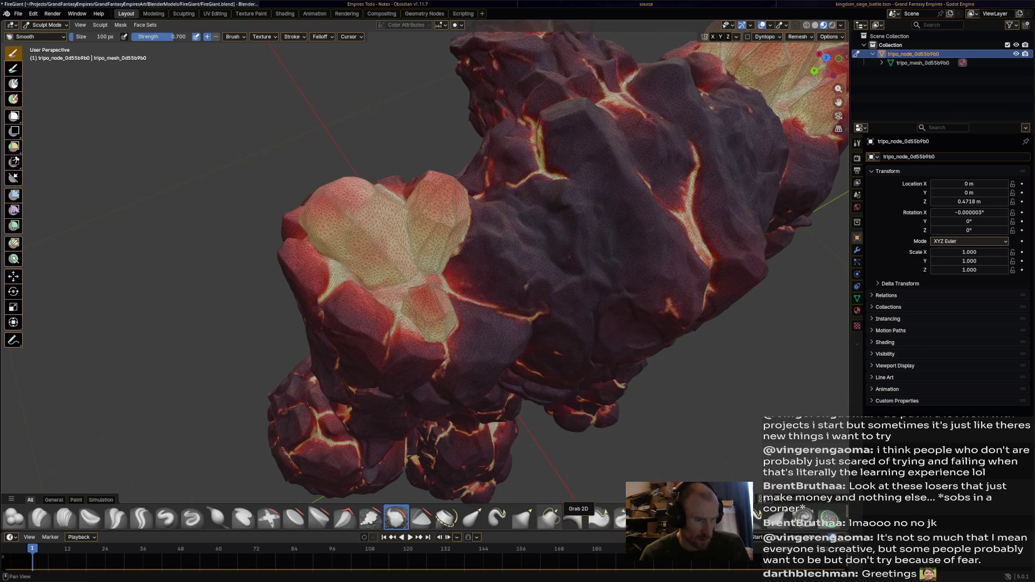
key("shift+space")
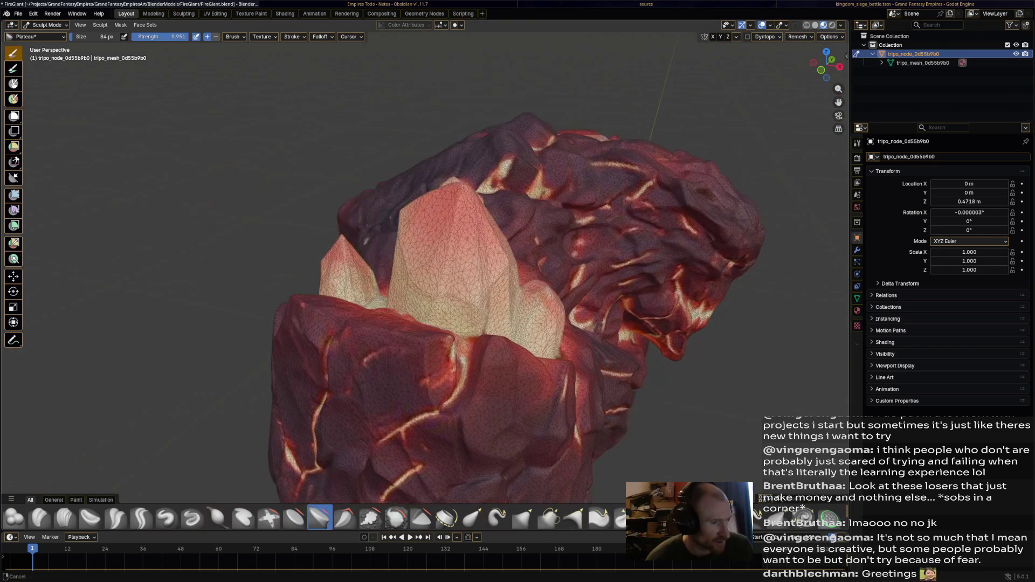
With the Grab brush, drag the large and left crystal peaks down into lower, rounder shapes
left_click_drag(487, 272, 490, 270)
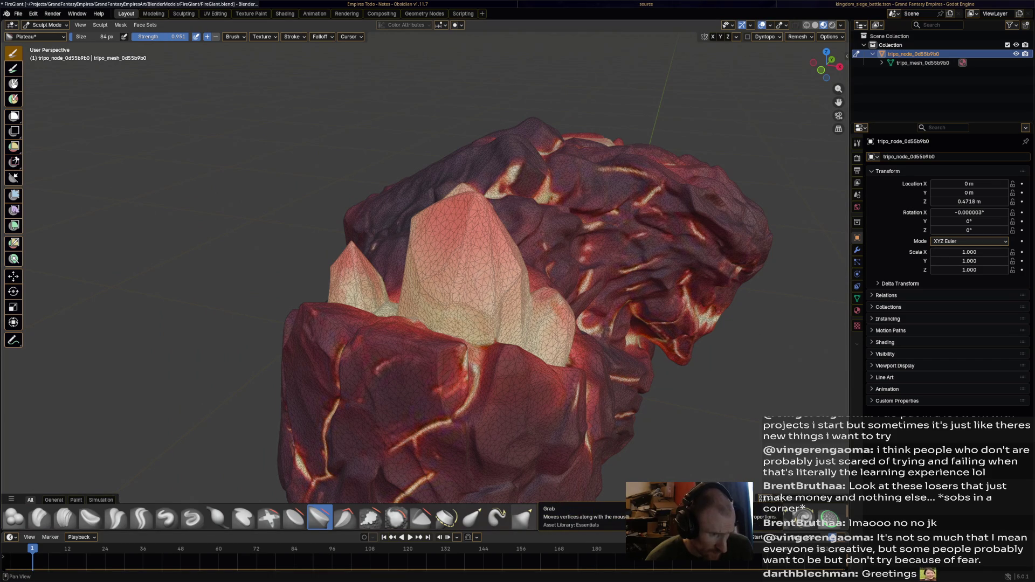
left_click(523, 518)
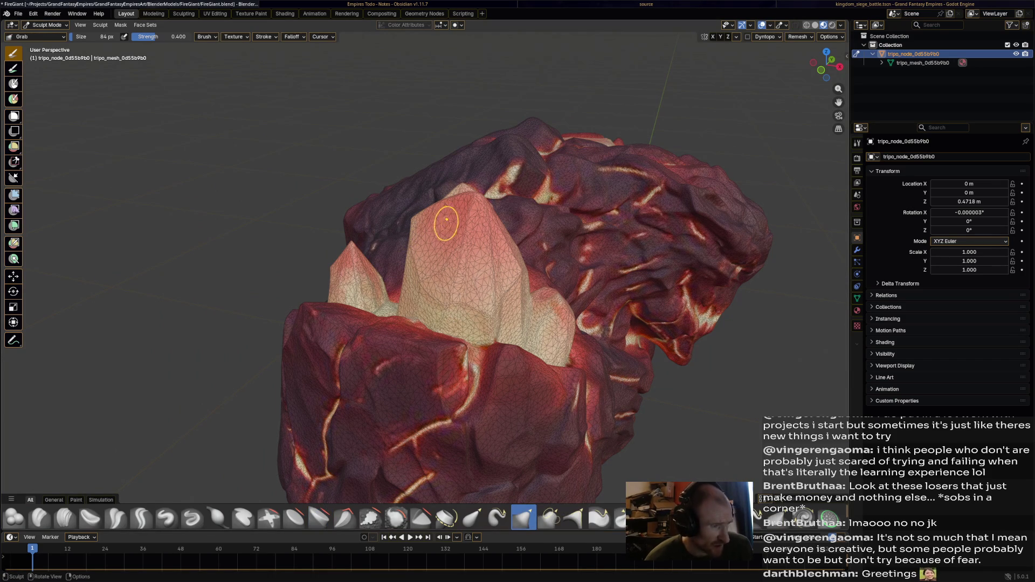
left_click_drag(488, 272, 404, 219)
mouse_move(321, 168)
left_mouse_down()
mouse_move(375, 216)
mouse_move(408, 301)
left_mouse_up()
mouse_move(458, 253)
left_mouse_down()
mouse_move(544, 219)
mouse_move(539, 253)
left_mouse_up()
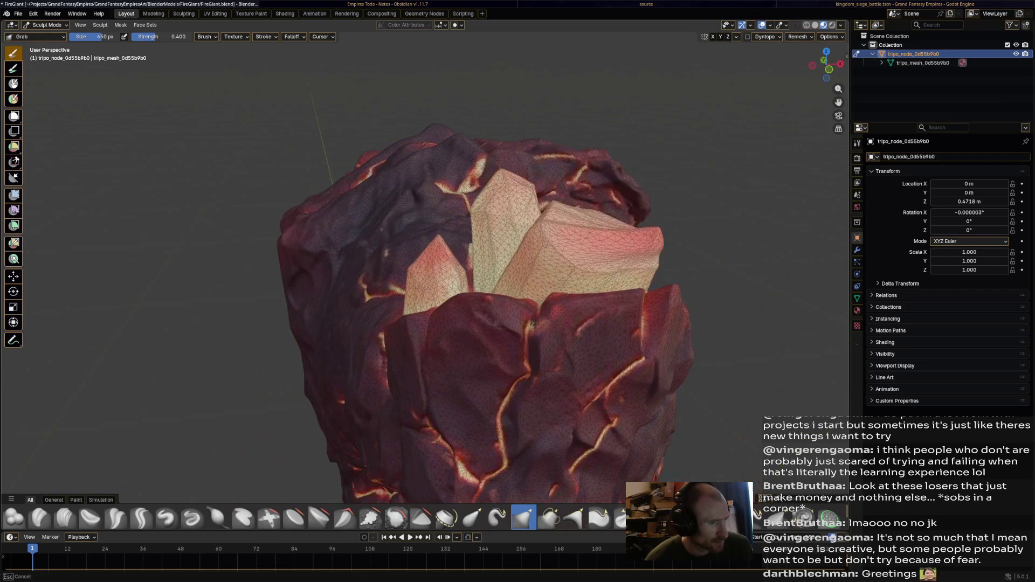
mouse_move(566, 208)
left_mouse_down()
mouse_move(583, 237)
mouse_move(346, 185)
mouse_move(340, 204)
left_mouse_up()
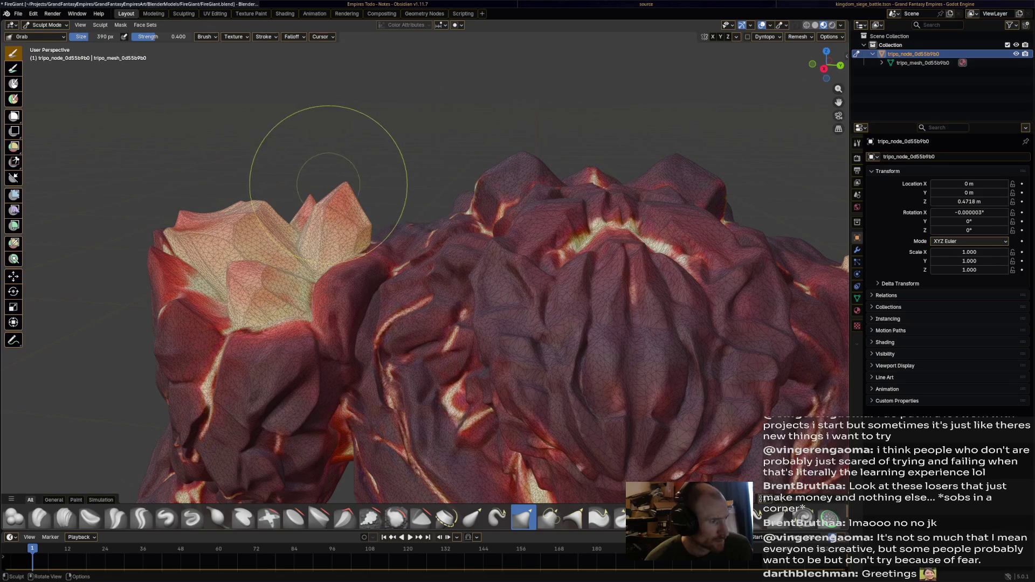
mouse_move(323, 208)
left_mouse_down()
mouse_move(338, 201)
mouse_move(340, 233)
left_mouse_up()
mouse_move(247, 240)
left_mouse_down()
mouse_move(254, 257)
mouse_move(237, 215)
mouse_move(253, 231)
left_mouse_up()
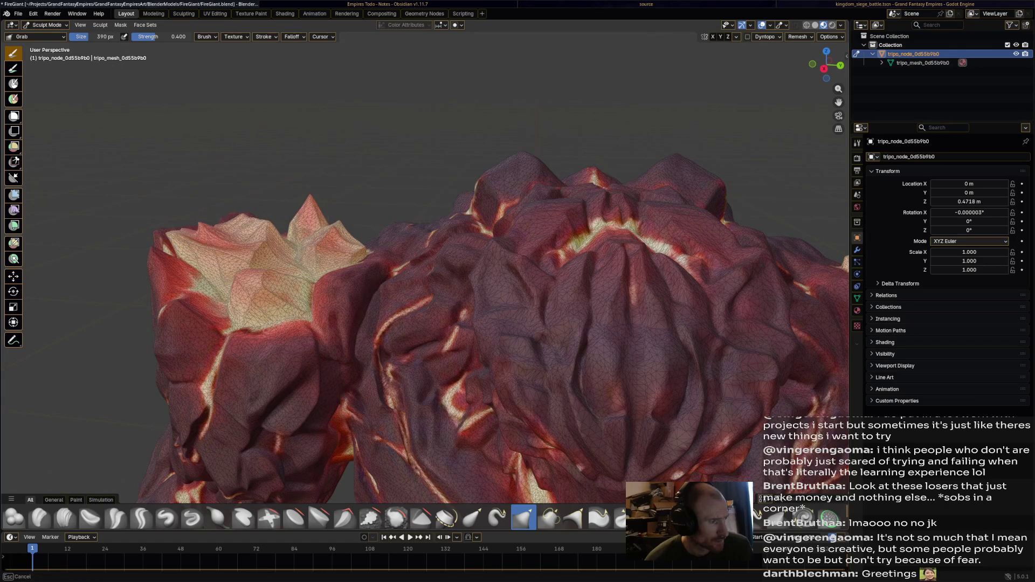
mouse_move(300, 196)
left_mouse_down()
mouse_move(307, 217)
mouse_move(200, 220)
mouse_move(531, 266)
mouse_move(542, 283)
mouse_move(527, 243)
mouse_move(543, 226)
mouse_move(533, 248)
mouse_move(466, 243)
left_mouse_up()
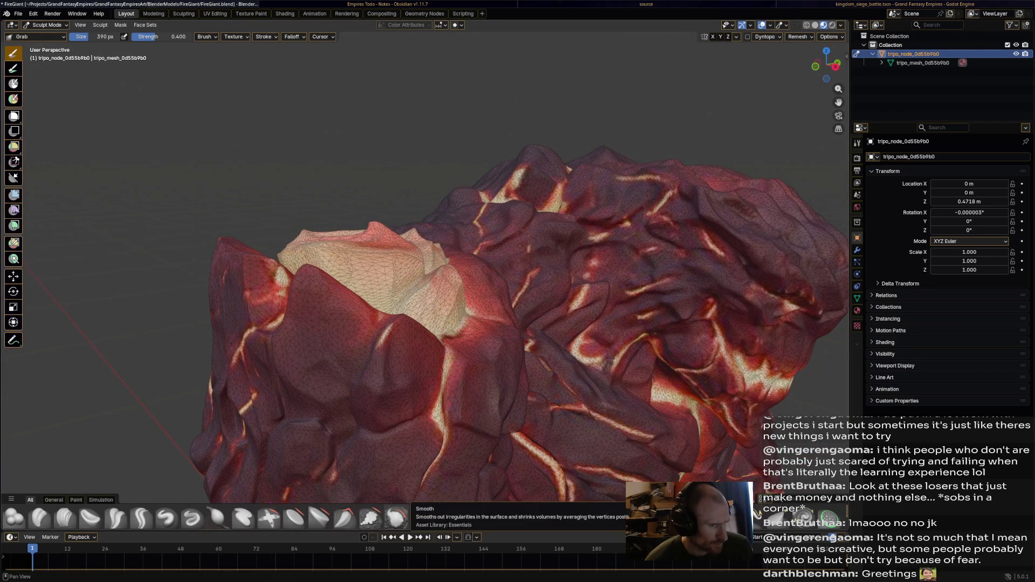
Smooth the pale crystal mounds on the rock's top with a resized Smooth brush, then pick Plateau
left_click(396, 518)
key("f")
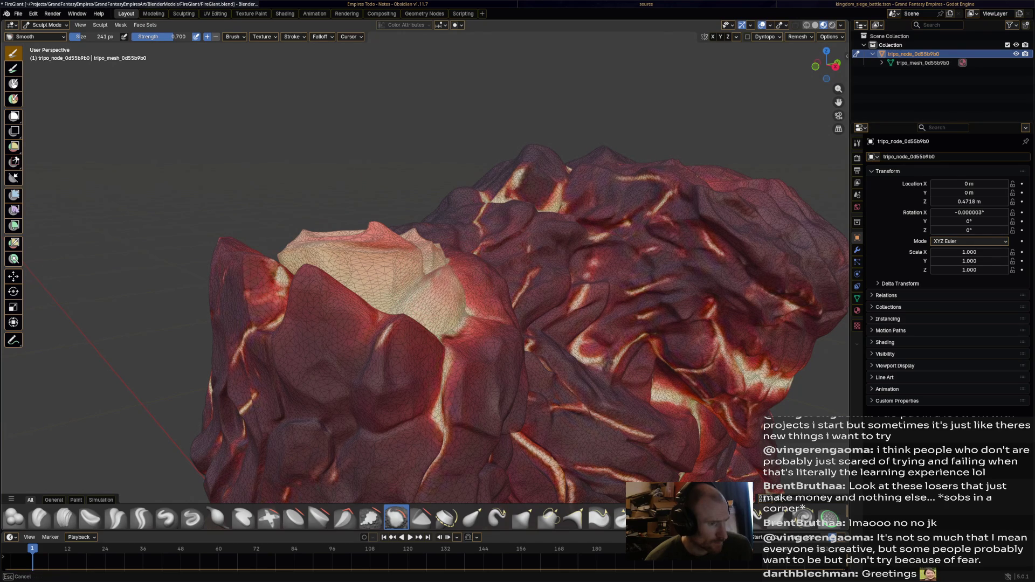
left_click_drag(399, 238, 372, 248)
mouse_move(571, 291)
left_mouse_down()
mouse_move(539, 323)
mouse_move(588, 332)
mouse_move(528, 291)
mouse_move(614, 277)
left_mouse_up()
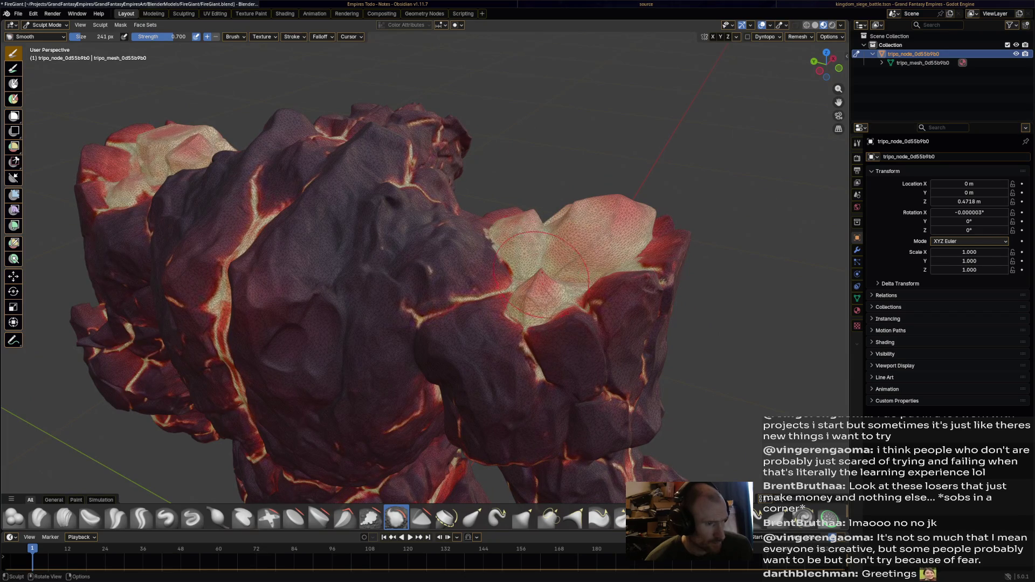
left_click_drag(518, 270, 356, 276)
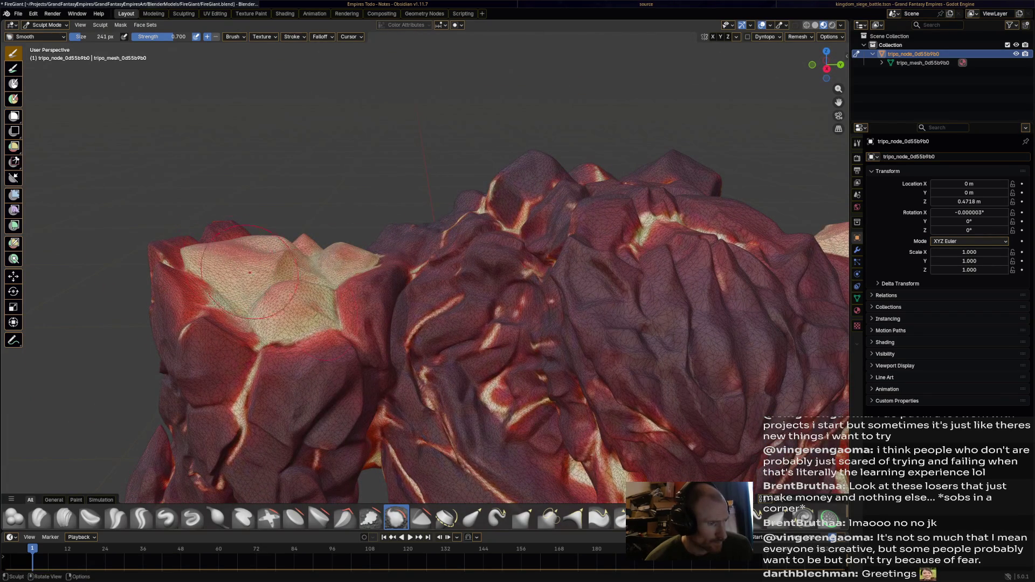
left_click(319, 518)
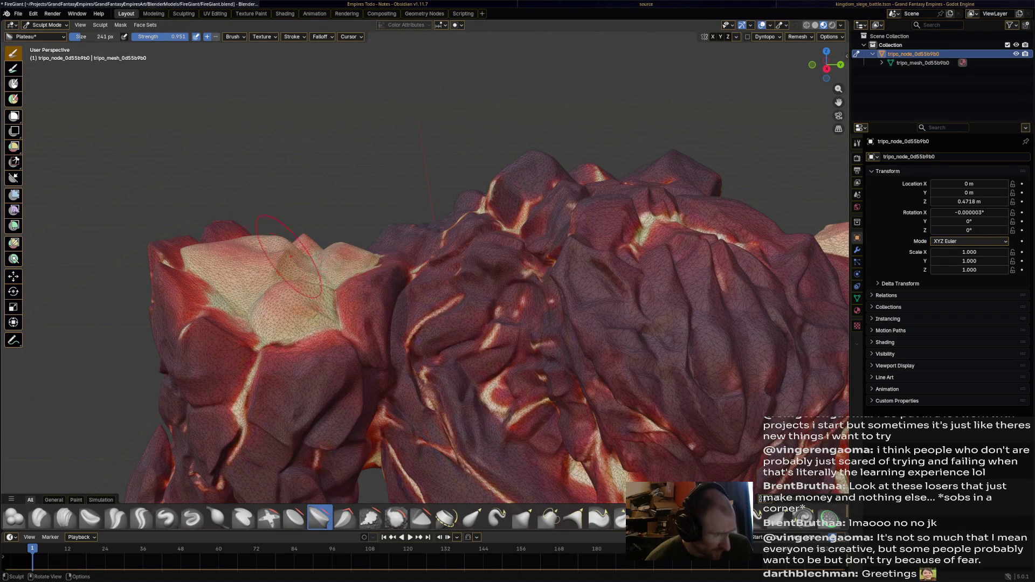
Set the Plateau brush to 139 px and undo a stray stroke on the pale top
scroll(162, 70, "up", 2)
key("f")
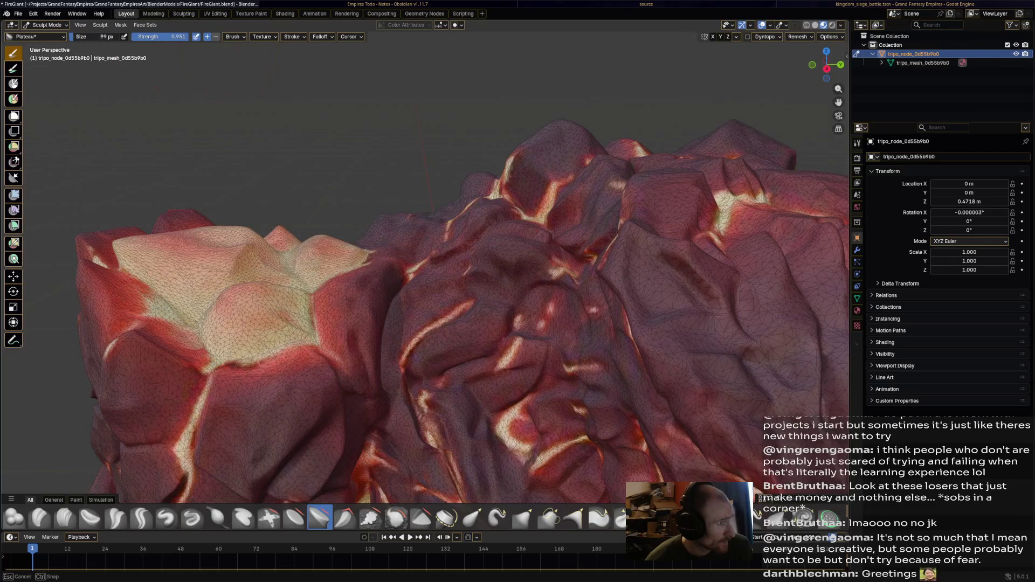
left_click(300, 342)
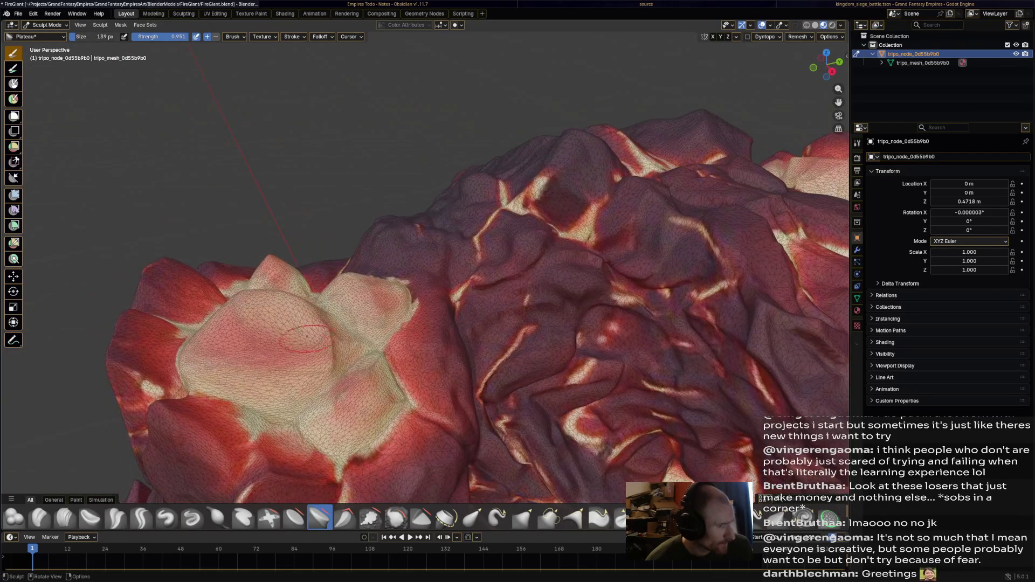
left_click_drag(300, 342, 243, 361)
key("ctrl+z")
Flatten the pale blob in several strokes, shrinking the brush between passes
mouse_move(300, 323)
left_mouse_down()
mouse_move(377, 324)
mouse_move(463, 361)
left_mouse_up()
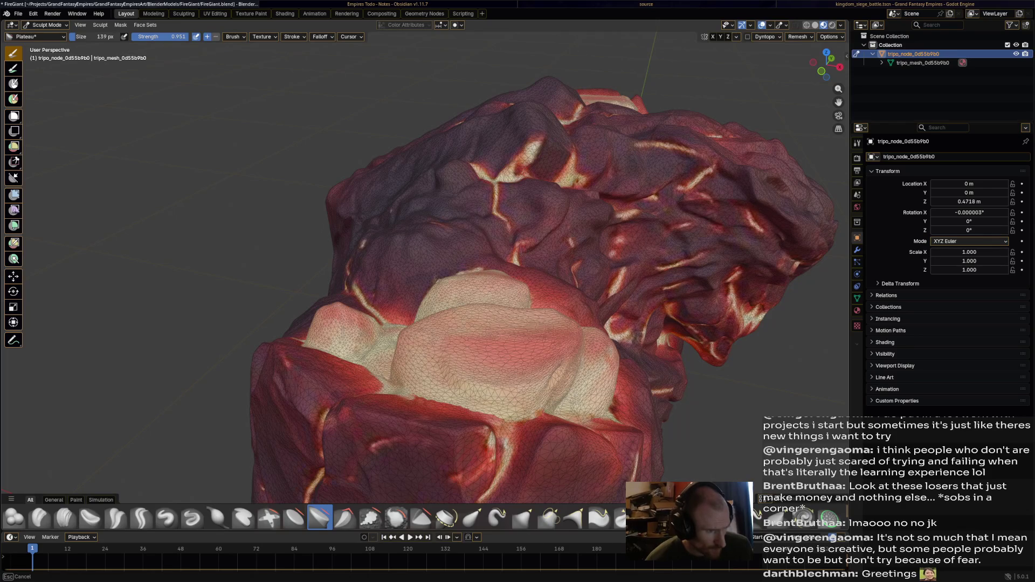
left_click_drag(442, 348, 547, 331)
left_click_drag(482, 342, 539, 302)
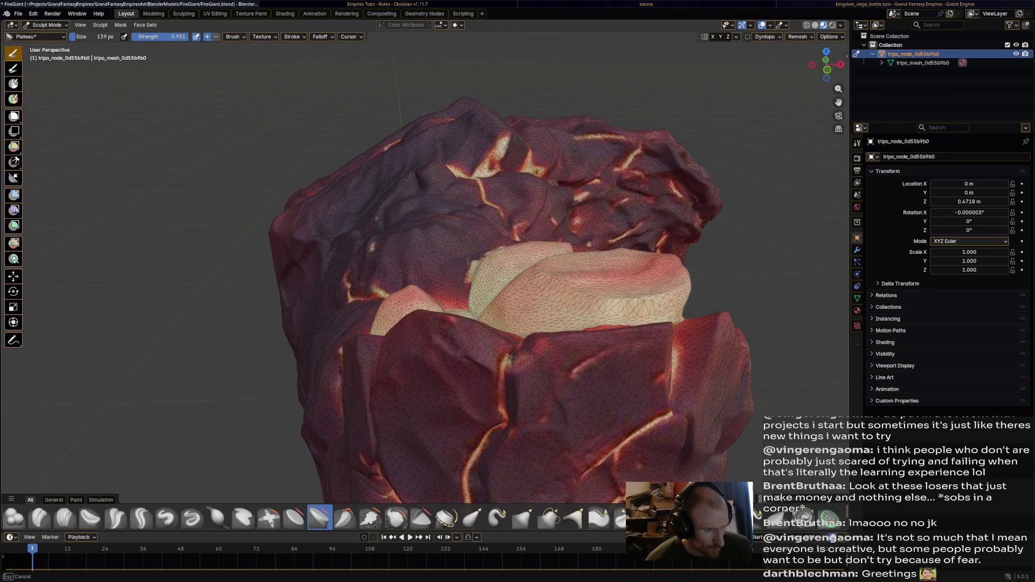
mouse_move(539, 302)
left_mouse_down()
mouse_move(603, 232)
mouse_move(545, 264)
left_mouse_up()
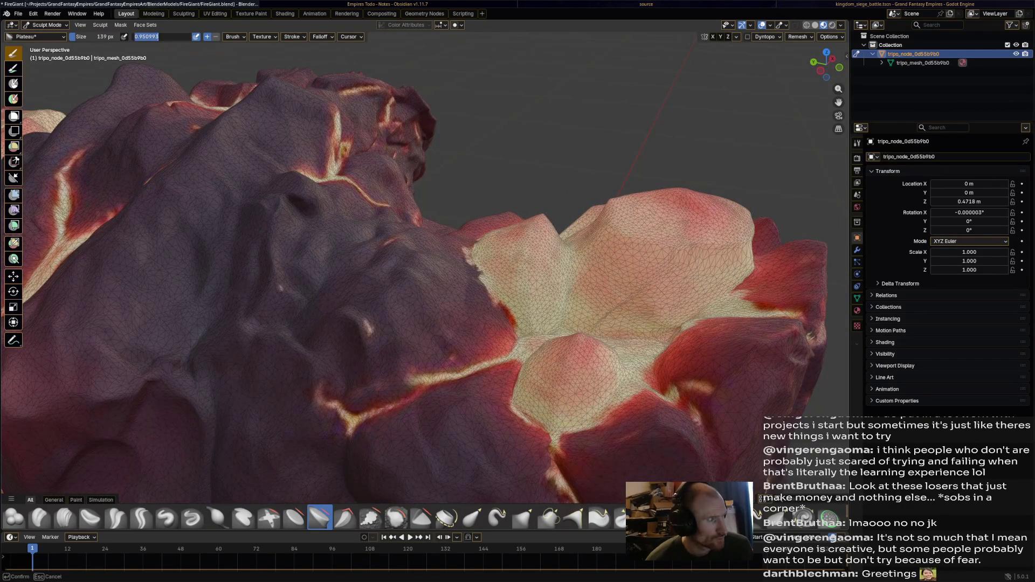
key("f")
left_click(577, 251)
left_click_drag(620, 248, 604, 296)
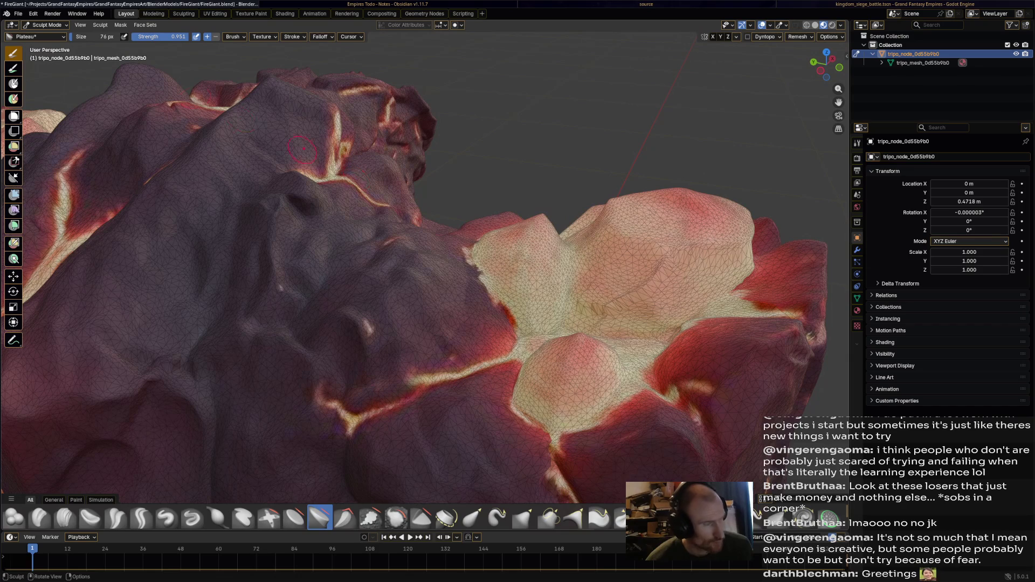
key("f")
left_click(577, 270)
mouse_move(587, 269)
left_mouse_down()
mouse_move(636, 259)
mouse_move(625, 293)
left_mouse_up()
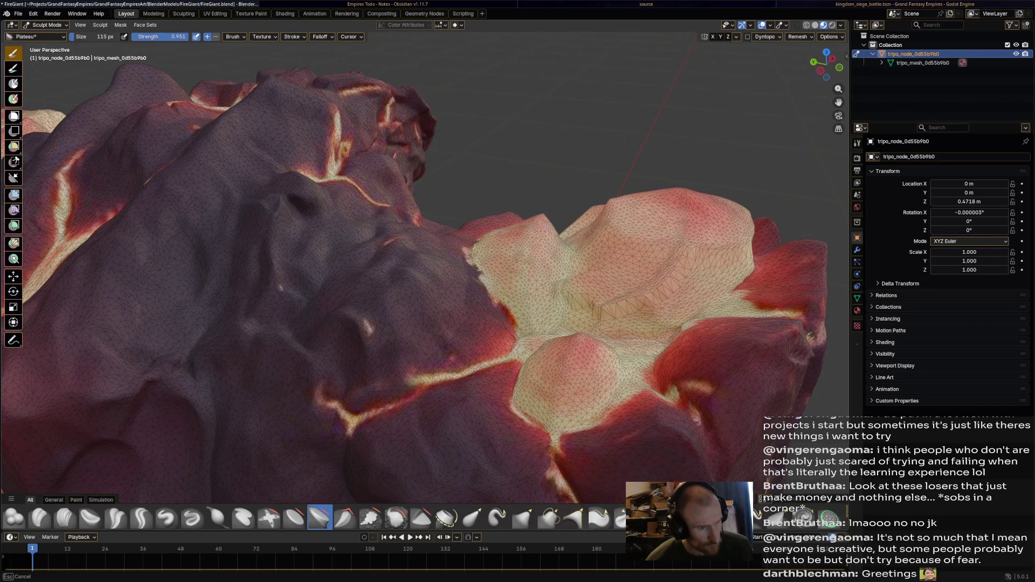
mouse_move(634, 296)
left_mouse_down()
mouse_move(679, 275)
mouse_move(636, 302)
mouse_move(671, 269)
left_mouse_up()
mouse_move(598, 231)
left_mouse_down()
mouse_move(587, 253)
mouse_move(654, 264)
mouse_move(645, 233)
mouse_move(612, 227)
mouse_move(606, 186)
left_mouse_up()
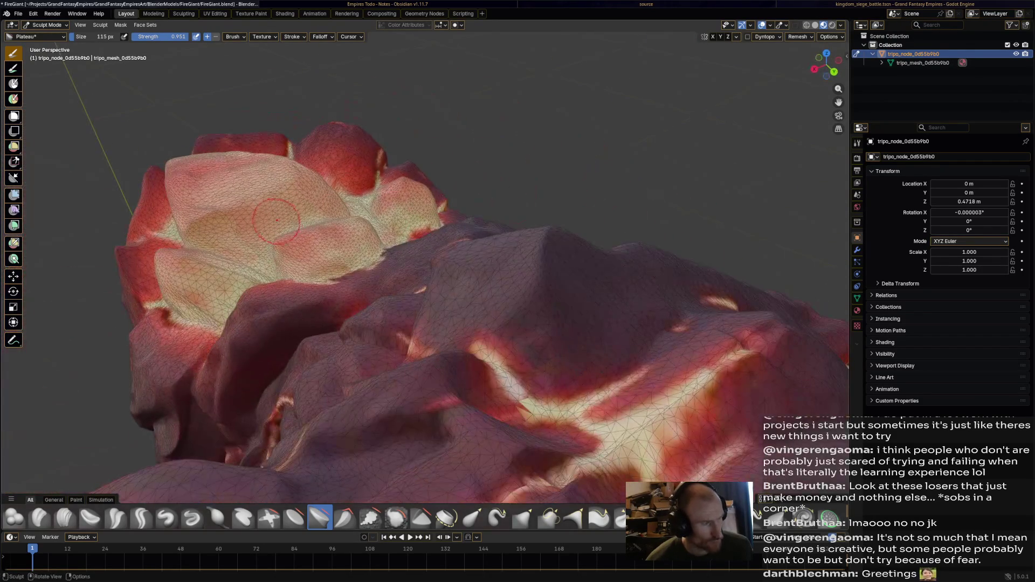
Flatten the crystal tops into raised plateaus, working from several angles
mouse_move(225, 235)
left_mouse_down()
mouse_move(325, 223)
mouse_move(405, 261)
mouse_move(315, 334)
mouse_move(361, 306)
mouse_move(507, 282)
mouse_move(546, 326)
mouse_move(642, 361)
mouse_move(527, 307)
mouse_move(628, 318)
mouse_move(641, 356)
mouse_move(577, 386)
mouse_move(393, 346)
left_mouse_up()
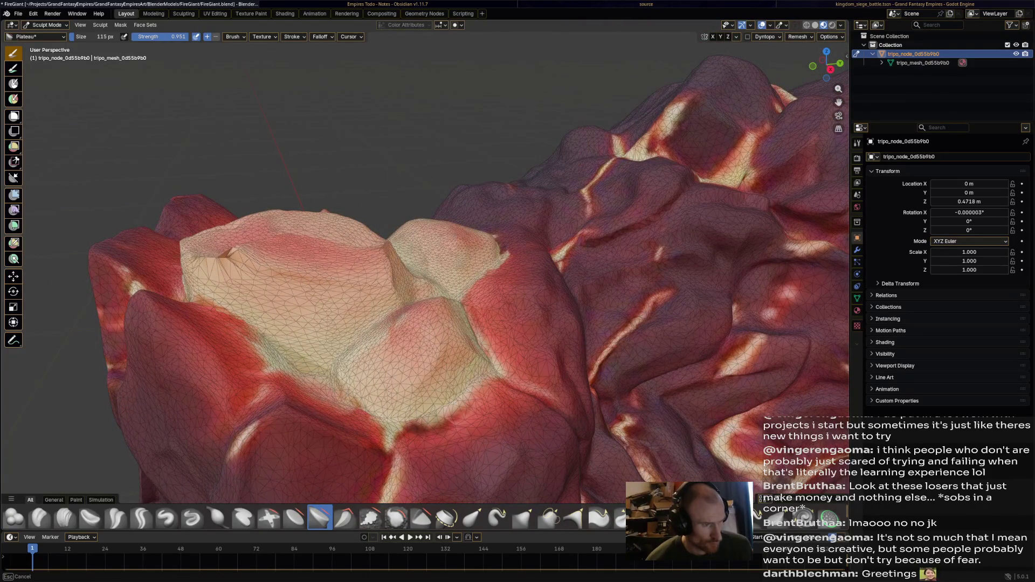
mouse_move(423, 378)
left_mouse_down()
mouse_move(432, 400)
mouse_move(419, 398)
left_mouse_up()
left_click_drag(455, 358, 277, 362)
left_click(267, 330)
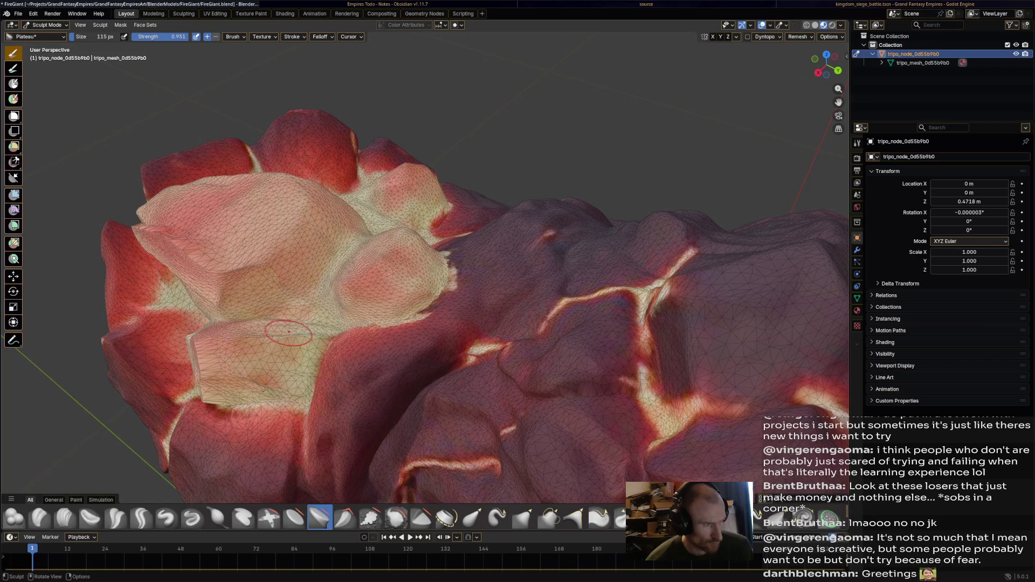
mouse_move(359, 296)
left_mouse_down()
mouse_move(380, 283)
mouse_move(407, 302)
mouse_move(388, 259)
mouse_move(394, 247)
left_mouse_up()
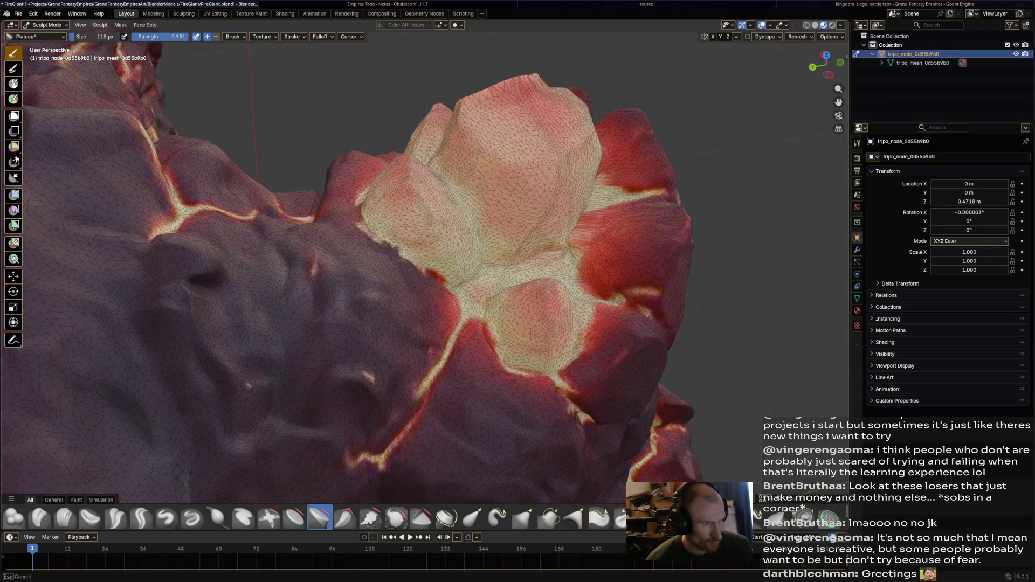
mouse_move(452, 228)
left_mouse_down()
mouse_move(479, 274)
mouse_move(511, 238)
mouse_move(548, 338)
mouse_move(542, 301)
mouse_move(510, 320)
left_mouse_up()
mouse_move(518, 269)
left_mouse_down()
mouse_move(526, 280)
mouse_move(531, 272)
mouse_move(539, 303)
left_mouse_up()
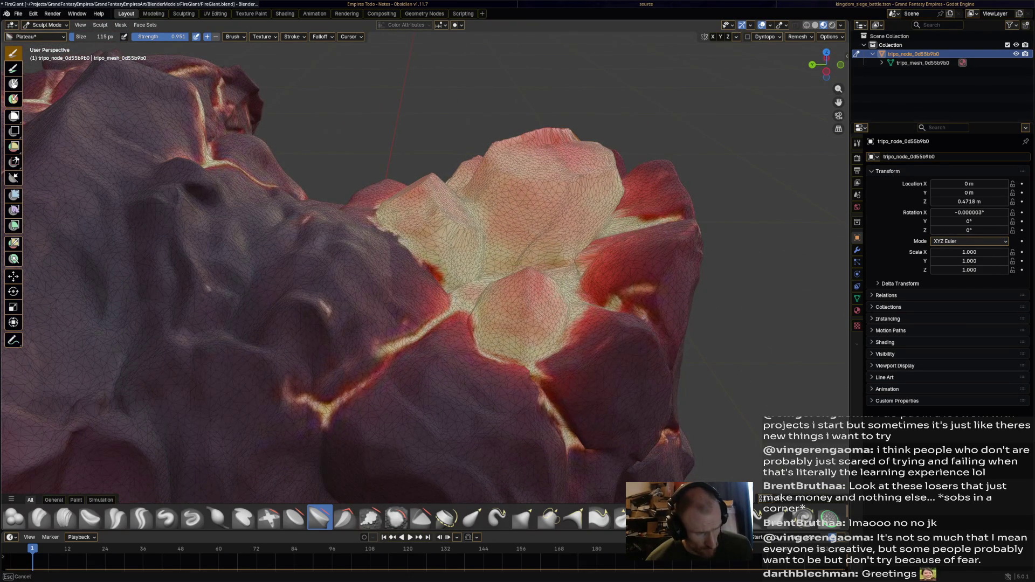
left_click_drag(489, 325, 485, 237)
left_click_drag(416, 190, 367, 302)
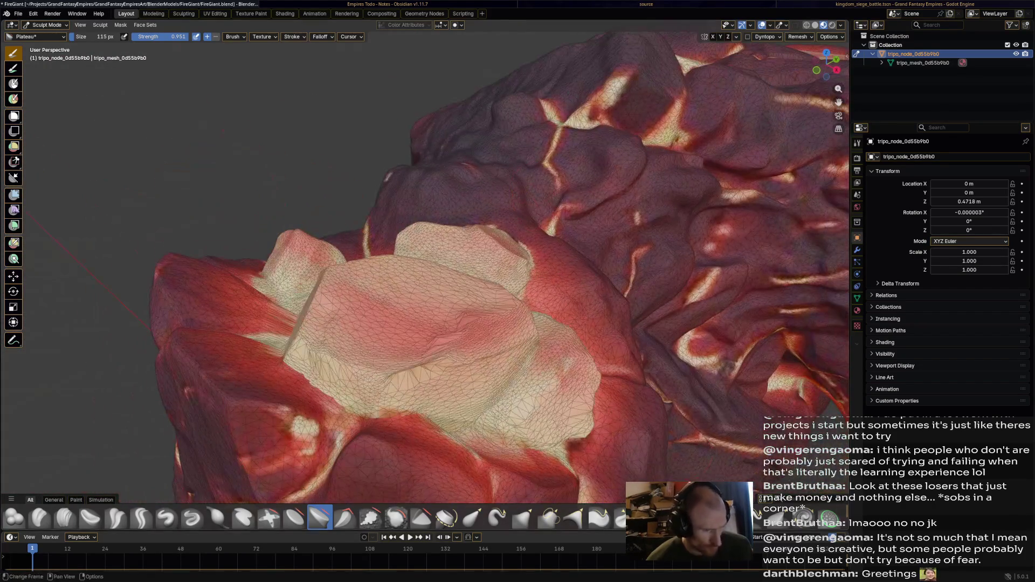
Smooth out a leftover crease in the crystal with the Smooth brush
left_click(396, 516)
mouse_move(450, 347)
left_mouse_down()
mouse_move(490, 337)
mouse_move(452, 330)
mouse_move(401, 380)
mouse_move(515, 356)
mouse_move(520, 339)
mouse_move(264, 310)
mouse_move(329, 318)
mouse_move(265, 323)
left_mouse_up()
scroll(266, 323, "down", 5)
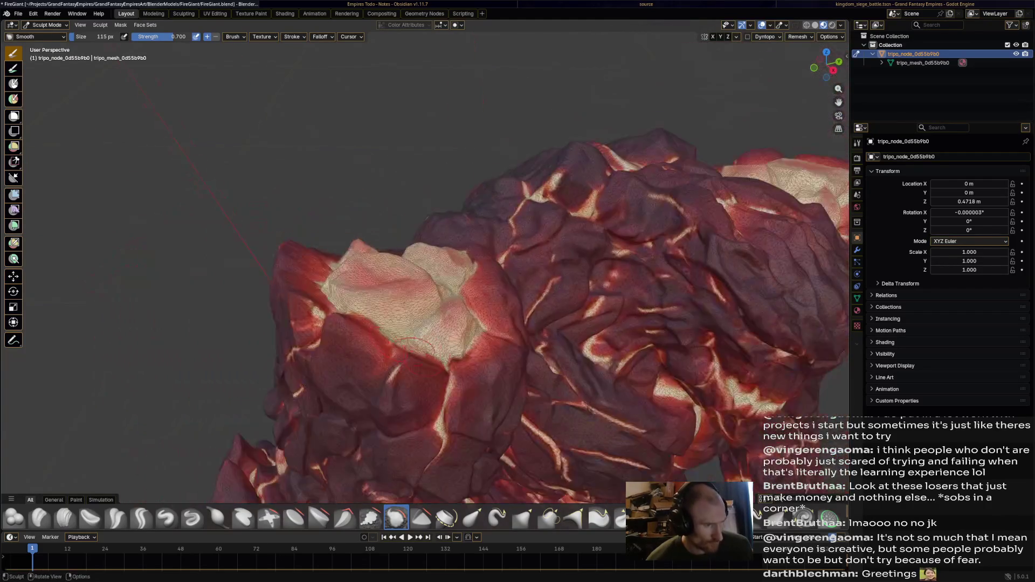
Save FireGiant.blend and open the Texture Paint workspace on the golem's base colour texture
mouse_move(501, 323)
left_mouse_down()
mouse_move(350, 334)
mouse_move(485, 323)
mouse_move(291, 286)
left_mouse_up()
key("ctrl+s")
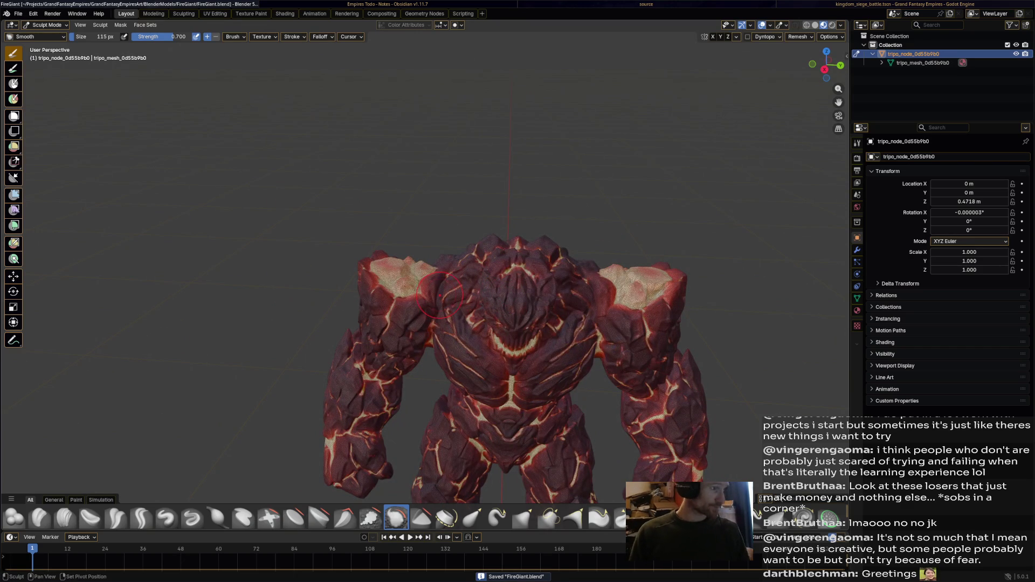
scroll(501, 285, "up", 5)
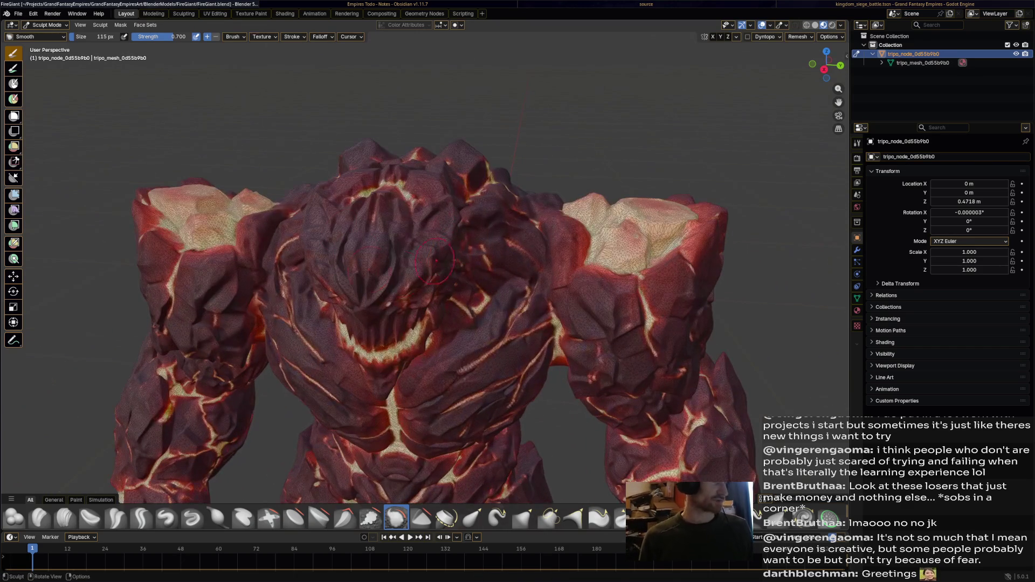
left_click(251, 14)
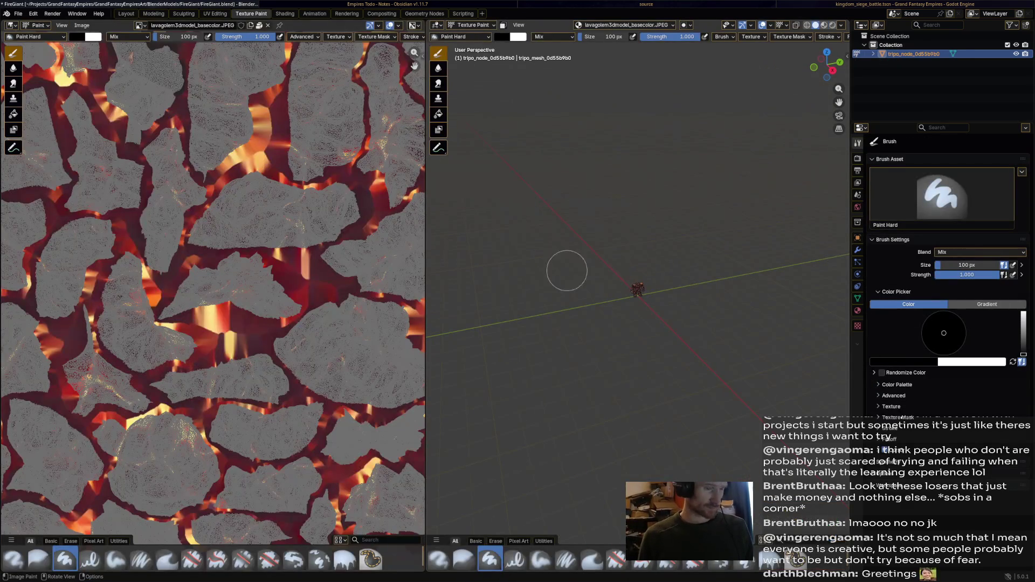
Undo the accidental black stroke painted on the golem's chest
scroll(641, 280, "up", 8)
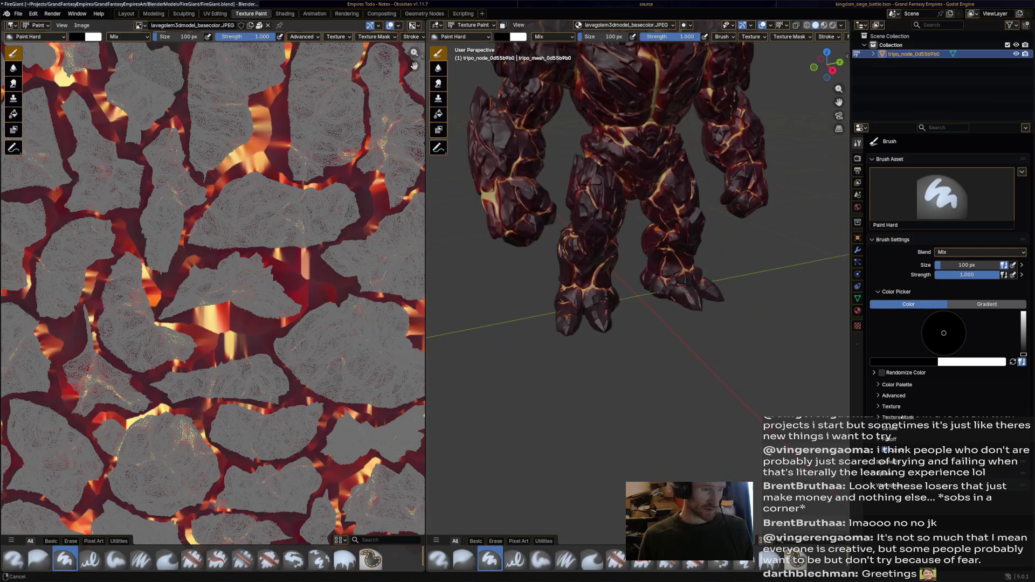
scroll(618, 157, "down", 4)
scroll(591, 265, "up", 6)
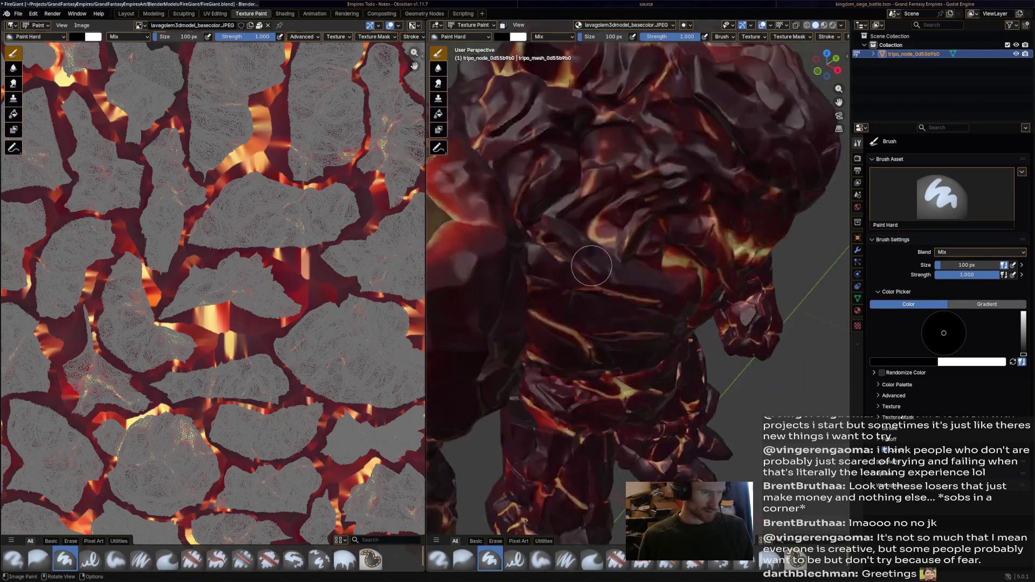
left_click_drag(554, 261, 557, 312)
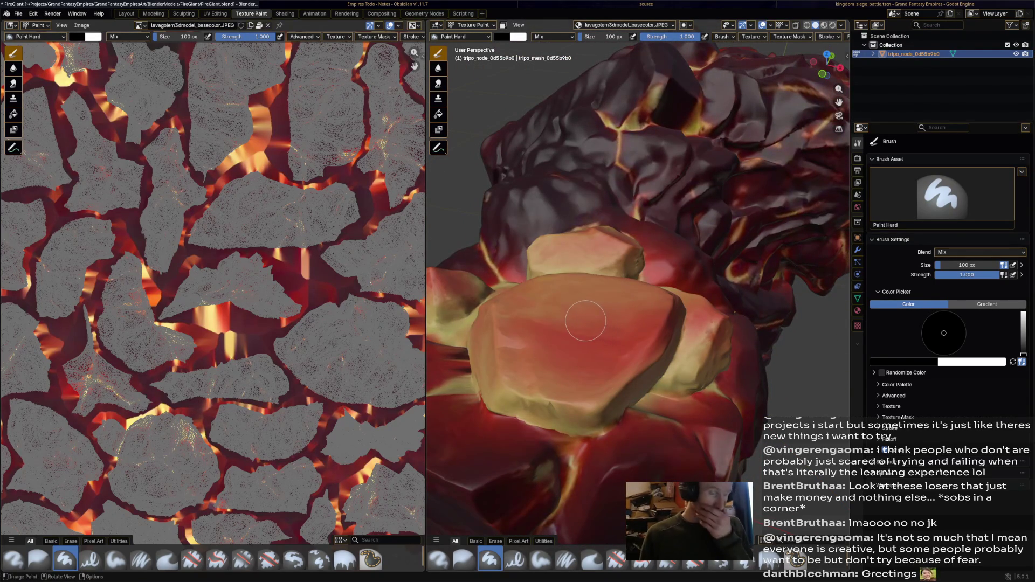
mouse_move(584, 337)
left_mouse_down()
mouse_move(566, 342)
mouse_move(577, 331)
left_mouse_up()
key("ctrl+z")
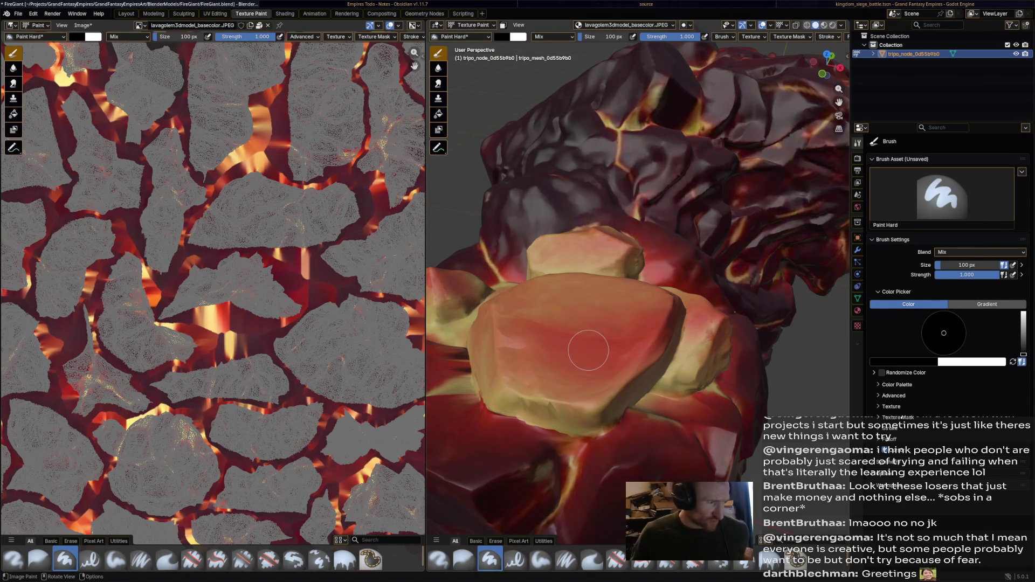
Zoom the Image Editor into the UV texture and select the Blur brush
scroll(331, 258, "up", 7)
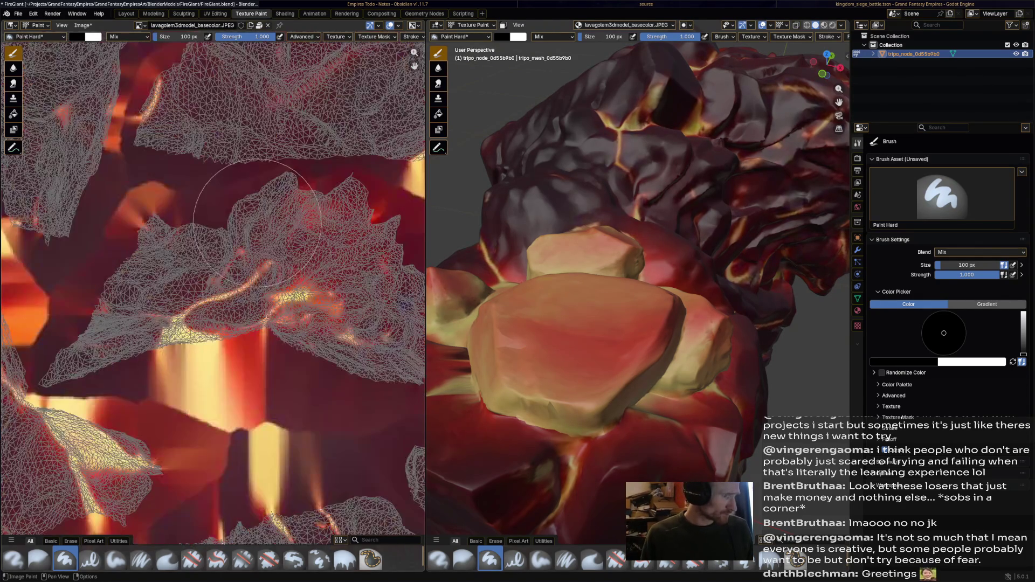
scroll(303, 296, "down", 7)
scroll(303, 297, "up", 7)
scroll(304, 296, "up", 2)
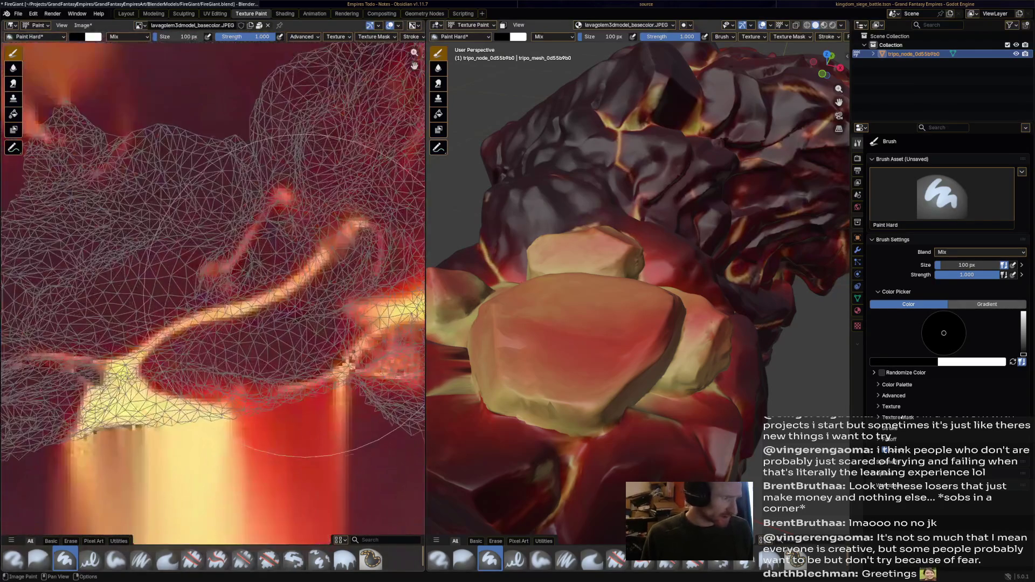
scroll(303, 297, "down", 2)
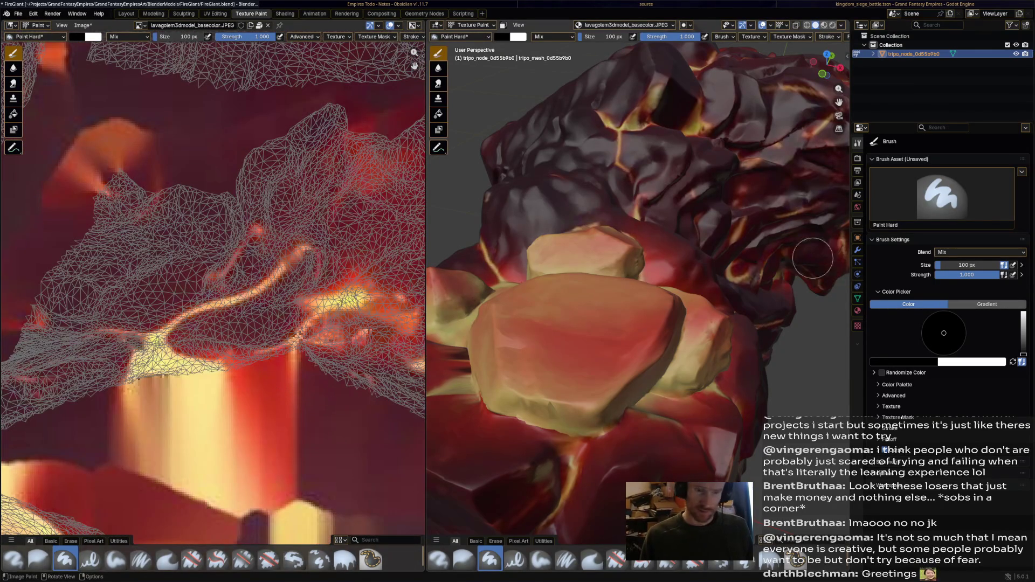
left_click(464, 560)
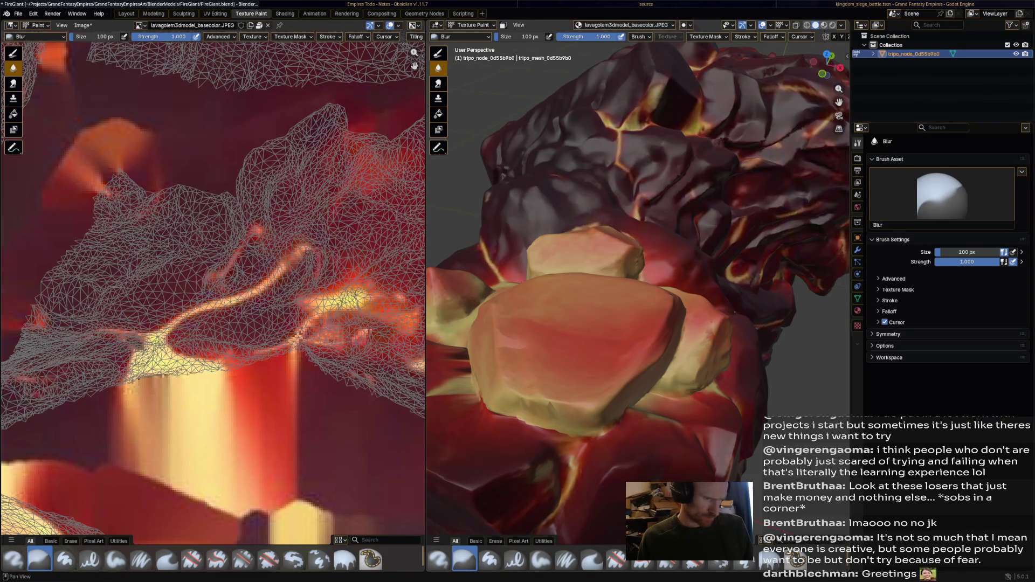
Switch to the Airbrush and eyedrop a dark maroon from the golem's rock as its colour
left_click(438, 558)
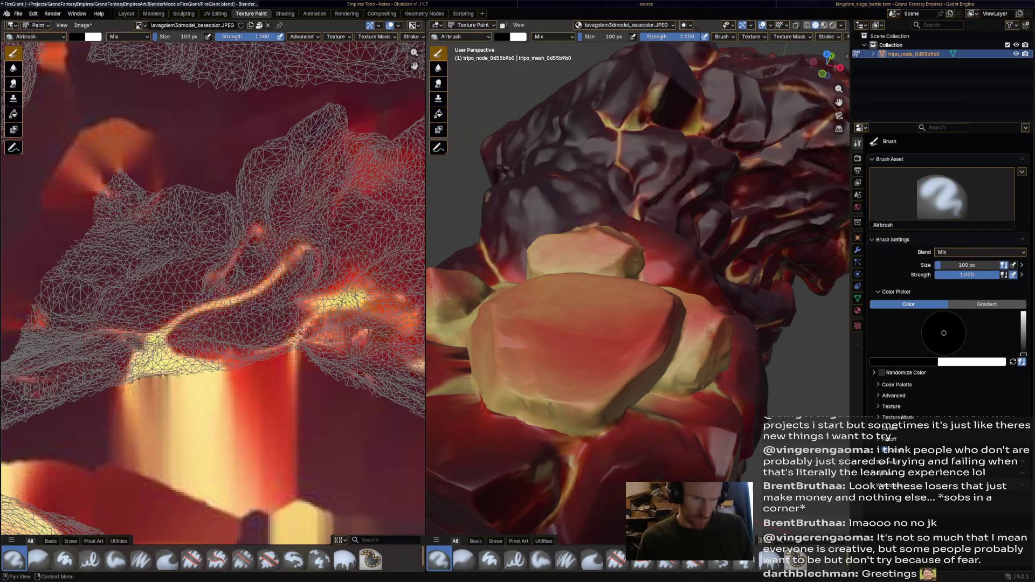
left_click(903, 362)
left_click(949, 349)
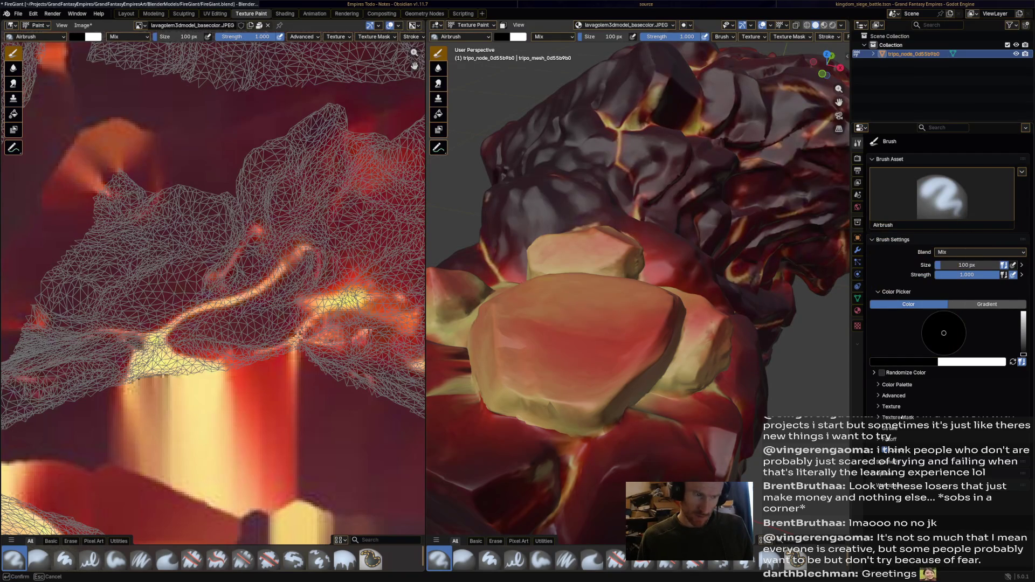
left_click(552, 212)
mouse_move(674, 251)
left_mouse_down()
mouse_move(598, 252)
mouse_move(680, 237)
left_mouse_up()
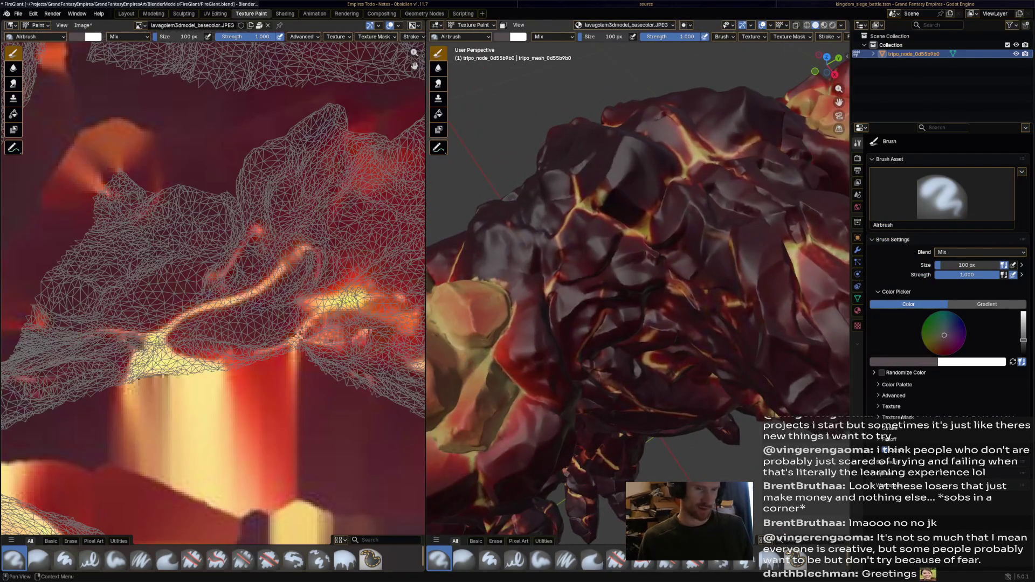
left_click(903, 361)
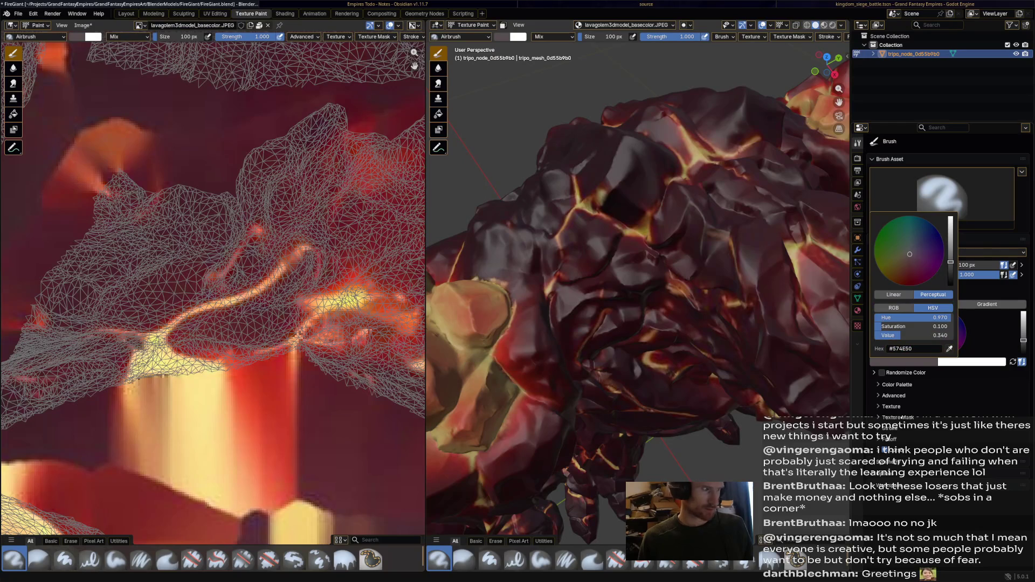
key("e")
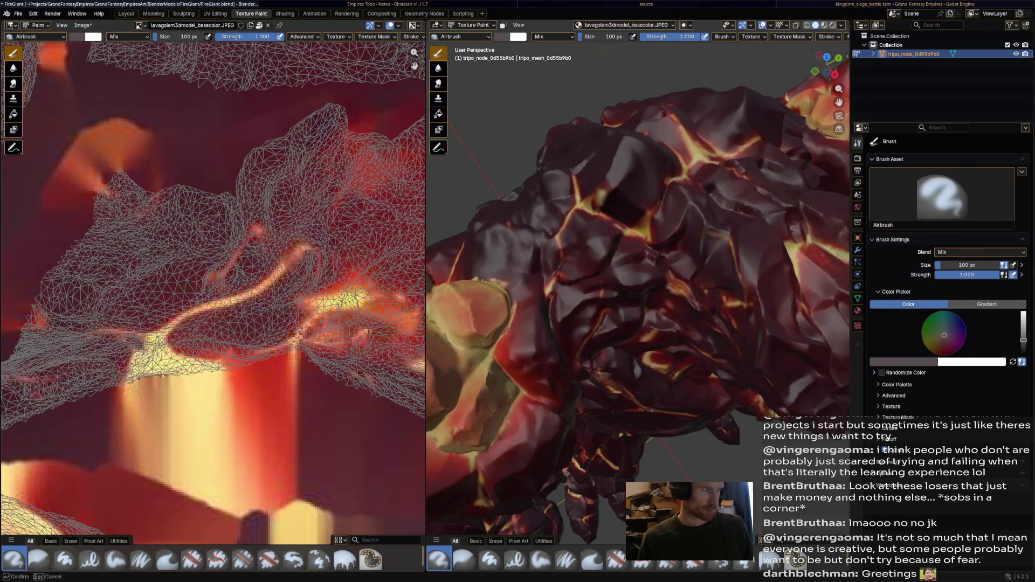
left_click(593, 323)
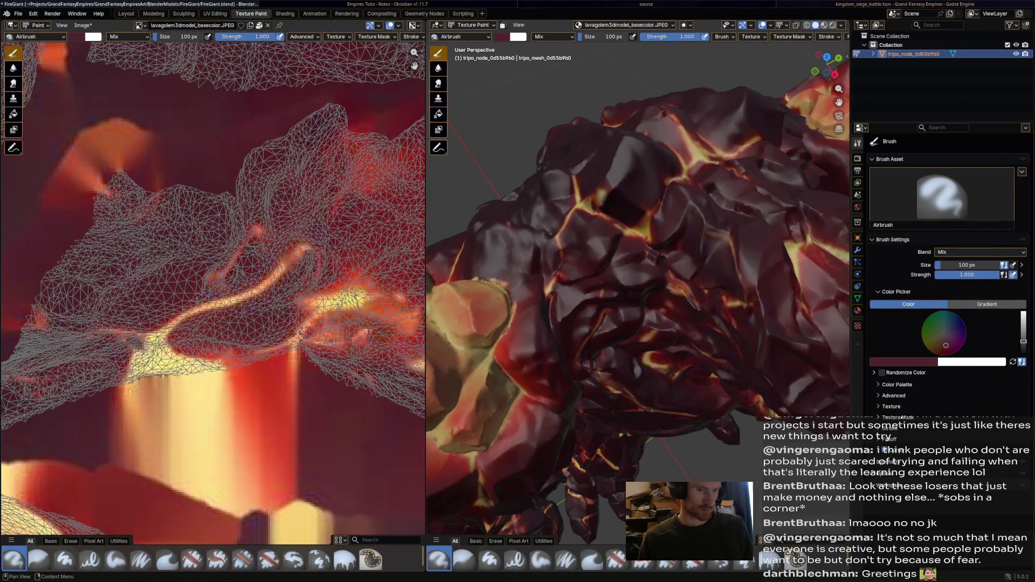
Create a new colour palette, Palette.001, in the brush's Color Palette panel
left_click_drag(507, 306, 631, 299)
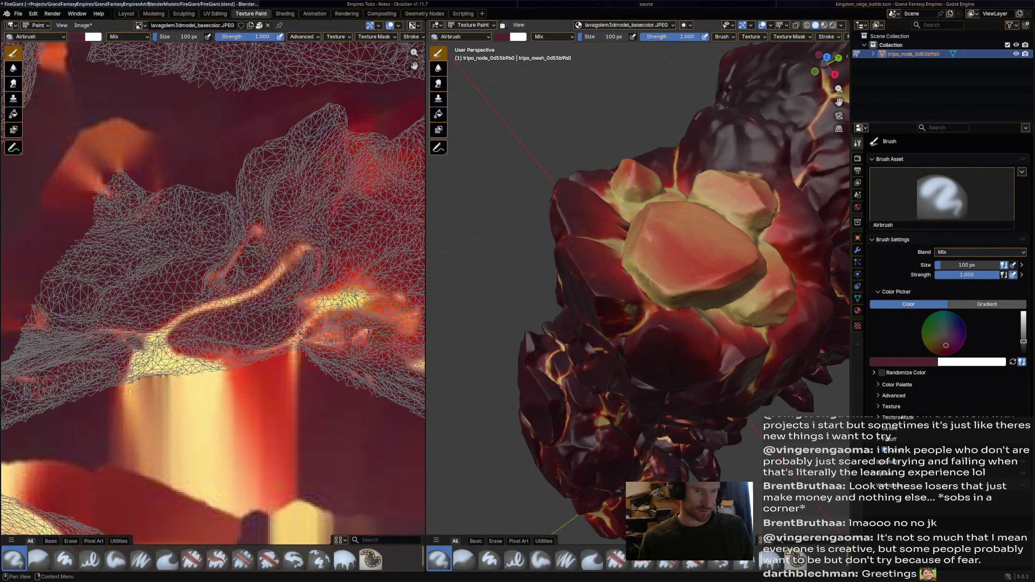
left_click(893, 395)
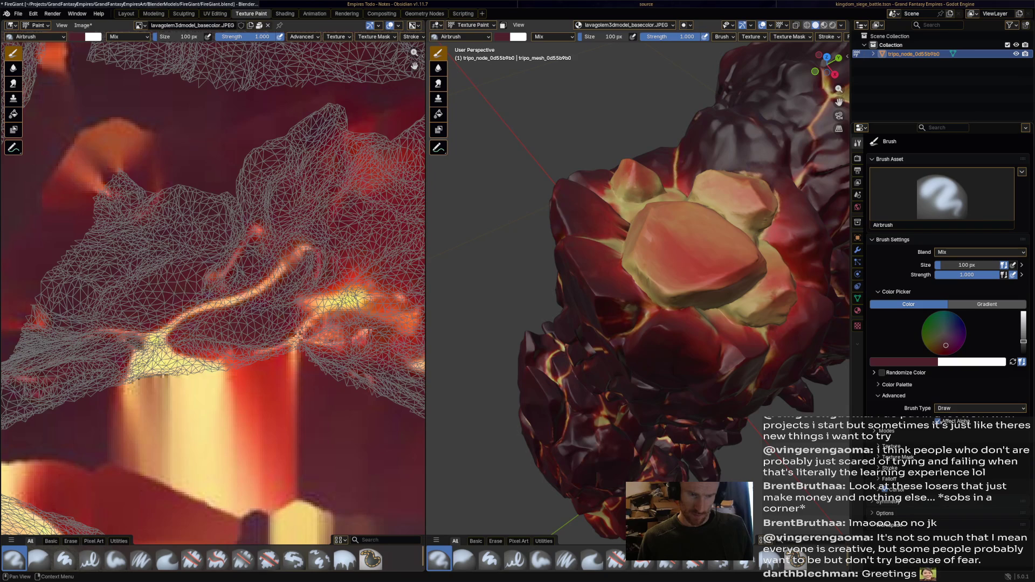
left_click(897, 385)
left_click(959, 396)
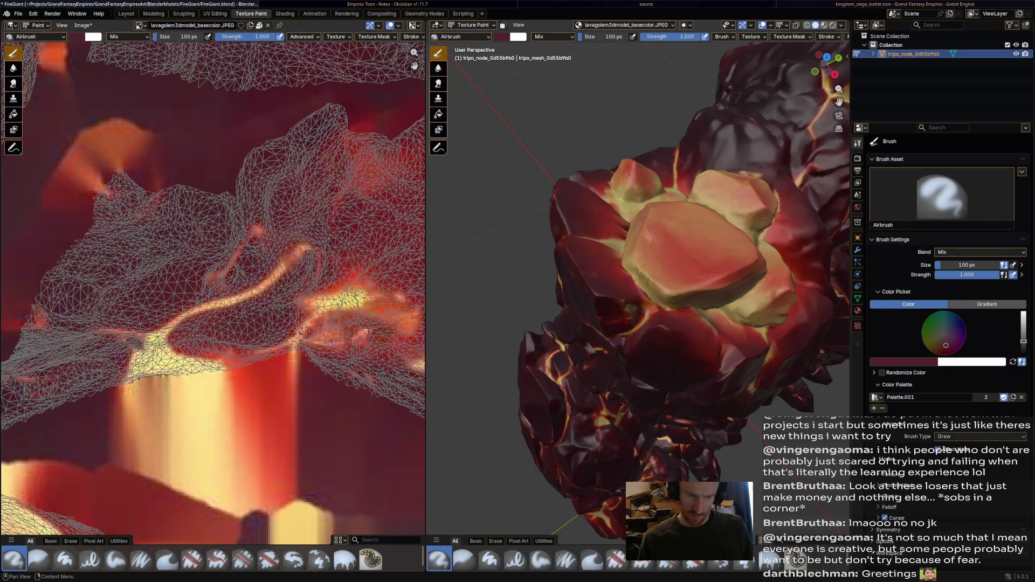
mouse_move(642, 382)
left_mouse_down()
mouse_move(679, 377)
mouse_move(551, 322)
mouse_move(539, 334)
mouse_move(517, 330)
mouse_move(504, 350)
mouse_move(526, 341)
mouse_move(558, 356)
mouse_move(582, 333)
mouse_move(512, 382)
left_mouse_up()
Airbrush dark maroon over the golem's glowing chest plates and bright rock patches
left_click_drag(494, 325, 664, 305)
mouse_move(812, 294)
left_mouse_down()
mouse_move(738, 294)
mouse_move(751, 319)
mouse_move(723, 323)
mouse_move(765, 330)
mouse_move(800, 318)
mouse_move(609, 307)
mouse_move(665, 286)
mouse_move(620, 249)
mouse_move(701, 259)
mouse_move(679, 256)
mouse_move(673, 209)
mouse_move(621, 258)
mouse_move(630, 260)
left_mouse_up()
left_click_drag(660, 330, 620, 285)
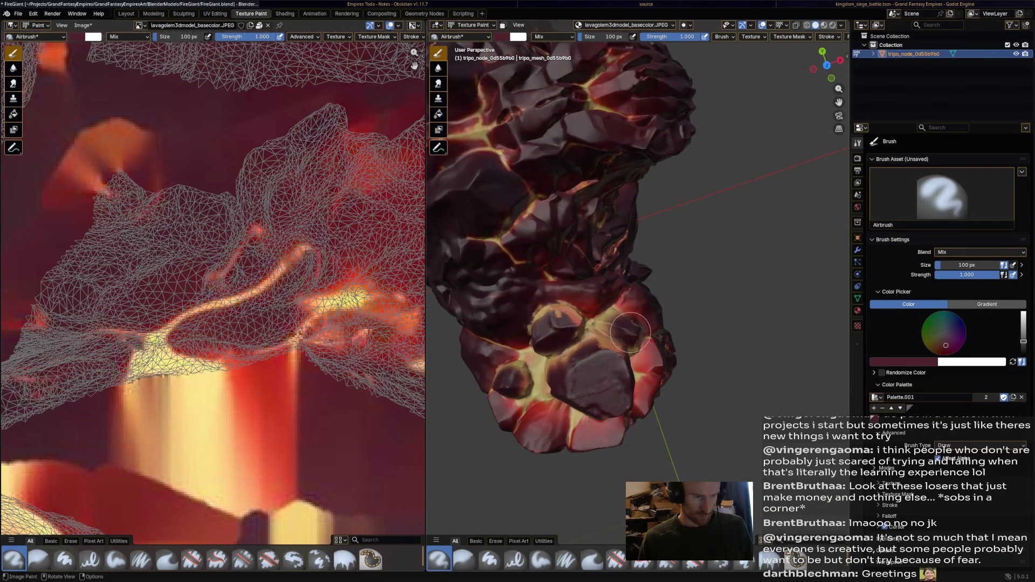
mouse_move(650, 329)
left_mouse_down()
mouse_move(593, 312)
mouse_move(692, 469)
mouse_move(677, 471)
mouse_move(717, 497)
mouse_move(480, 356)
mouse_move(490, 367)
mouse_move(474, 392)
mouse_move(593, 359)
mouse_move(630, 329)
left_mouse_up()
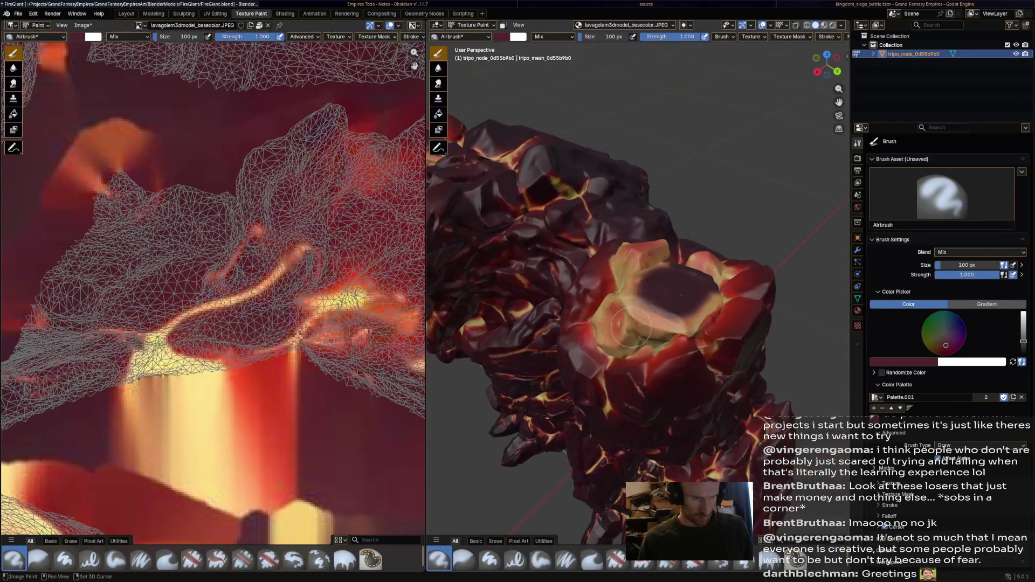
mouse_move(652, 287)
left_mouse_down()
mouse_move(636, 304)
mouse_move(679, 323)
mouse_move(693, 318)
left_mouse_up()
mouse_move(692, 318)
left_mouse_down()
mouse_move(450, 273)
mouse_move(708, 315)
mouse_move(667, 308)
mouse_move(701, 318)
mouse_move(677, 348)
mouse_move(692, 355)
left_mouse_up()
mouse_move(653, 283)
left_mouse_down()
mouse_move(663, 274)
mouse_move(571, 302)
mouse_move(595, 335)
left_mouse_up()
left_click_drag(559, 274, 557, 282)
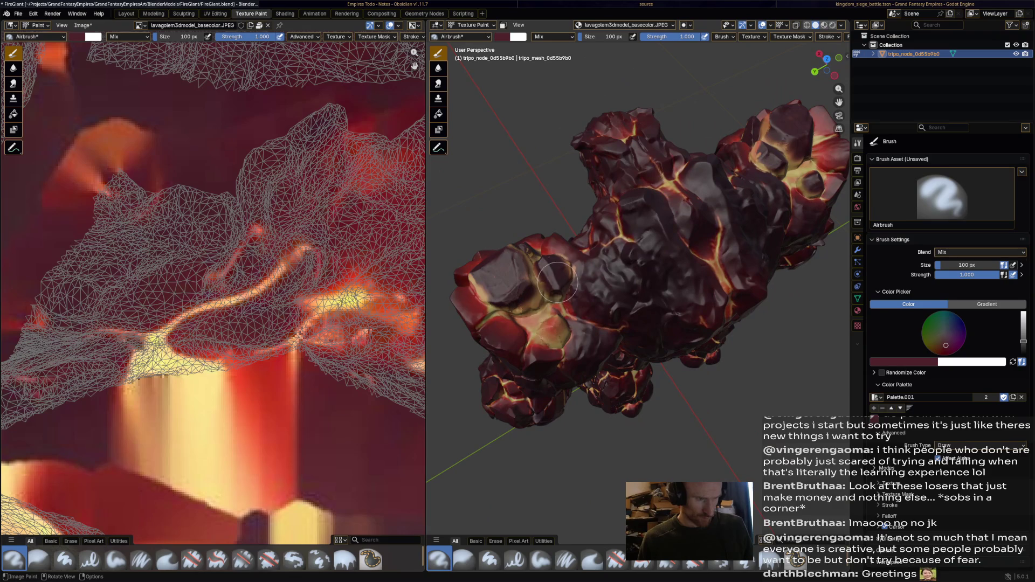
left_click_drag(553, 329, 555, 331)
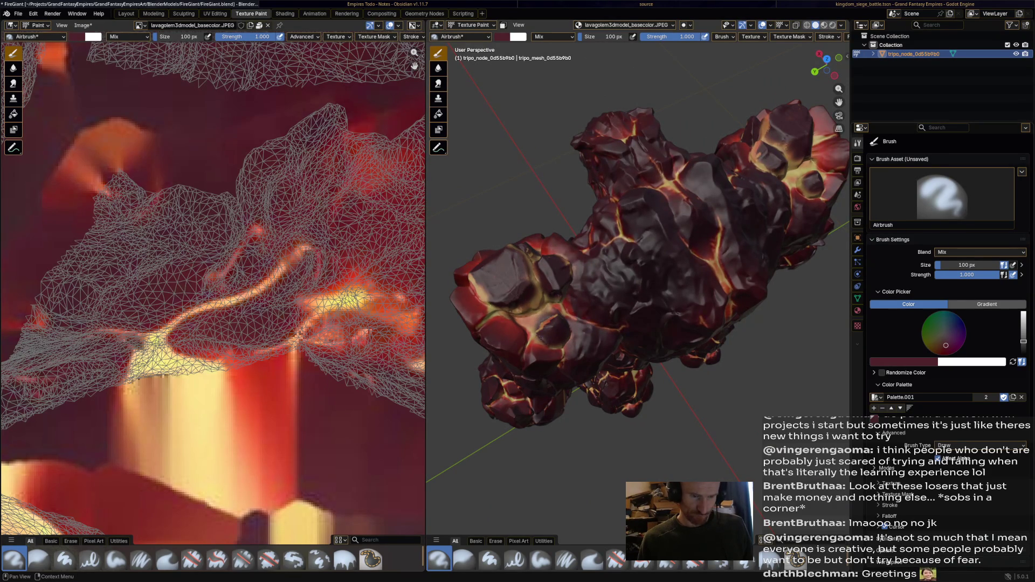
Eyedrop a bright red as the new airbrush colour
left_click(904, 362)
left_click(949, 348)
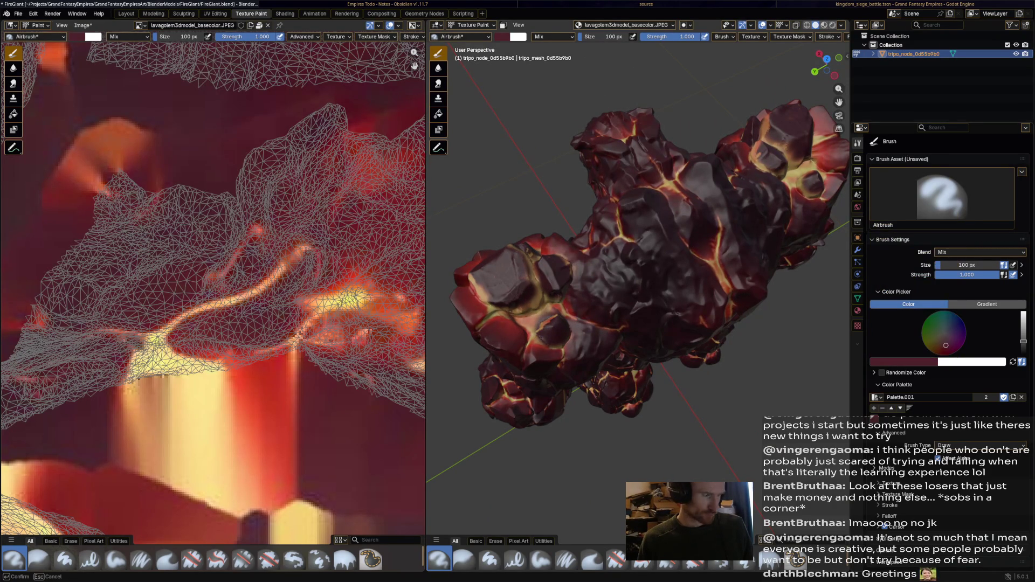
key("Return")
Set the airbrush strength to 0.377 and its size to 148 px
scroll(550, 292, "up", 5)
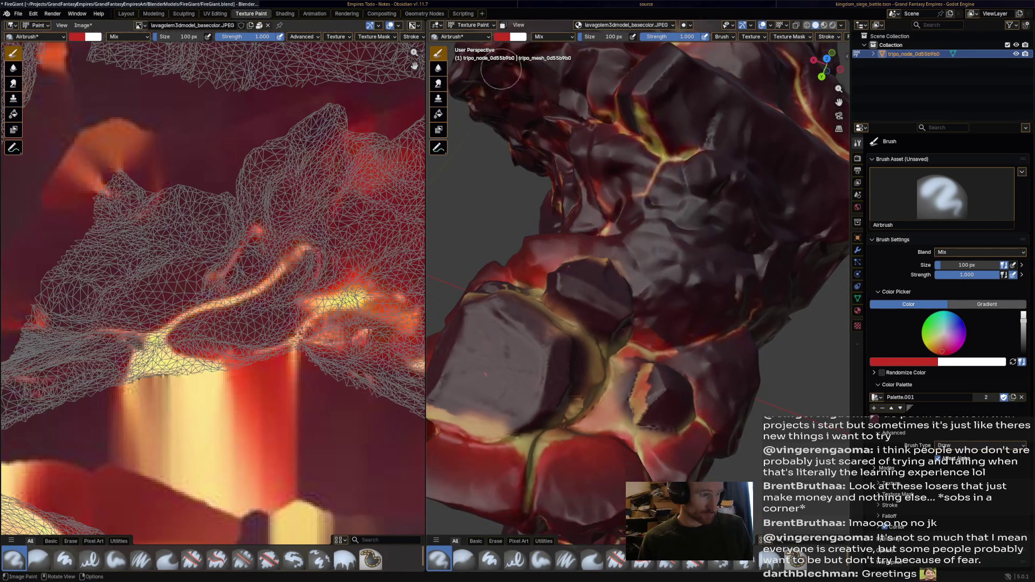
left_click_drag(602, 37, 585, 37)
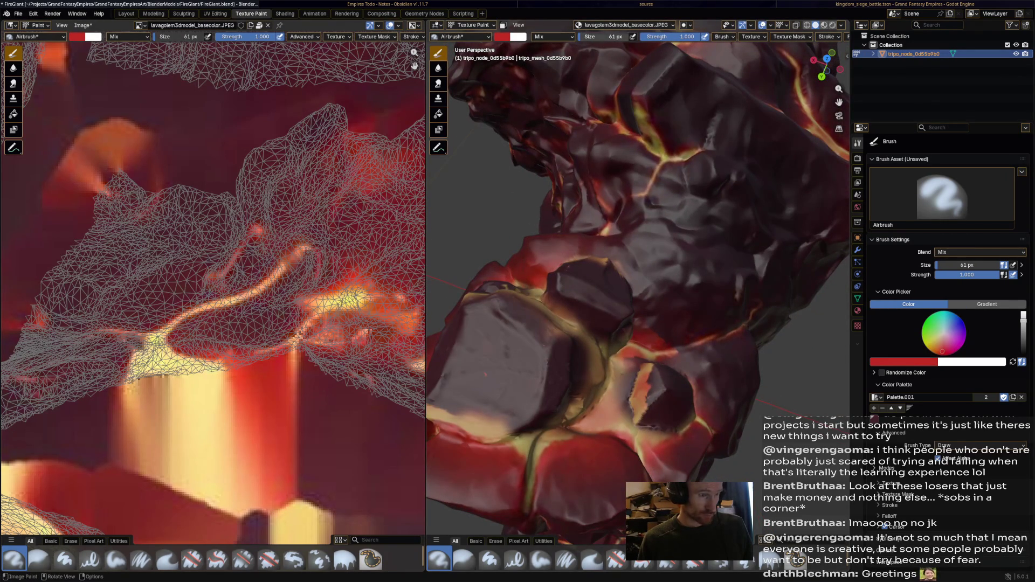
left_click_drag(671, 37, 653, 37)
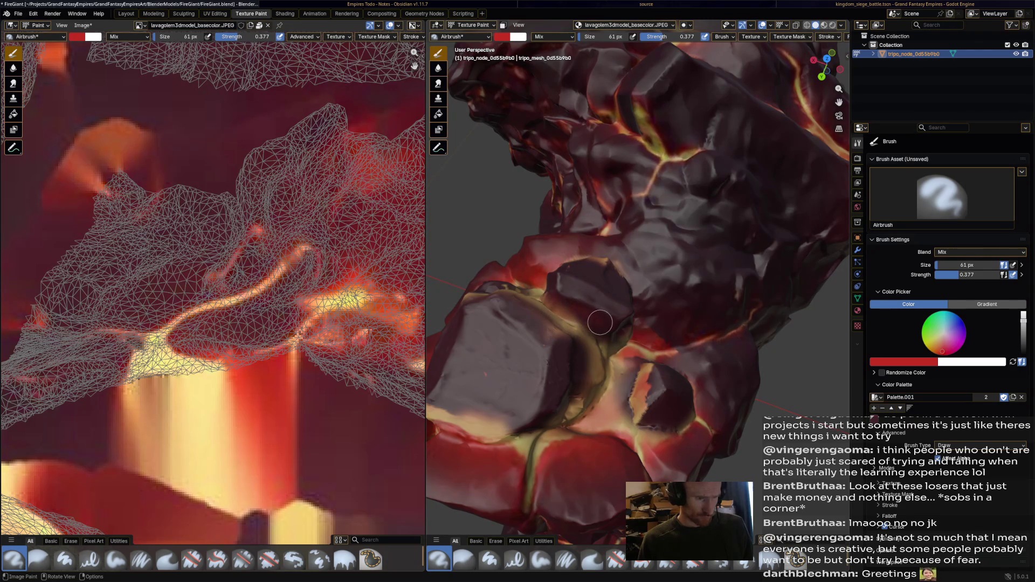
left_click_drag(603, 37, 620, 36)
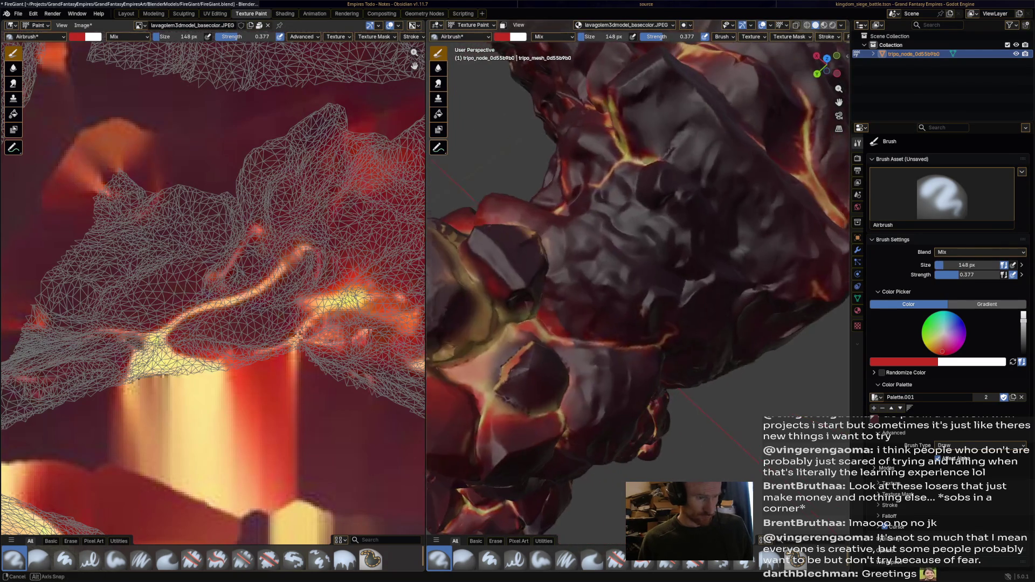
Airbrush soft red over the crystal's upper face, orbiting and zooming in close
mouse_move(512, 296)
left_mouse_down()
mouse_move(765, 211)
mouse_move(750, 313)
left_mouse_up()
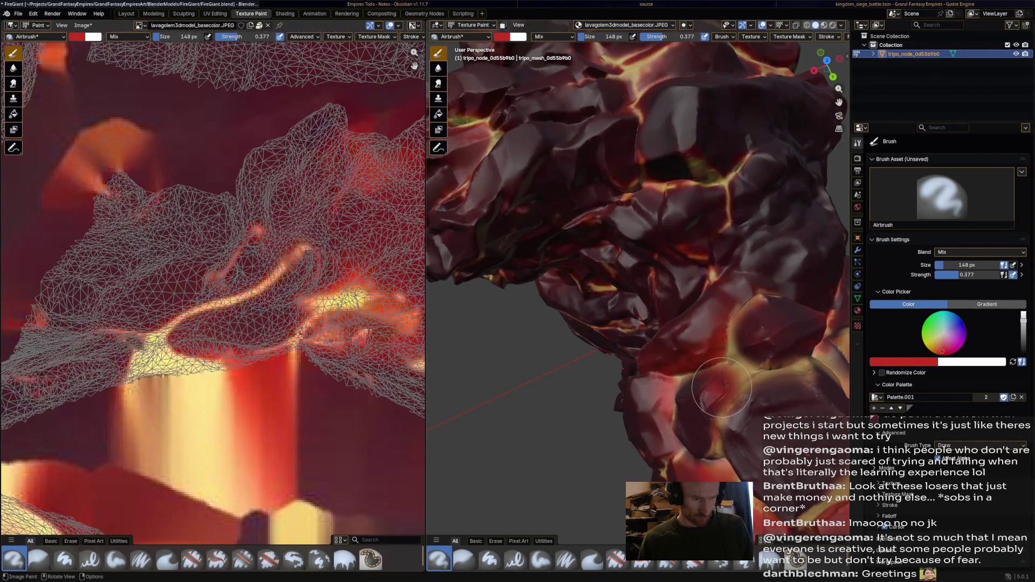
mouse_move(717, 385)
left_mouse_down()
mouse_move(744, 378)
mouse_move(566, 304)
mouse_move(593, 281)
mouse_move(787, 243)
mouse_move(782, 224)
mouse_move(550, 232)
left_mouse_up()
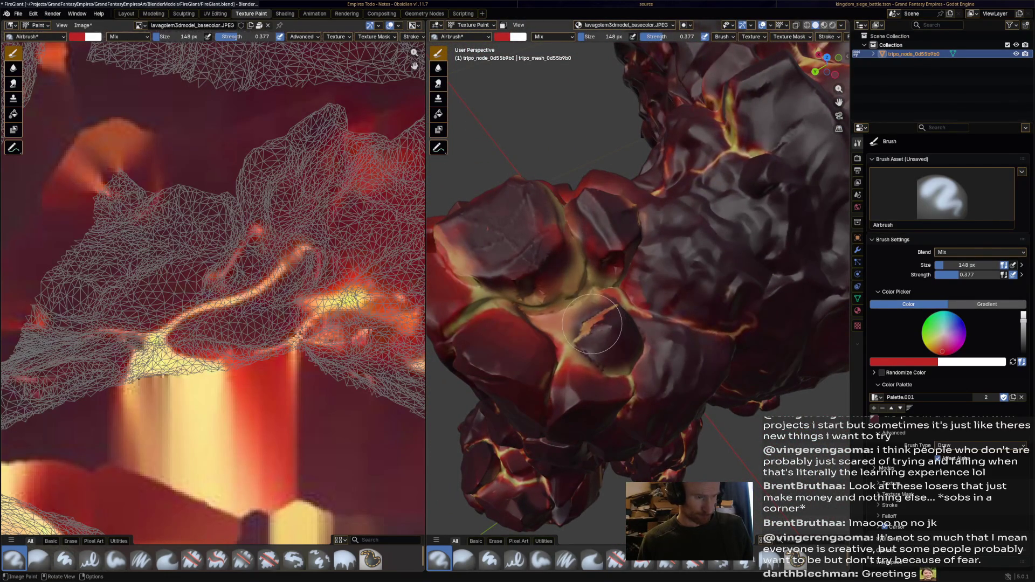
left_click_drag(609, 316, 507, 321)
scroll(670, 316, "up", 4)
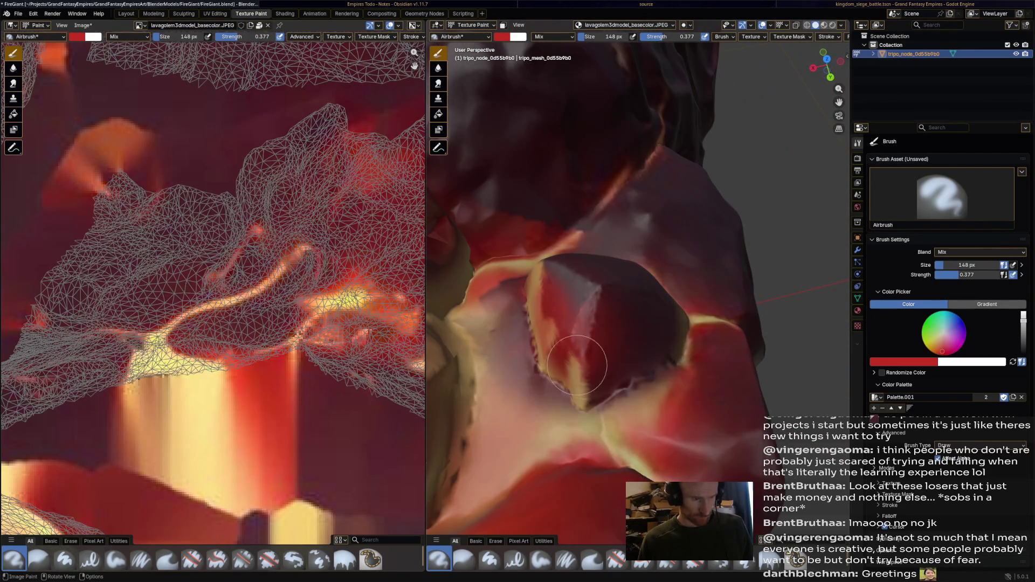
left_click_drag(565, 345, 674, 345)
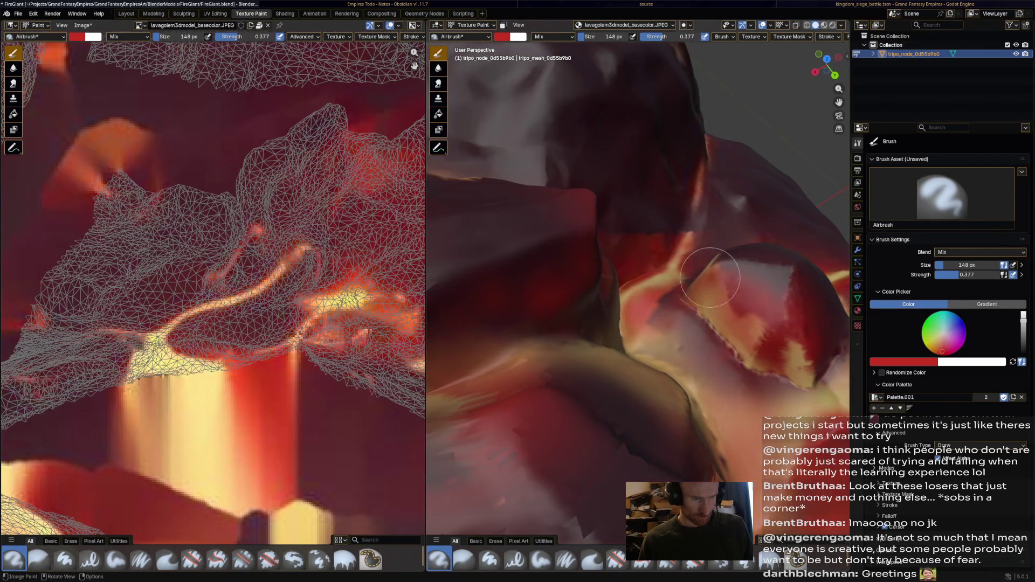
scroll(755, 328, "down", 5)
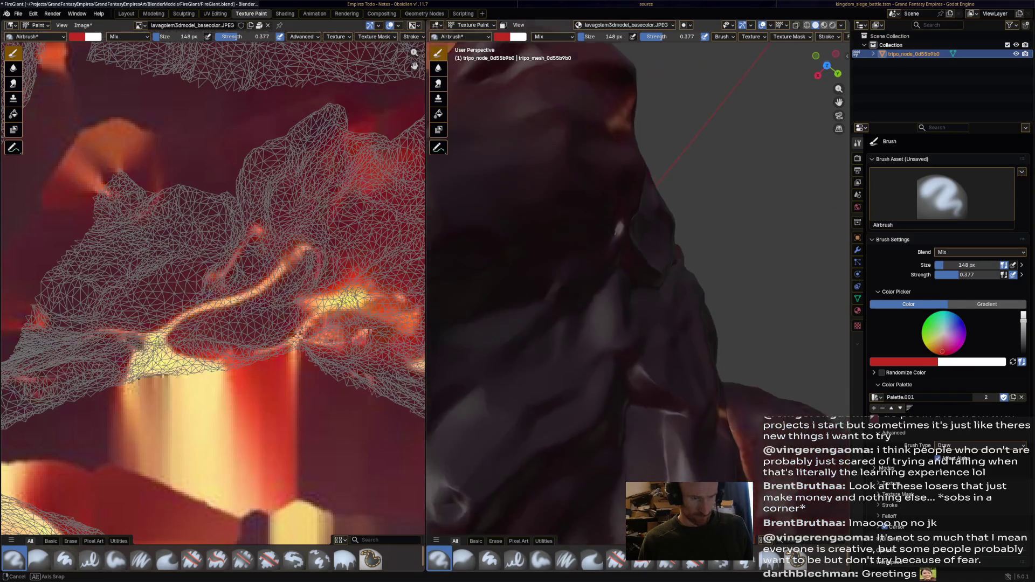
mouse_move(733, 316)
left_mouse_down()
mouse_move(673, 291)
mouse_move(625, 254)
left_mouse_up()
scroll(625, 242, "up", 3)
scroll(631, 222, "up", 2)
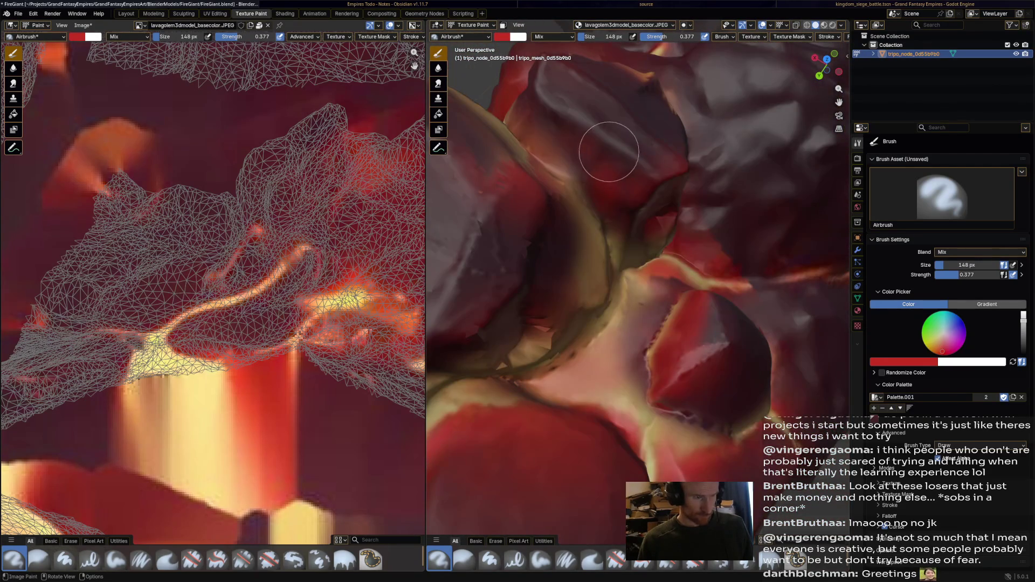
left_click_drag(645, 222, 492, 213)
mouse_move(508, 256)
left_mouse_down()
mouse_move(512, 189)
mouse_move(462, 178)
mouse_move(613, 229)
left_mouse_up()
scroll(461, 179, "down", 5)
scroll(613, 229, "up", 3)
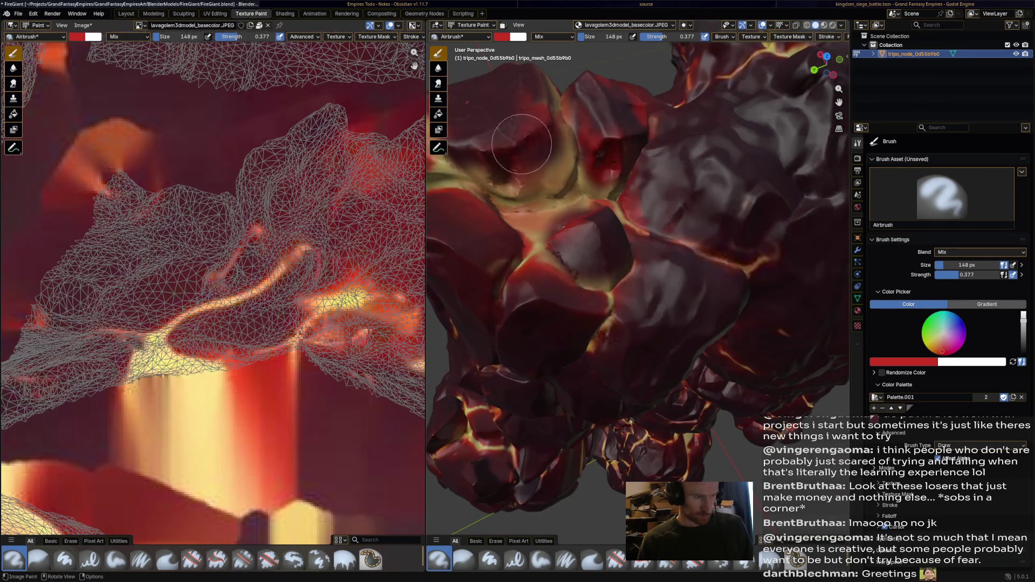
Orbit around the golem to check the reddened crystal rocks, then select the Blur brush
mouse_move(545, 151)
left_mouse_down()
mouse_move(515, 150)
mouse_move(555, 179)
mouse_move(623, 182)
left_mouse_up()
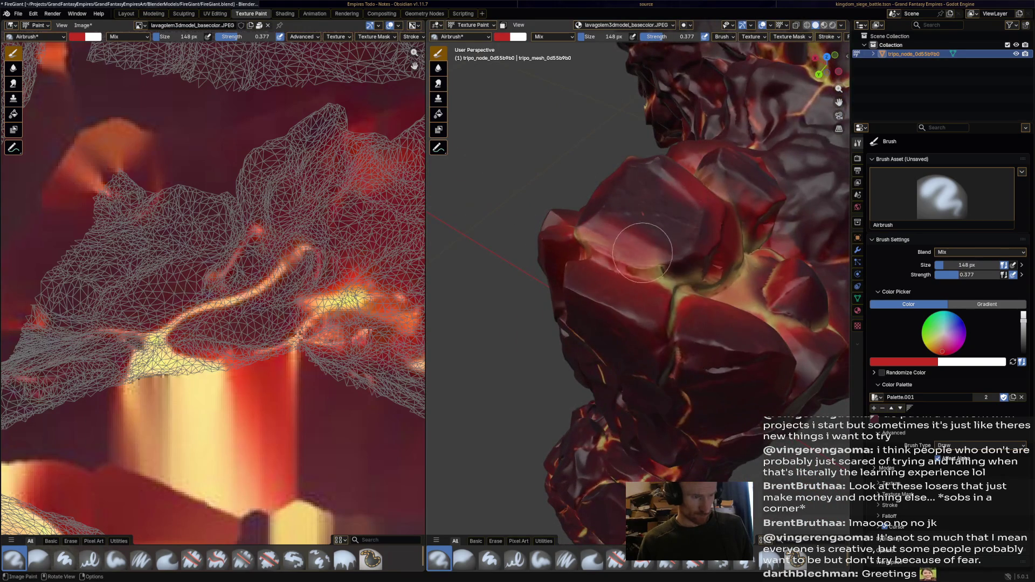
scroll(639, 251, "down", 5)
mouse_move(639, 251)
left_mouse_down()
mouse_move(598, 253)
mouse_move(625, 286)
left_mouse_up()
scroll(637, 295, "up", 5)
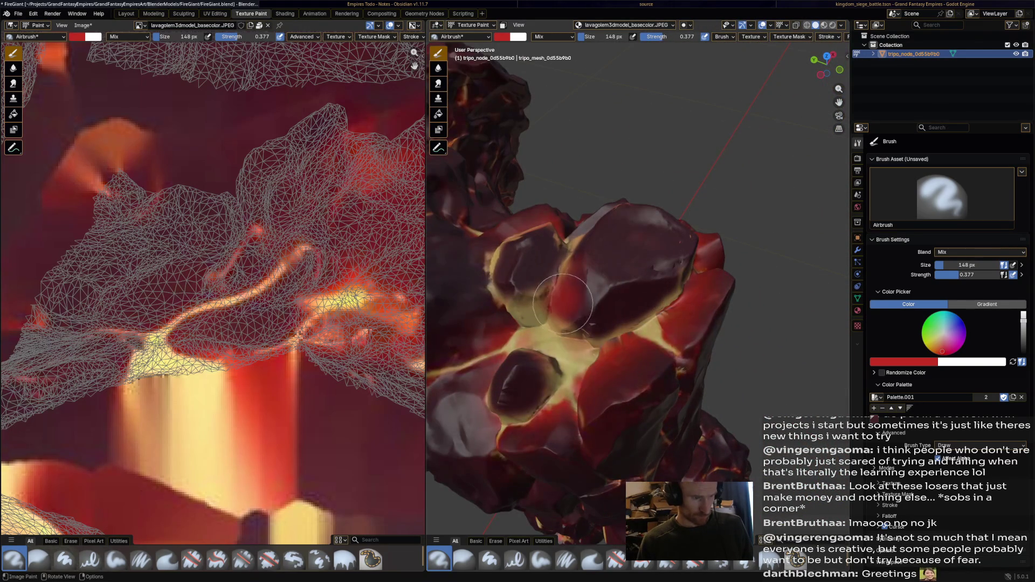
scroll(632, 295, "down", 5)
left_click_drag(632, 295, 570, 301)
scroll(570, 300, "up", 4)
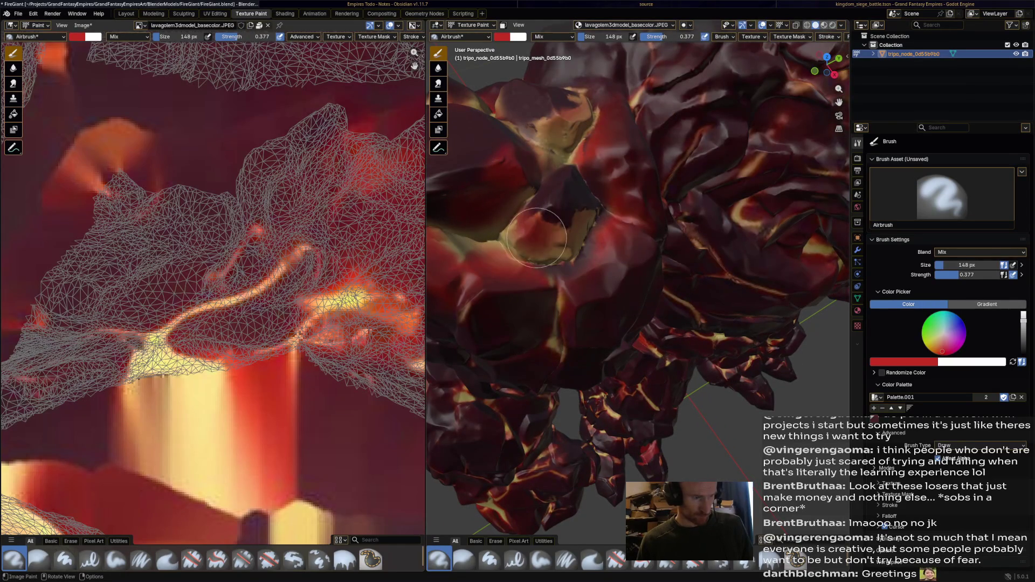
mouse_move(585, 215)
left_mouse_down()
mouse_move(625, 264)
mouse_move(575, 224)
left_mouse_up()
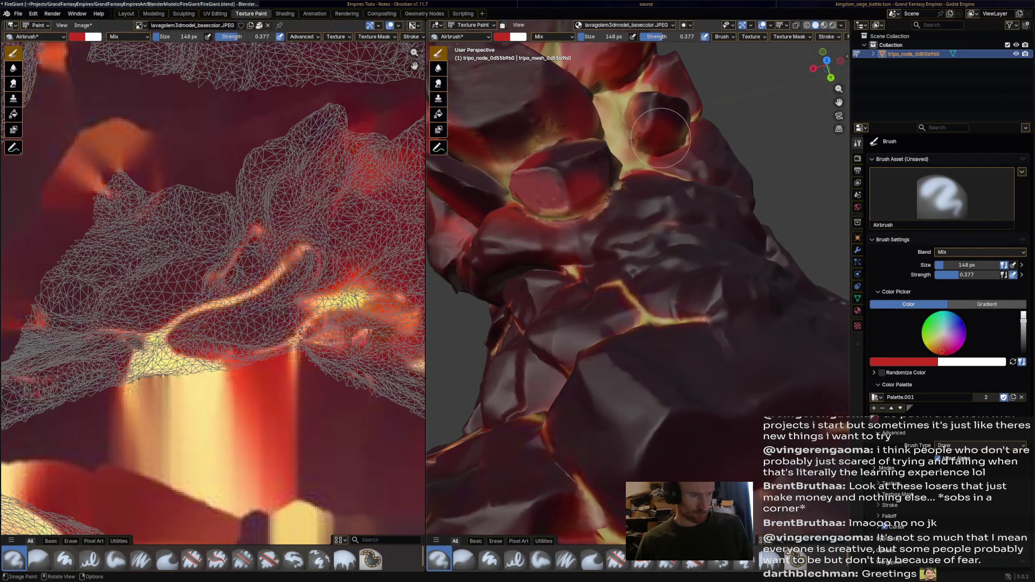
scroll(663, 131, "down", 5)
mouse_move(663, 132)
left_mouse_down()
mouse_move(609, 137)
mouse_move(560, 226)
left_mouse_up()
scroll(555, 224, "up", 5)
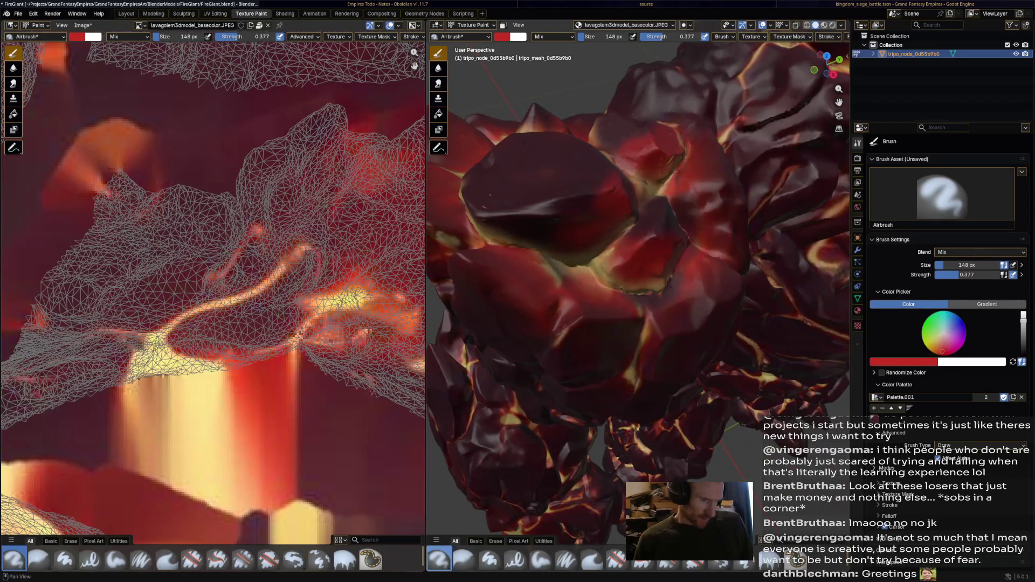
left_click(464, 559)
Orbit and zoom around the blurred golem to a full front view, then save FireGiant.blend
left_click_drag(458, 223, 531, 237)
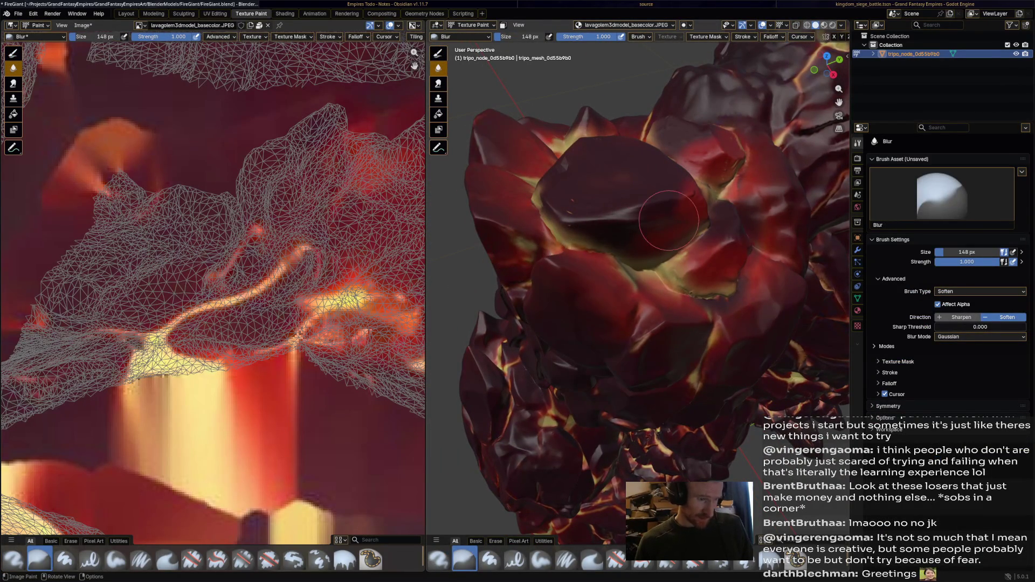
left_click_drag(595, 184, 777, 252)
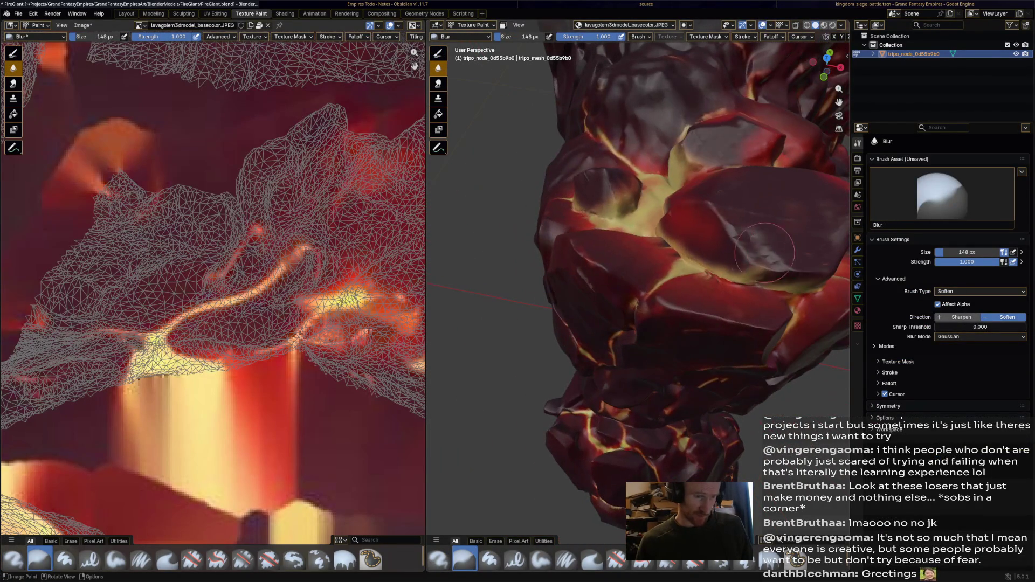
left_click_drag(683, 215, 629, 203)
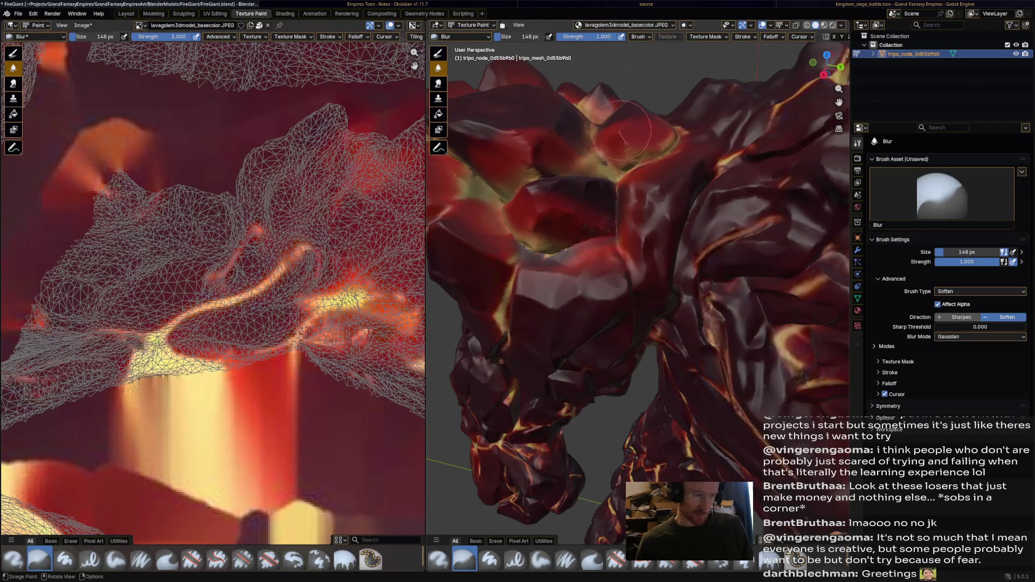
mouse_move(590, 141)
left_mouse_down()
mouse_move(583, 160)
mouse_move(640, 366)
left_mouse_up()
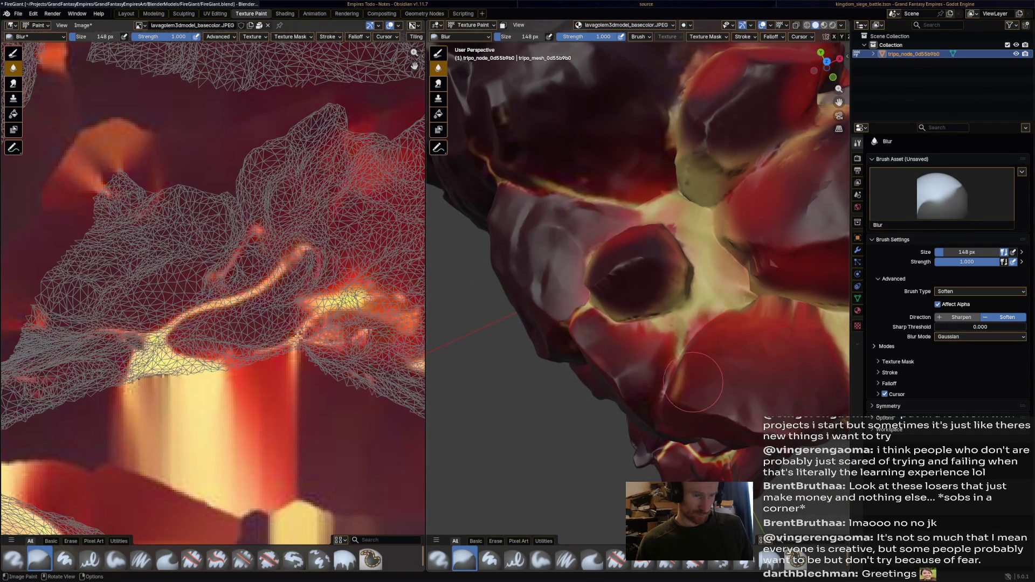
scroll(723, 330, "down", 3)
mouse_move(687, 245)
left_mouse_down()
mouse_move(591, 250)
mouse_move(637, 202)
left_mouse_up()
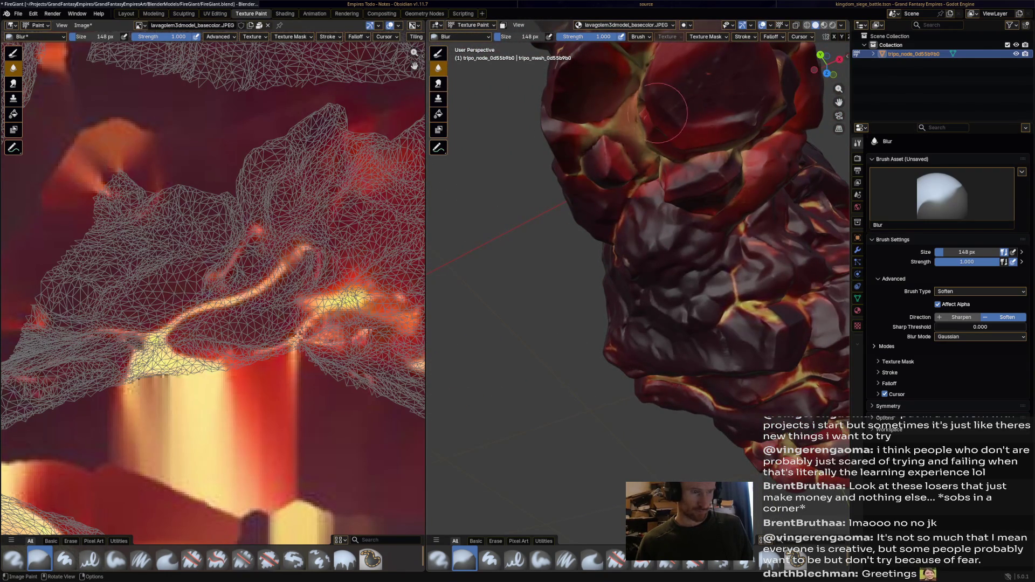
scroll(675, 117, "down", 5)
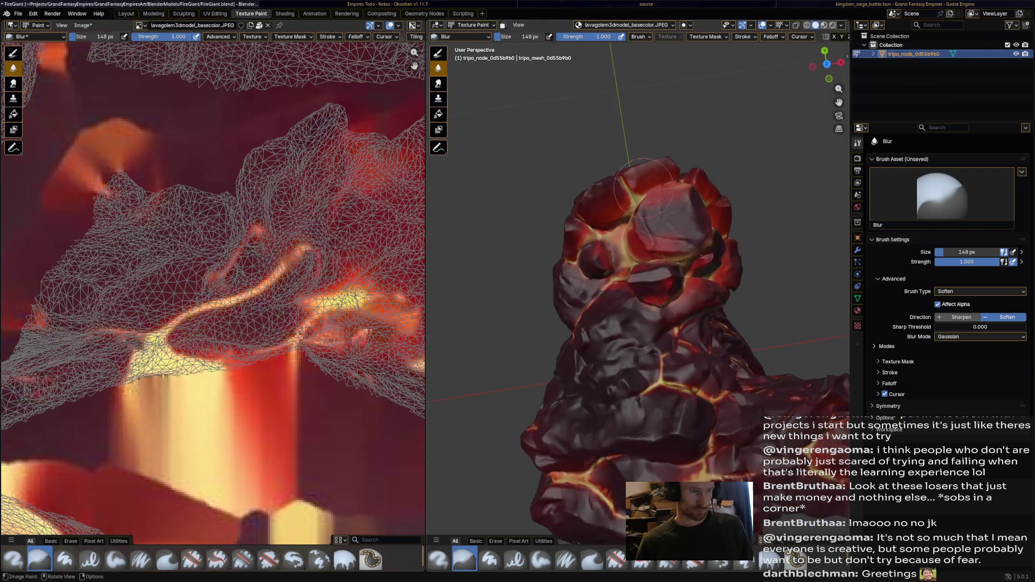
left_click_drag(708, 240, 626, 193)
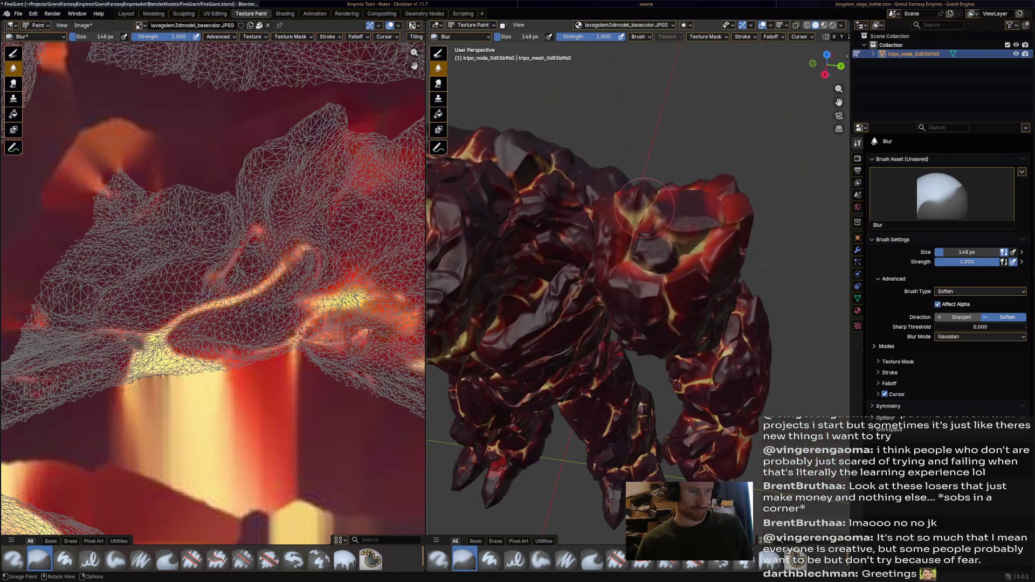
scroll(671, 224, "down", 5)
left_click_drag(819, 59, 824, 61)
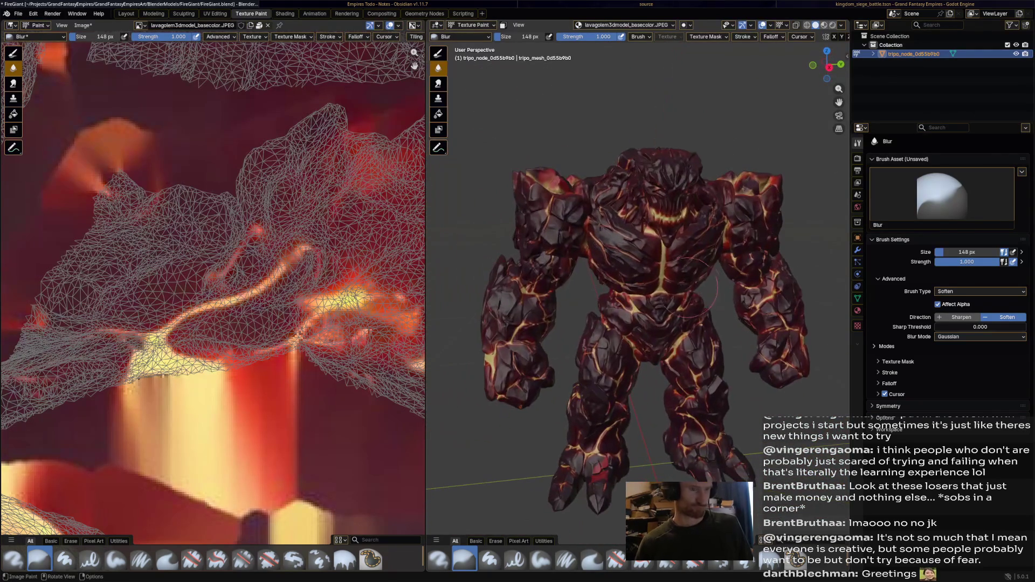
key("ctrl+s")
Preview the golem in Material Preview and Rendered shading, returning to Material Preview
left_click(823, 25)
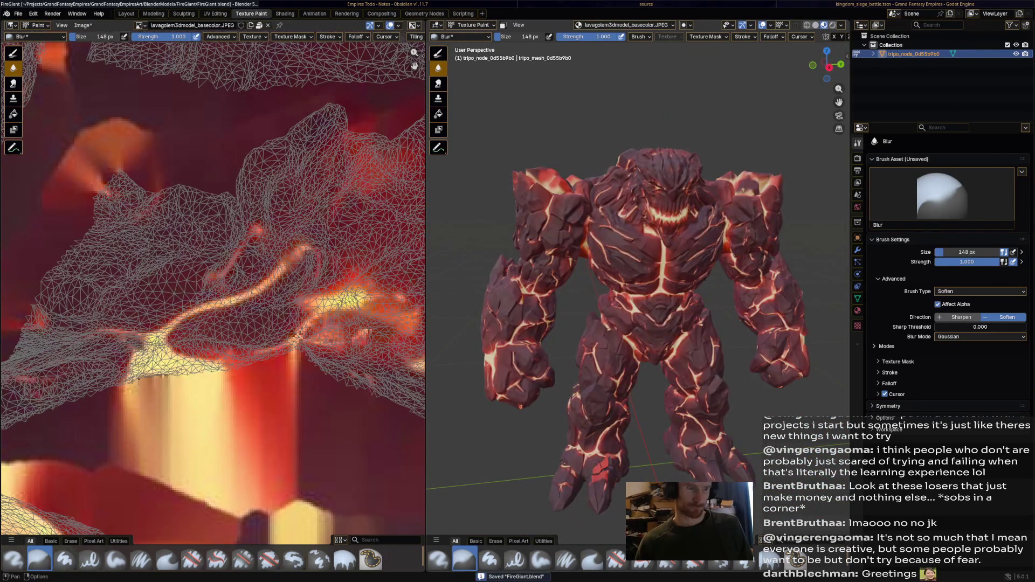
mouse_move(827, 65)
left_mouse_down()
mouse_move(862, 59)
mouse_move(811, 64)
mouse_move(822, 64)
left_mouse_up()
left_click(832, 25)
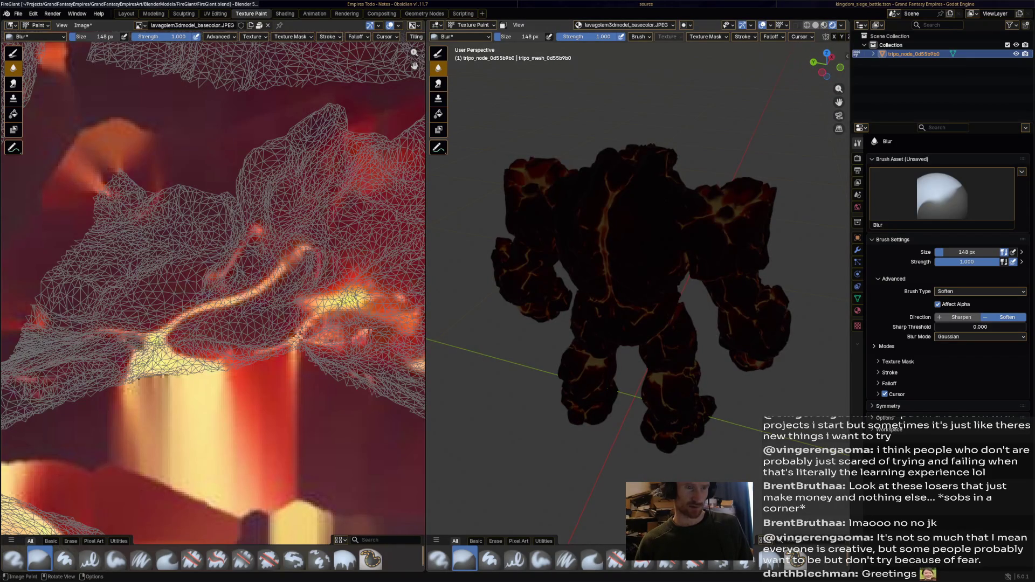
left_click(824, 25)
Save FireGiant.blend and switch to the Shading workspace with its material nodes
key("ctrl+s")
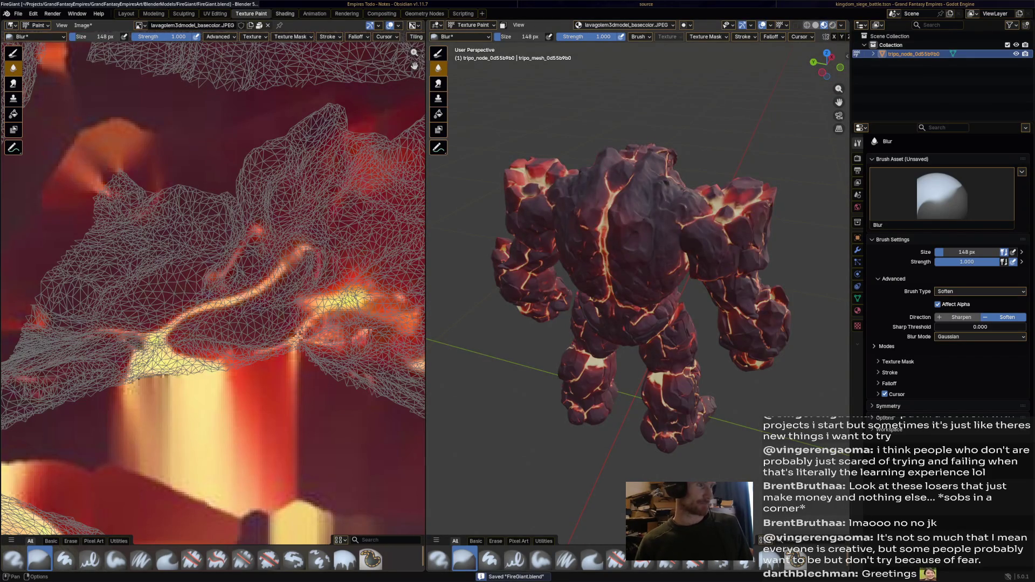
key("ctrl+Page_Down")
scroll(501, 437, "down", 3)
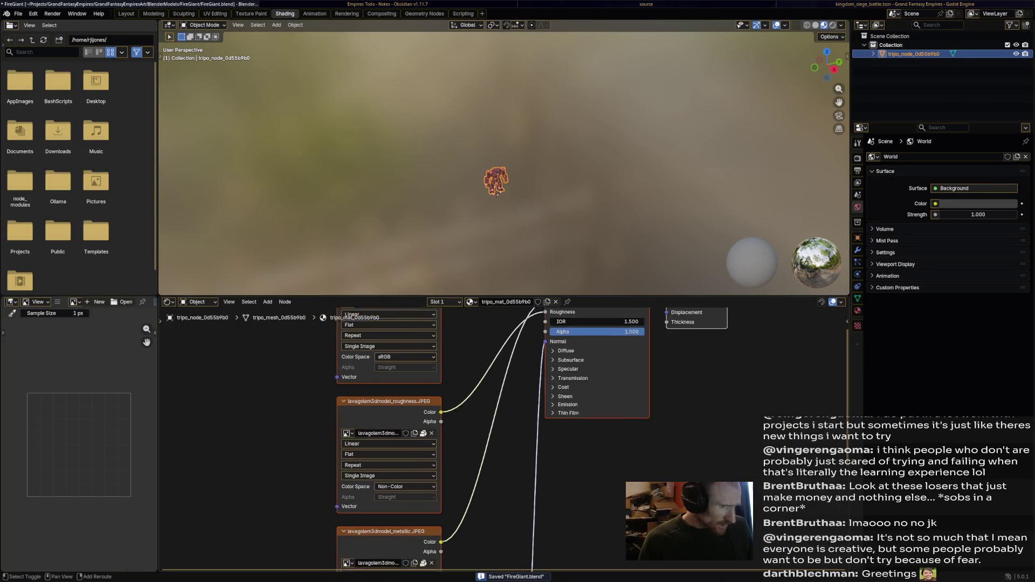
Zoom the node editor and orbit the viewport to face the golem's front
scroll(593, 431, "down", 4)
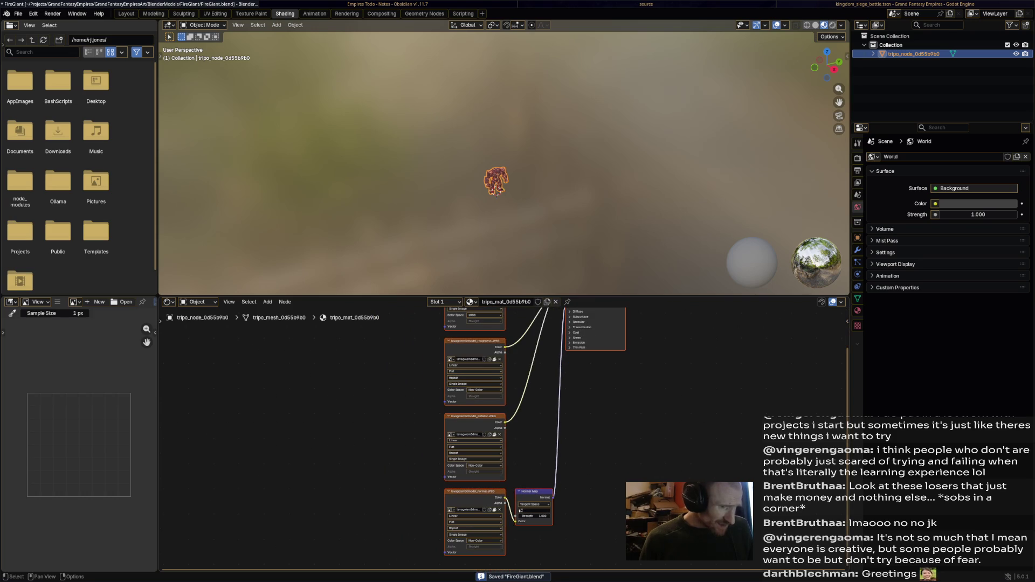
scroll(502, 378, "up", 3)
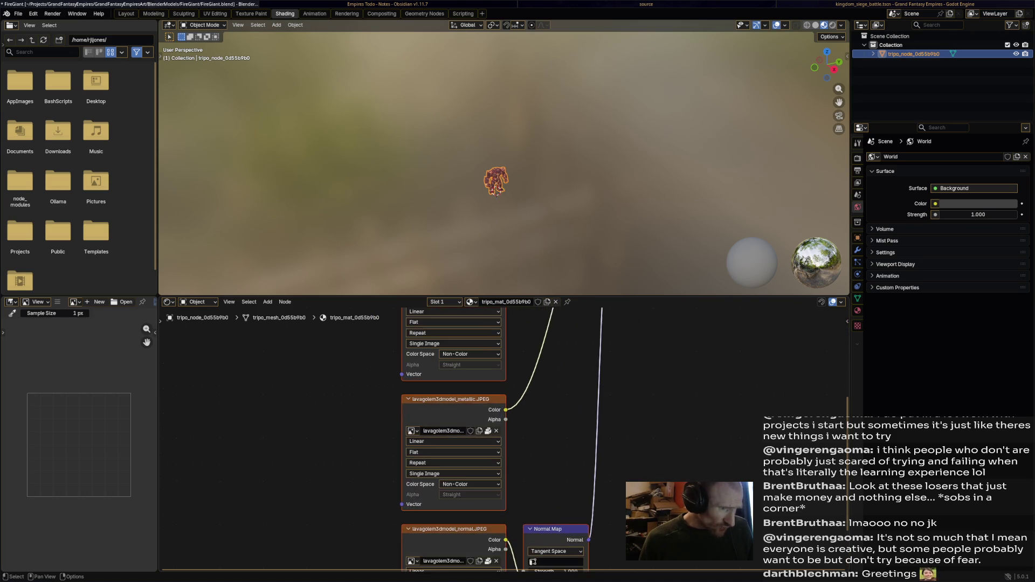
scroll(501, 437, "up", 1)
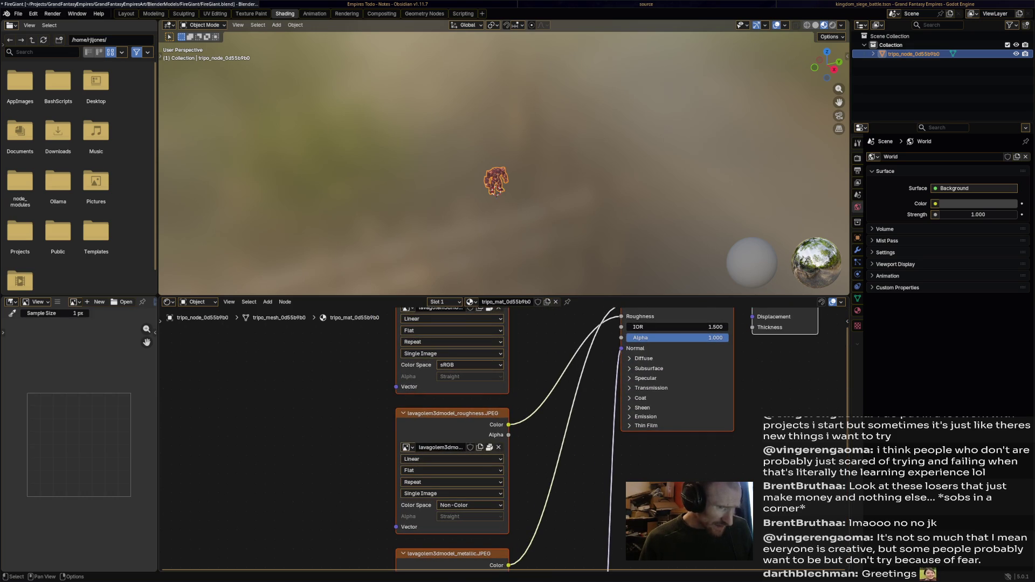
scroll(539, 437, "up", 3)
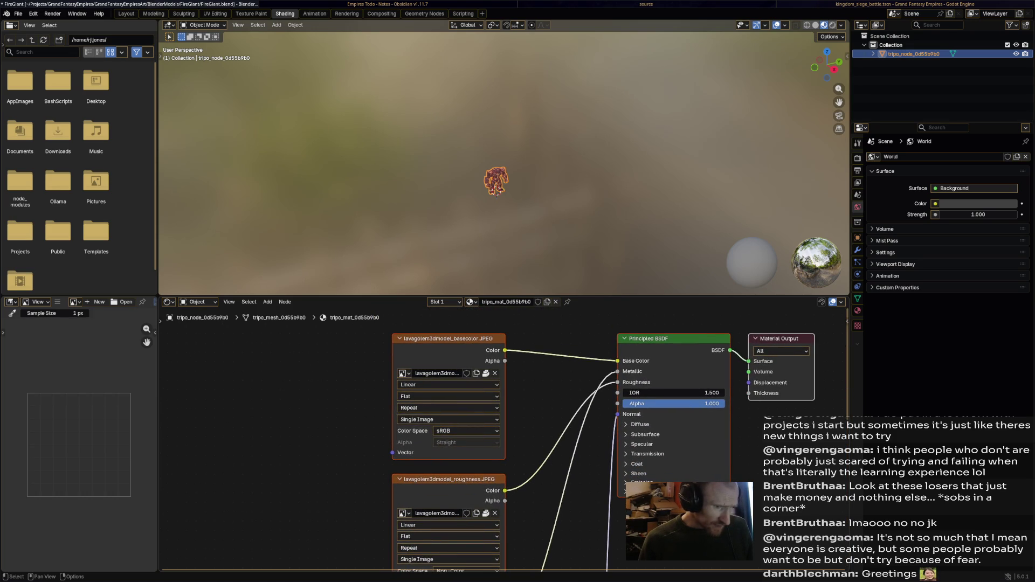
scroll(497, 193, "up", 10)
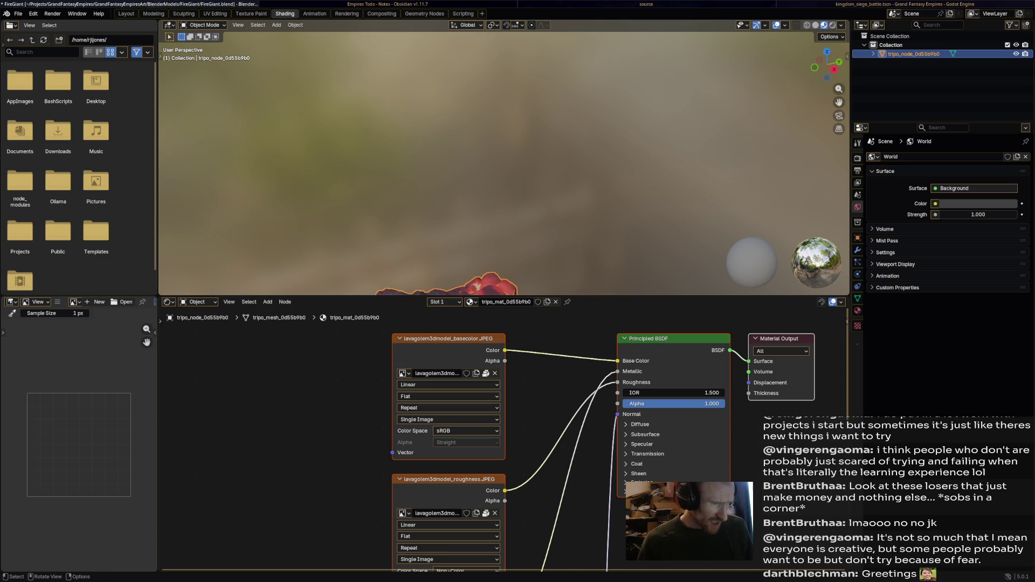
left_click_drag(497, 193, 566, 195)
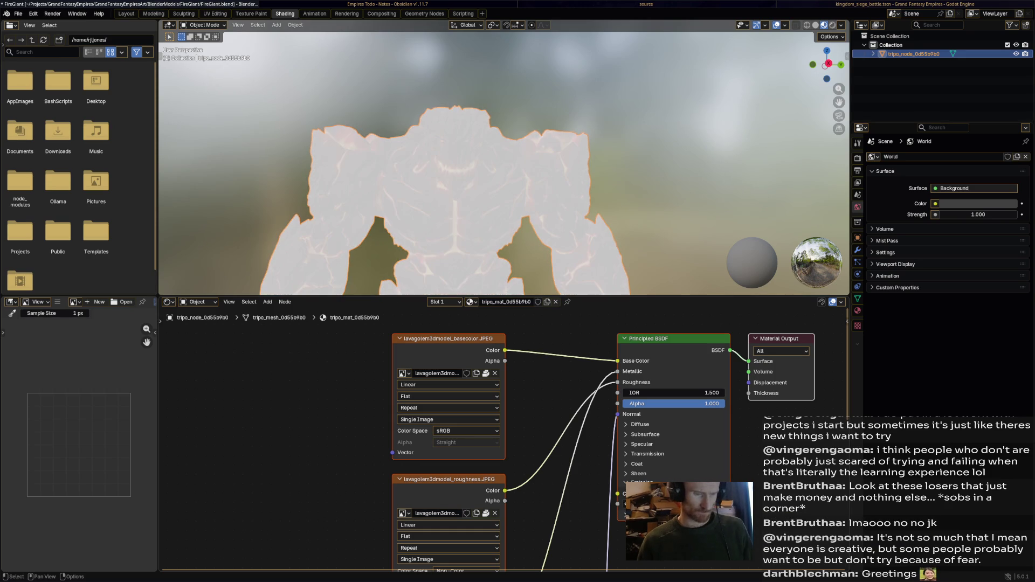
Select the Principled BSDF node, try its Alpha value, and save FireGiant.blend
key("alt+a")
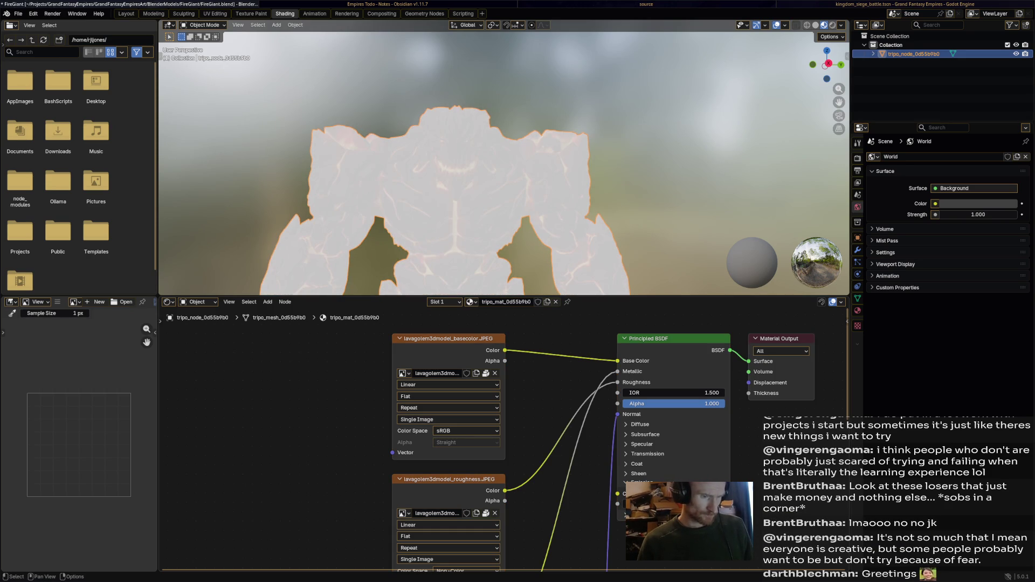
left_click(674, 501)
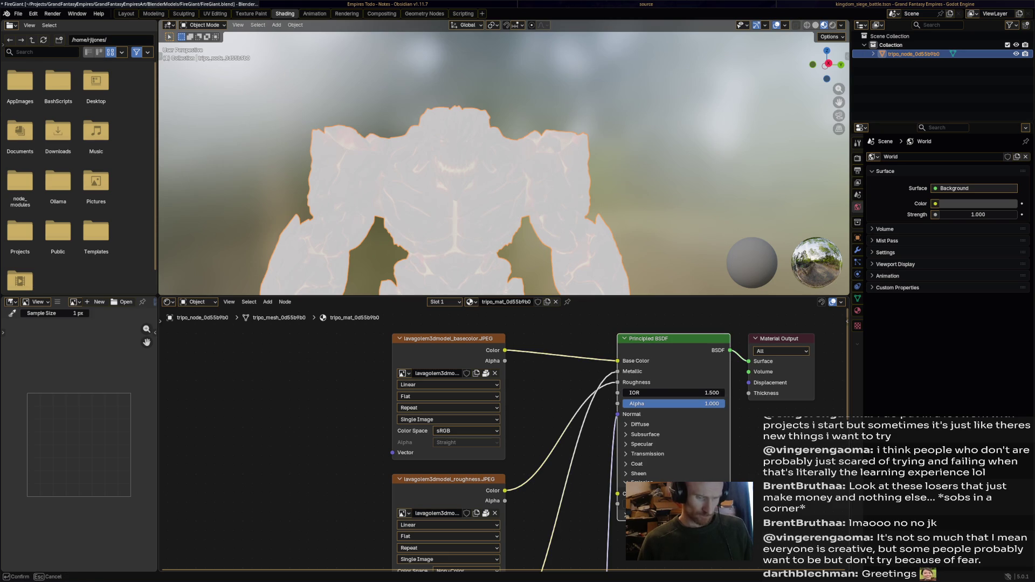
left_click_drag(673, 403, 673, 404)
key("ctrl+s")
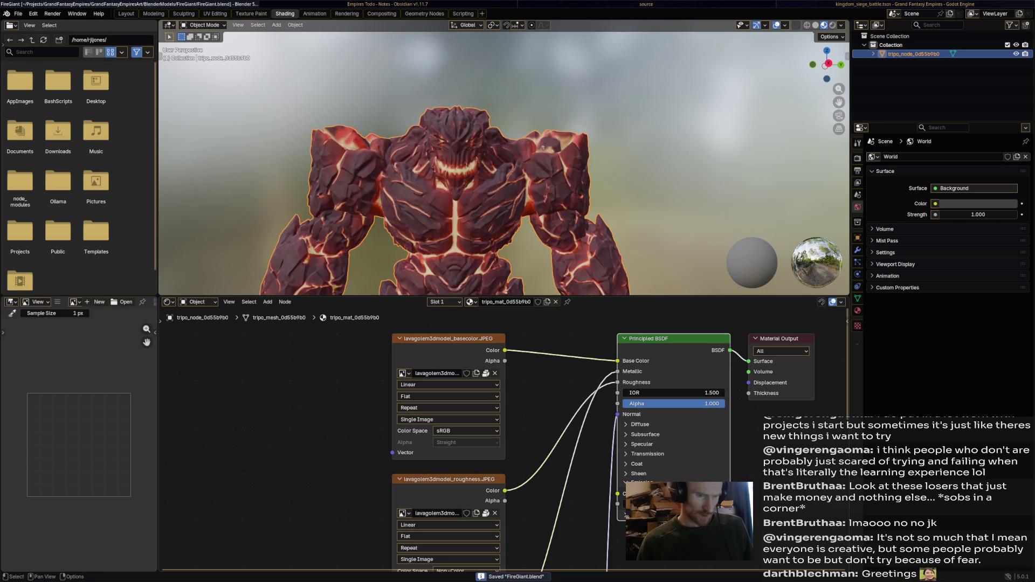
scroll(504, 162, "down", 4)
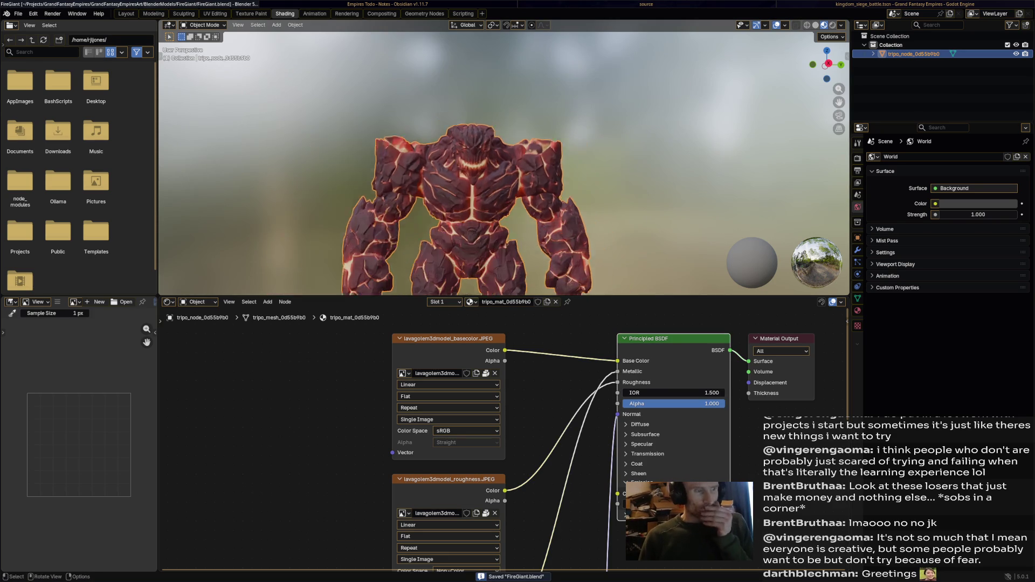
left_click_drag(504, 162, 593, 162)
scroll(504, 215, "up", 5)
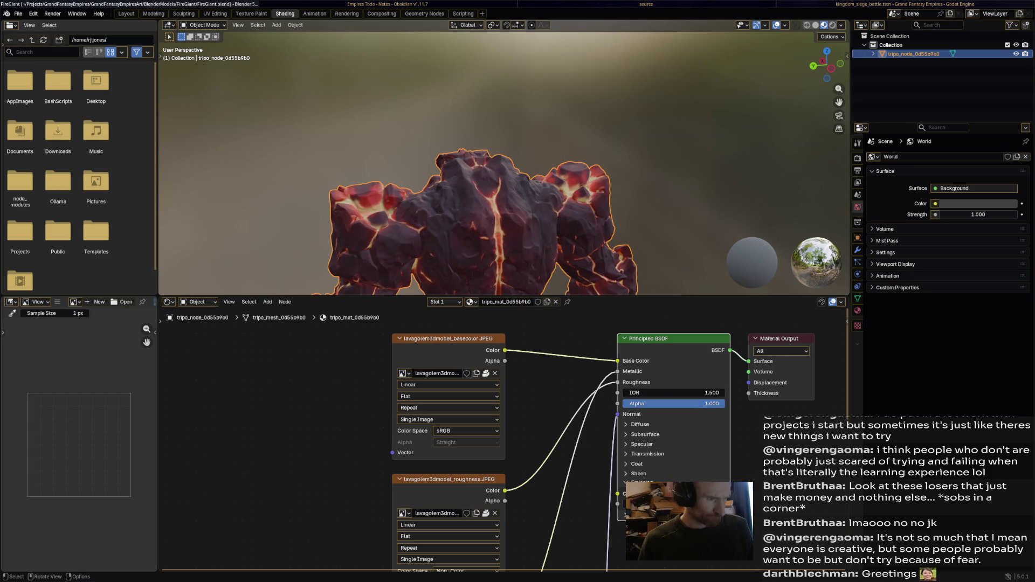
scroll(504, 437, "down", 2)
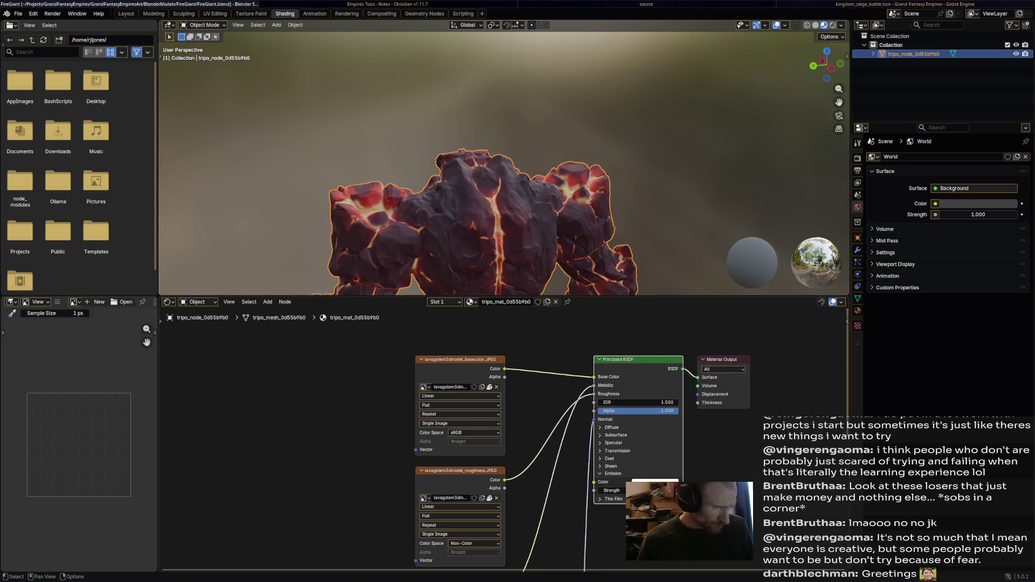
Reconnect the metallic image texture's Color output to the Principled BSDF Metallic input
scroll(504, 437, "down", 5)
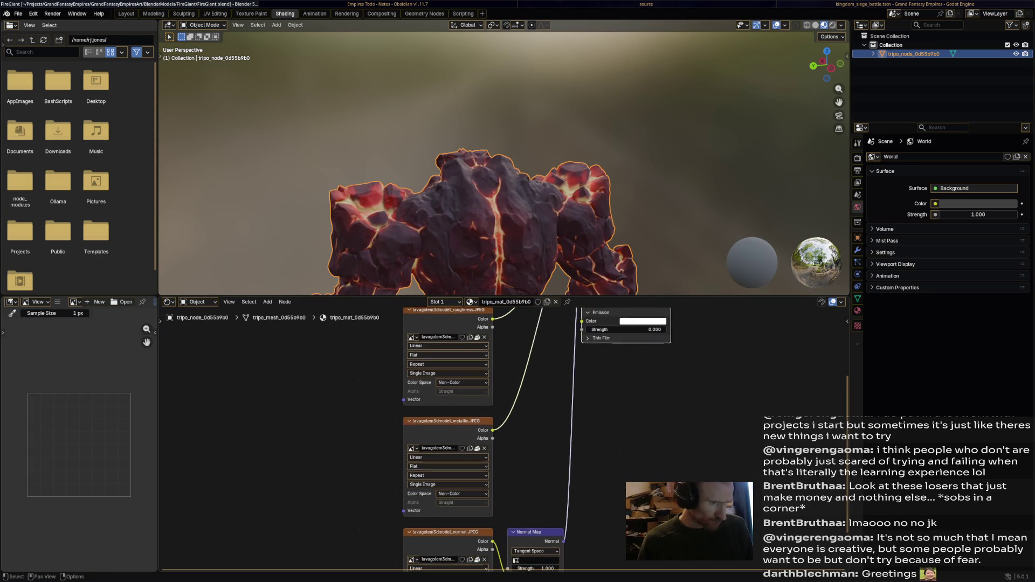
scroll(504, 436, "down", 3)
scroll(504, 436, "up", 10)
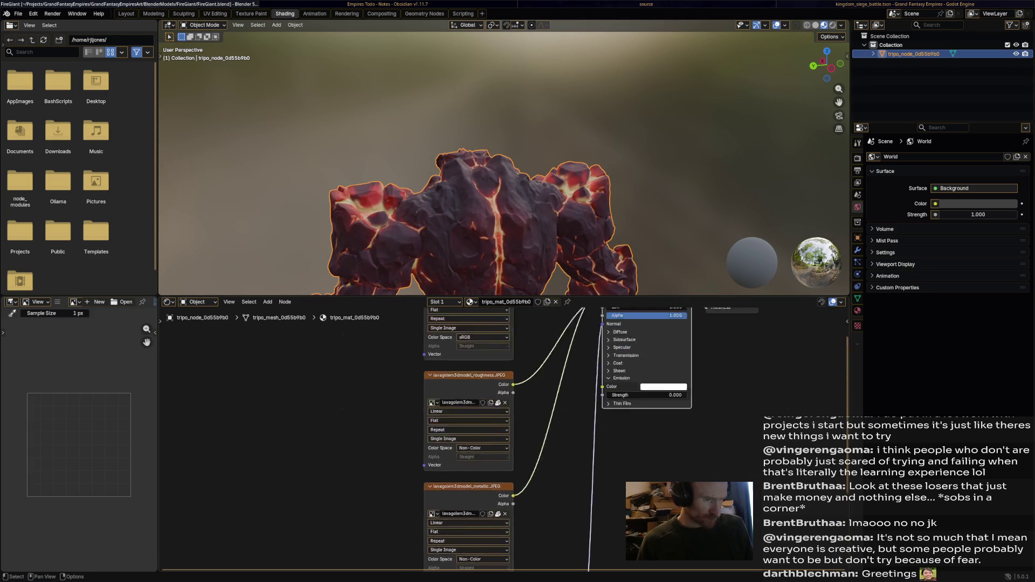
scroll(507, 436, "up", 1)
left_click_drag(604, 380, 566, 410)
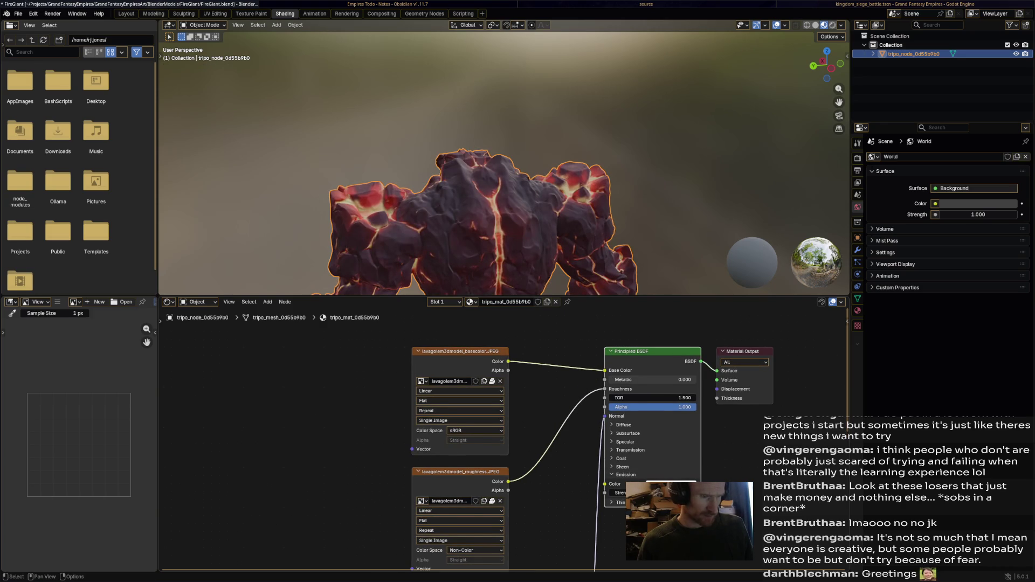
scroll(504, 437, "down", 3)
mouse_move(505, 519)
left_mouse_down()
mouse_move(584, 364)
mouse_move(595, 313)
mouse_move(600, 322)
left_mouse_up()
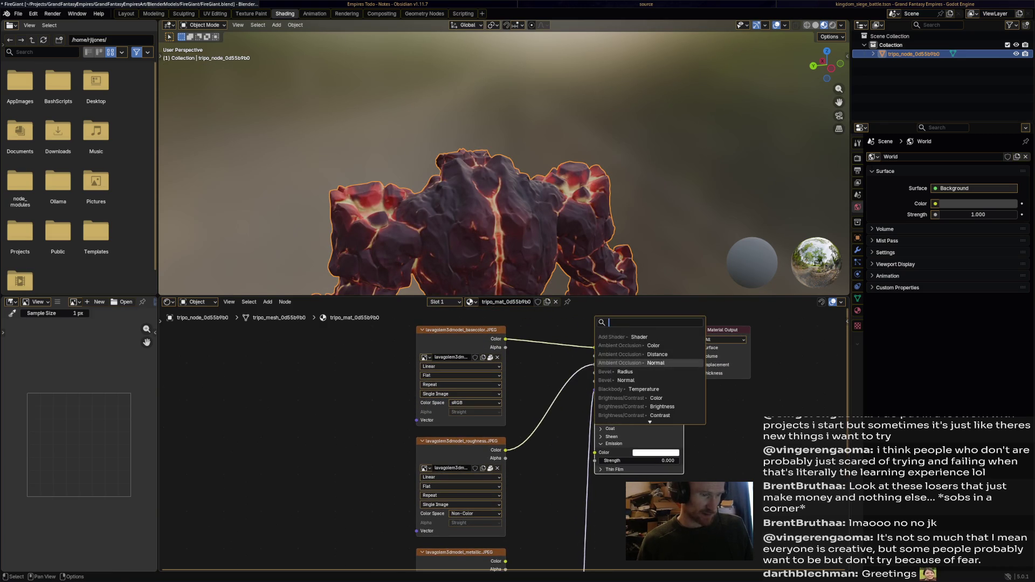
key("Escape")
mouse_move(507, 500)
left_mouse_down()
mouse_move(596, 327)
mouse_move(576, 406)
mouse_move(591, 319)
mouse_move(578, 402)
mouse_move(595, 399)
left_mouse_up()
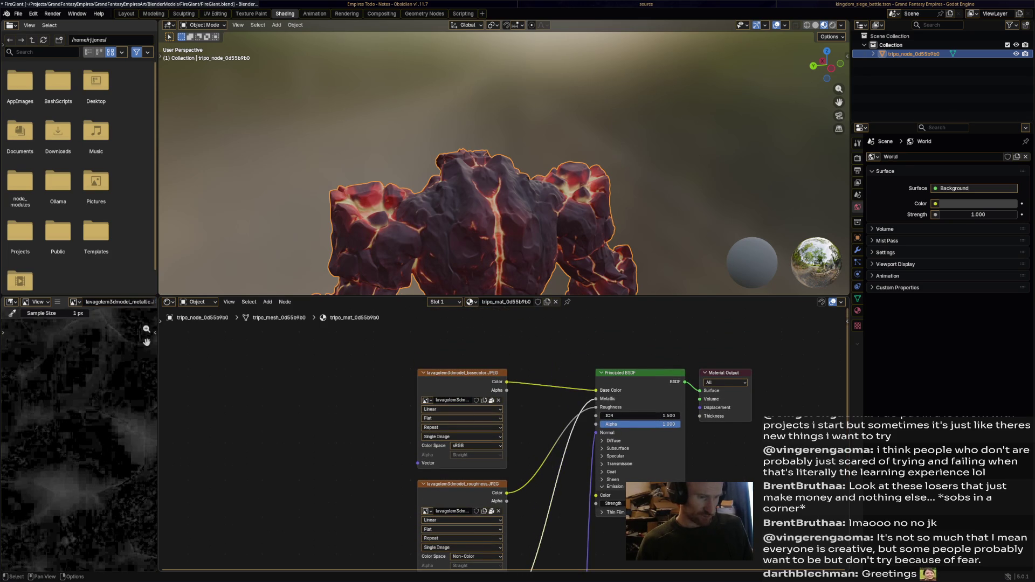
Orbit and zoom the viewport to inspect the textured golem from the front and other angles
scroll(504, 436, "down", 5)
left_click_drag(504, 161, 299, 159)
scroll(499, 182, "down", 4)
mouse_move(499, 181)
left_mouse_down()
mouse_move(496, 233)
mouse_move(582, 229)
left_mouse_up()
scroll(494, 129, "up", 5)
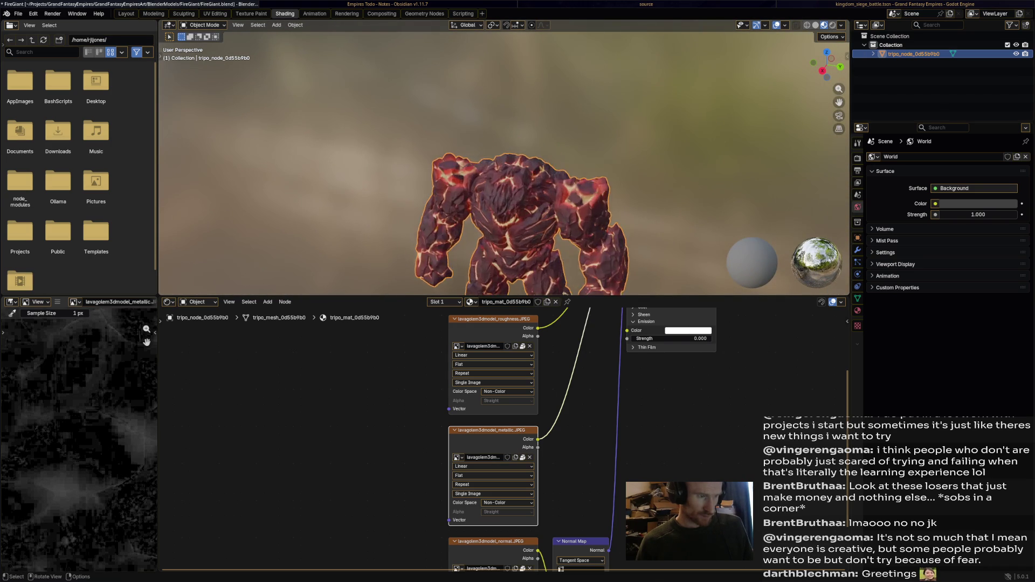
scroll(555, 439, "up", 6)
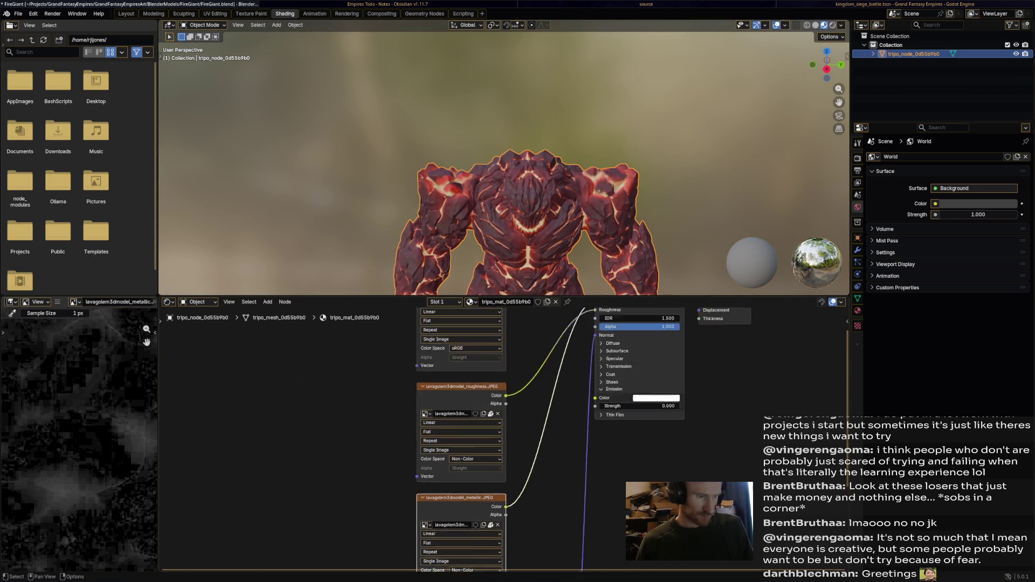
scroll(555, 440, "up", 2)
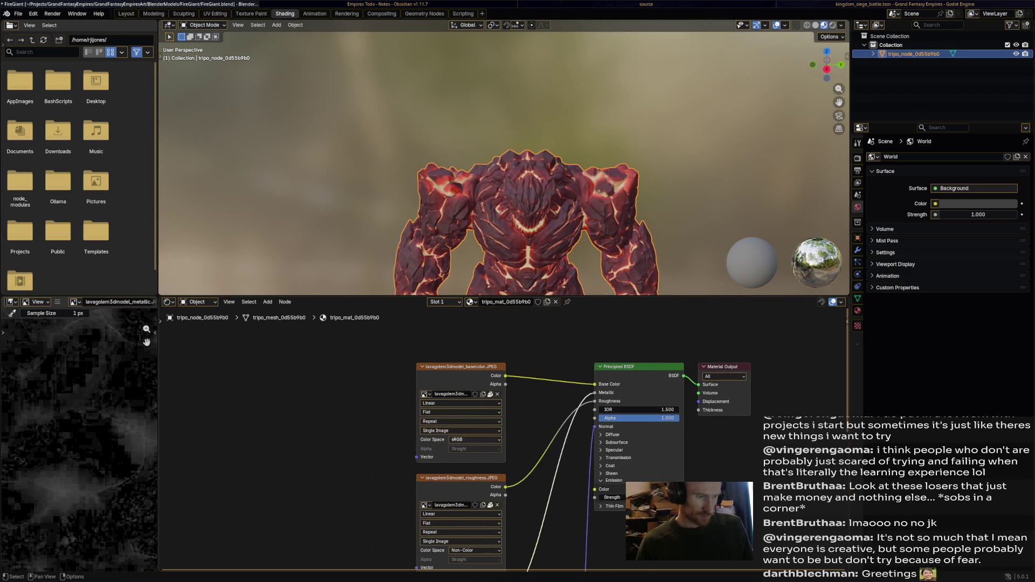
Keep the base colour texture's Color Space at sRGB and save FireGiant.blend
left_click(476, 439)
left_click(558, 529)
key("ctrl+s")
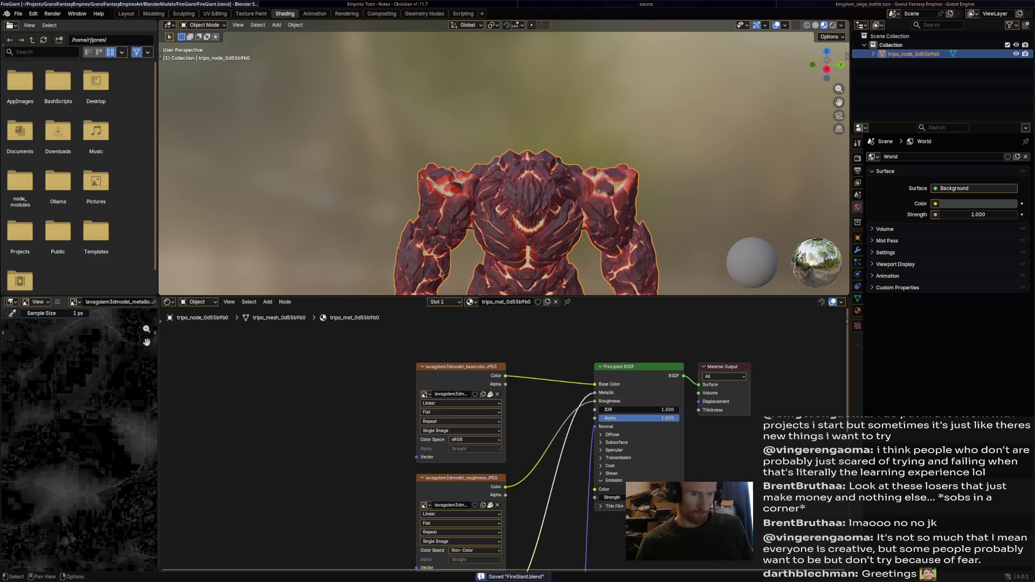